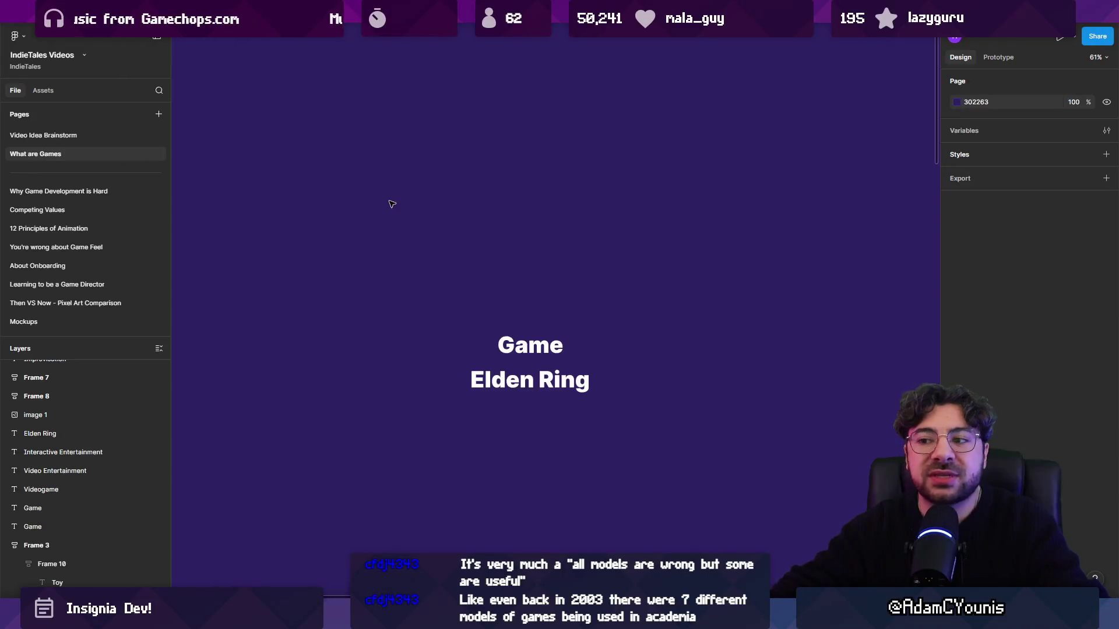
# - Pan around the board to bring the Play frame and its cards into view
pyautogui.moveTo(341, 215)
pyautogui.mouseDown()
pyautogui.moveTo(512, 457)
pyautogui.moveTo(604, 485)
pyautogui.mouseUp()
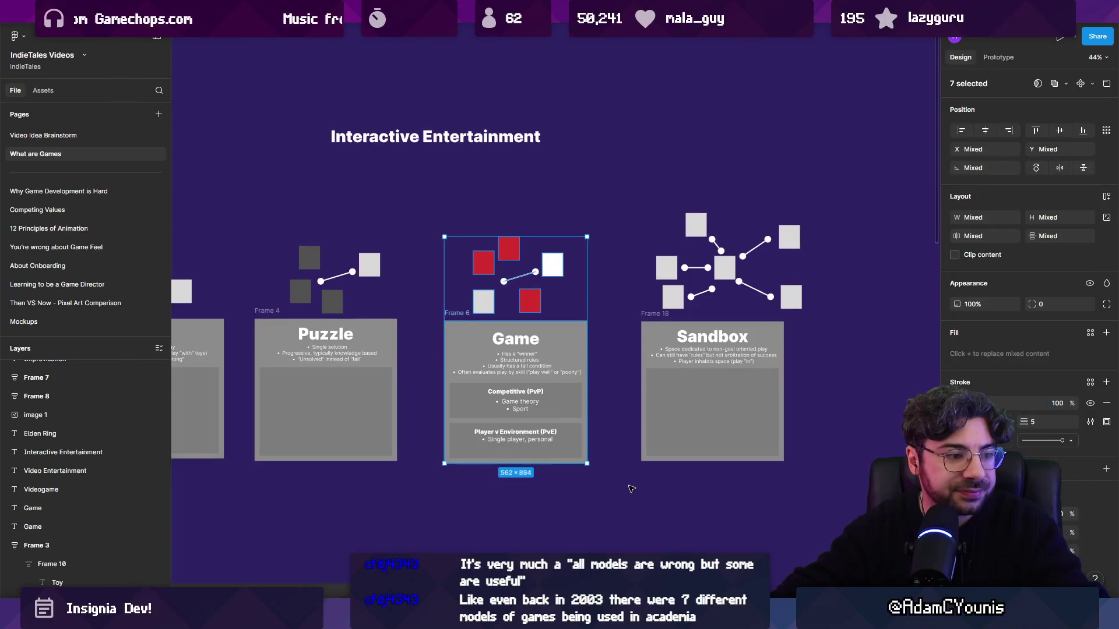
pyautogui.scroll(-3, 604, 485)
pyautogui.moveTo(393, 282); pyautogui.dragTo(446, 307)
pyautogui.click(446, 306)
pyautogui.scroll(-4, 449, 309)
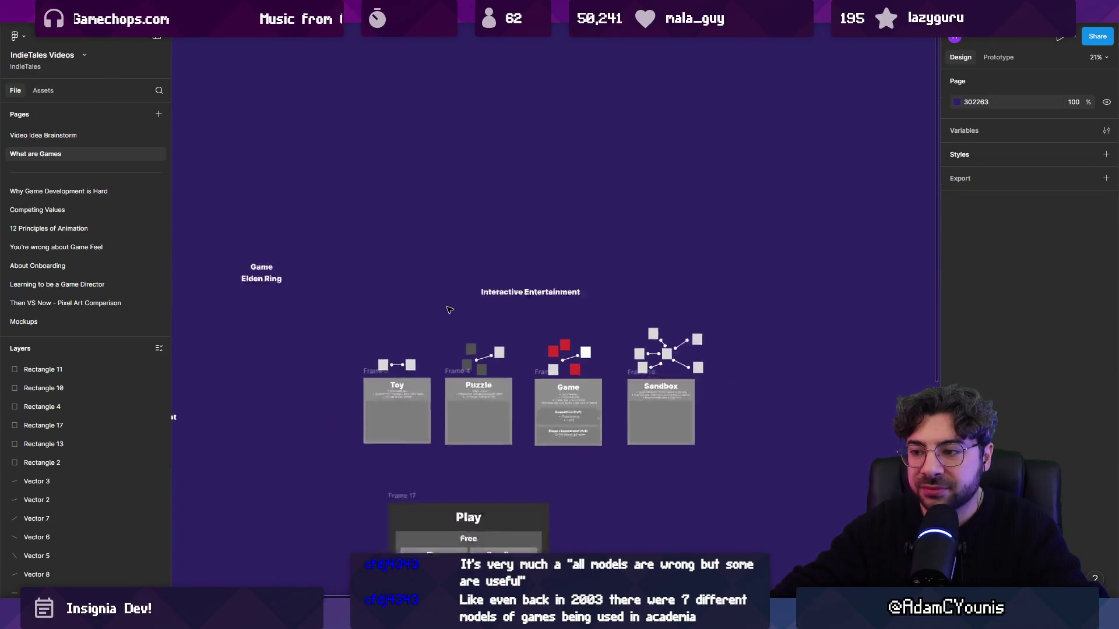
pyautogui.moveTo(365, 258); pyautogui.dragTo(400, 304)
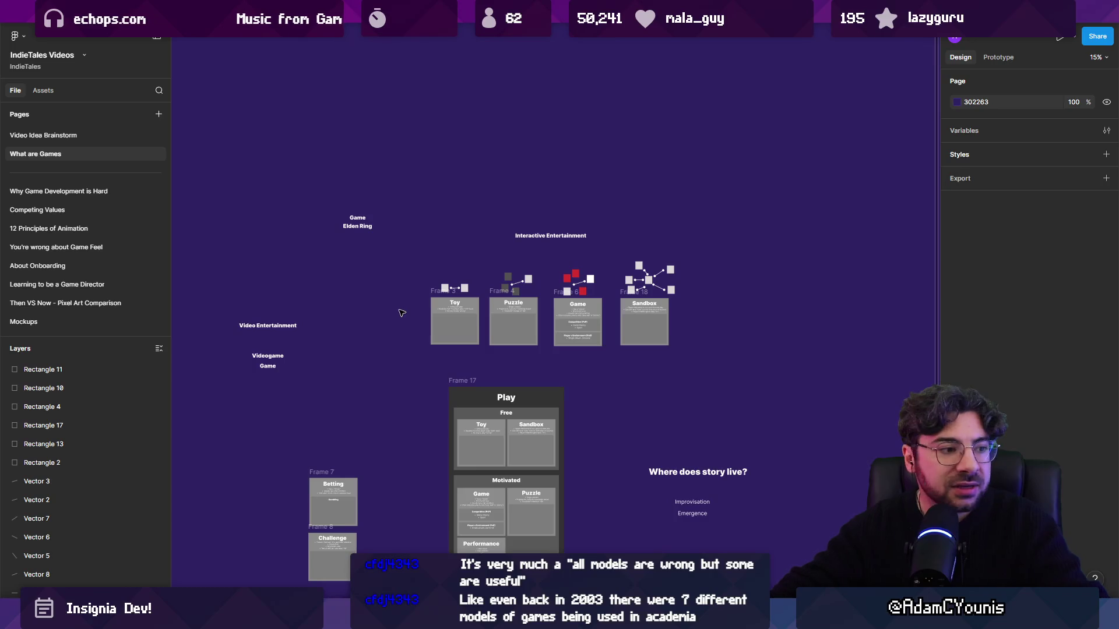
pyautogui.scroll(-2, 420, 335)
pyautogui.scroll(3, 449, 492)
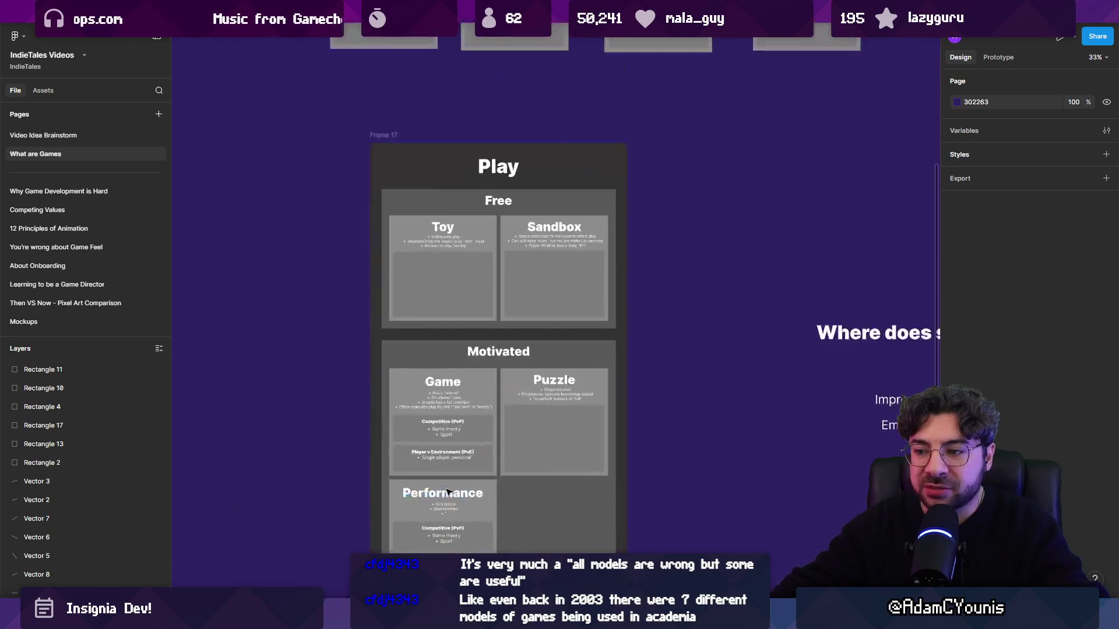
pyautogui.scroll(-2, 448, 492)
# - Move the Performance card out of the Play frame beside Sandbox, then switch to Unity Hub
pyautogui.click(453, 492)
pyautogui.moveTo(454, 493); pyautogui.dragTo(793, 159)
pyautogui.hscroll(5, 626, 245)
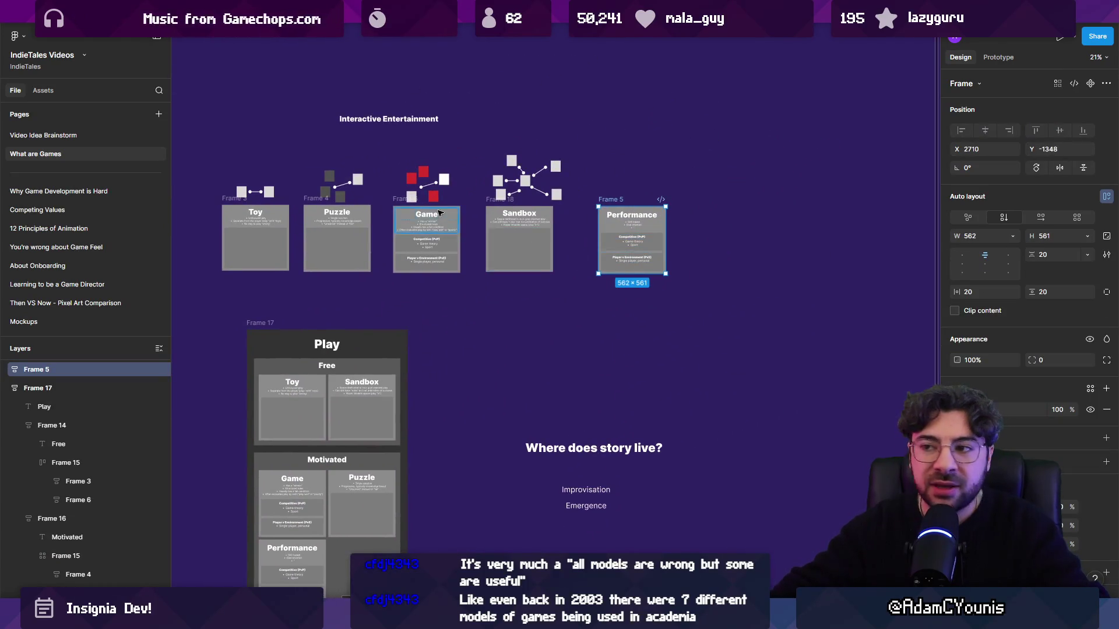
pyautogui.scroll(3, 571, 233)
pyautogui.scroll(2, 494, 217)
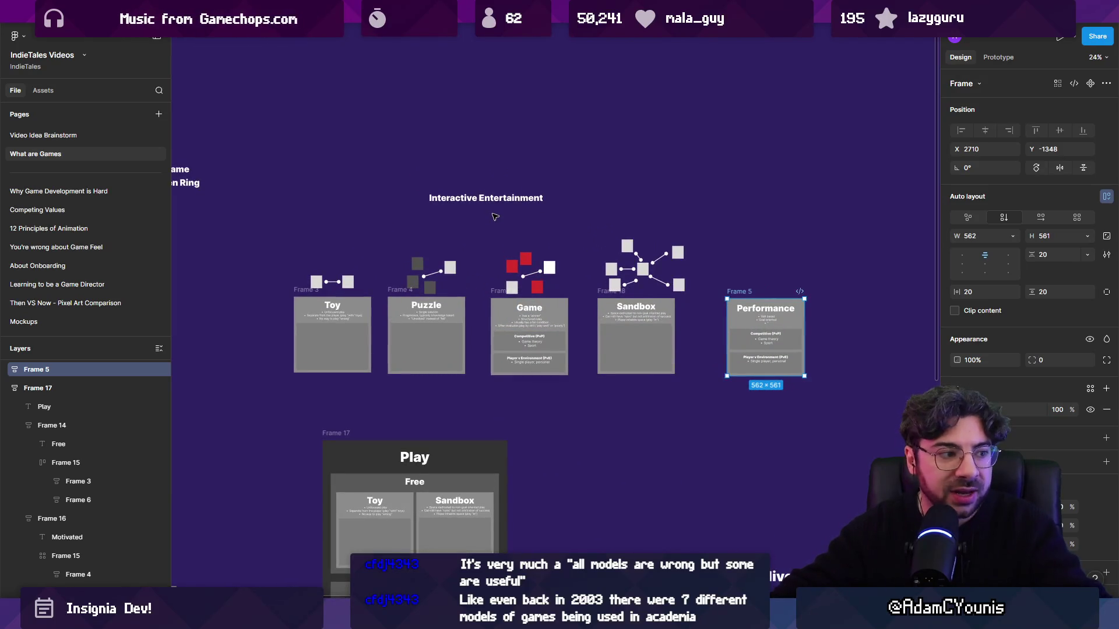
pyautogui.scroll(5, 309, 319)
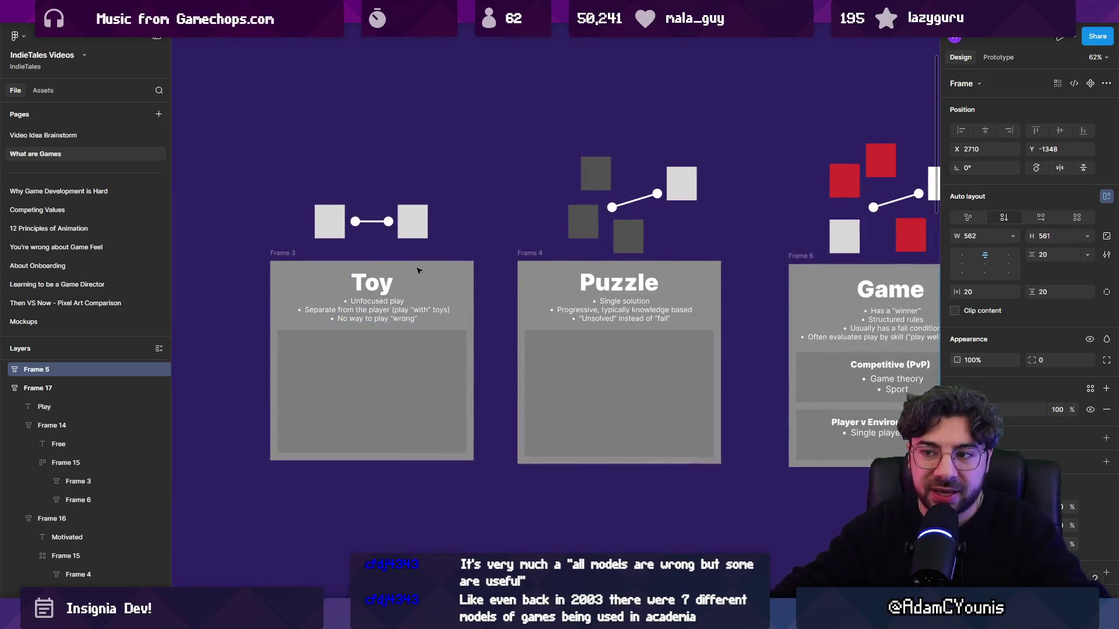
pyautogui.scroll(-5, 406, 265)
pyautogui.scroll(2, 406, 264)
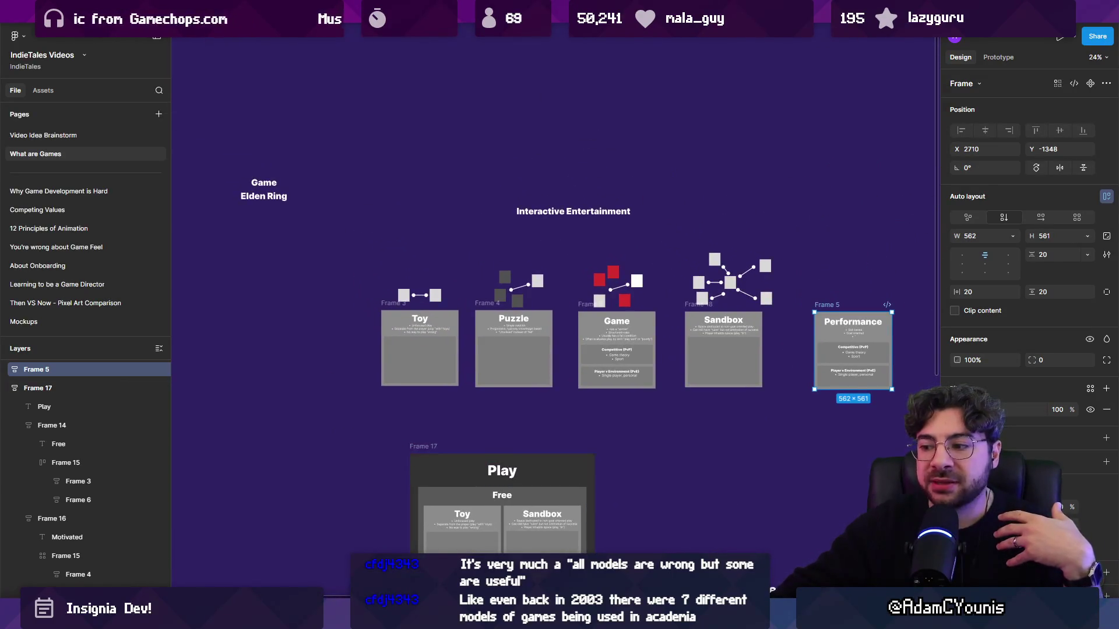
pyautogui.hotkey('alt', 'Tab')
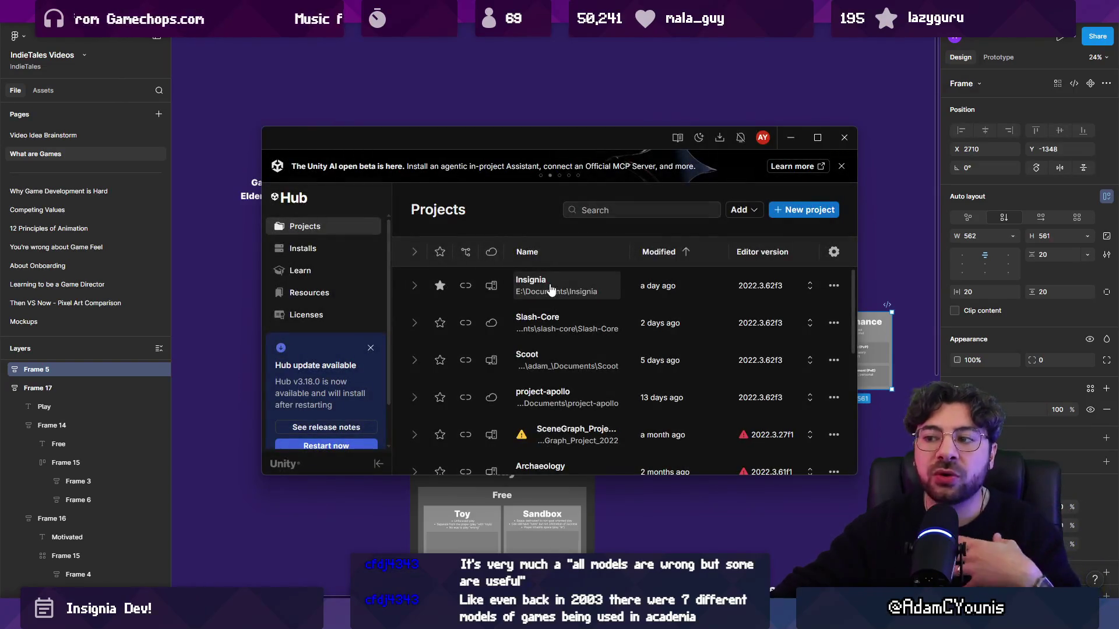
# - Open the Insignia project from Unity Hub and widen the editor's Scene view, then return to Figma
pyautogui.click(551, 287)
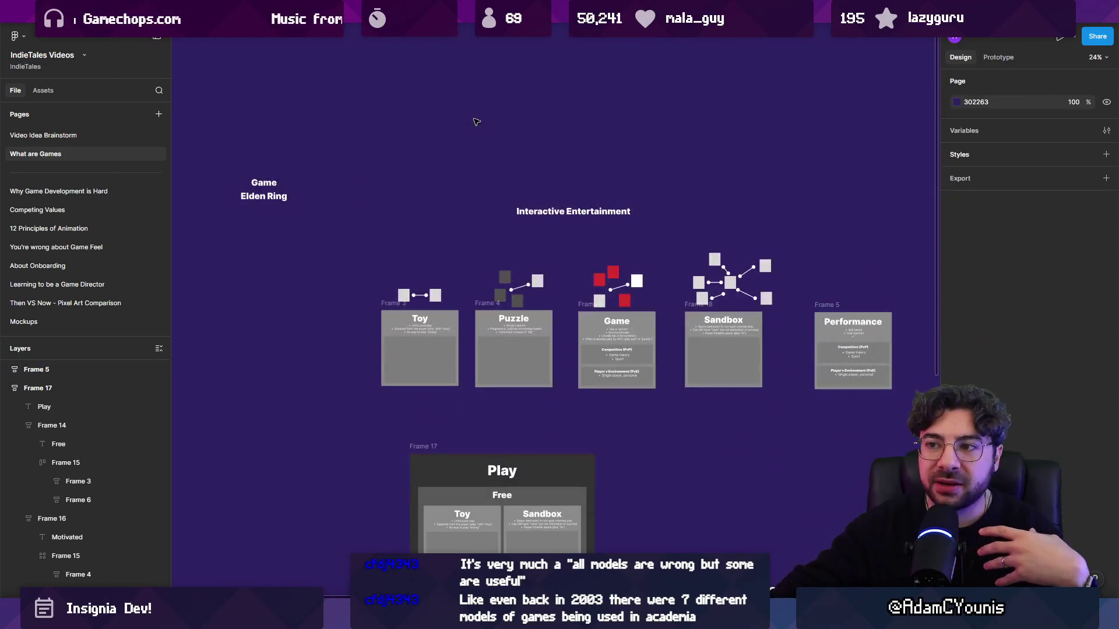
pyautogui.click(475, 118)
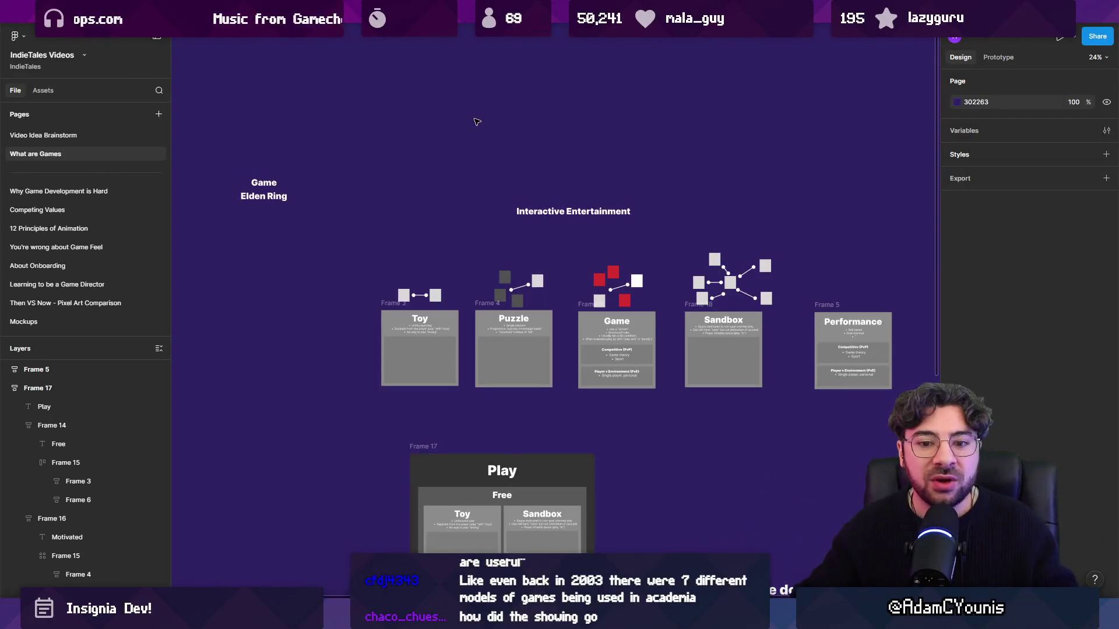
pyautogui.hotkey('alt', 'Tab')
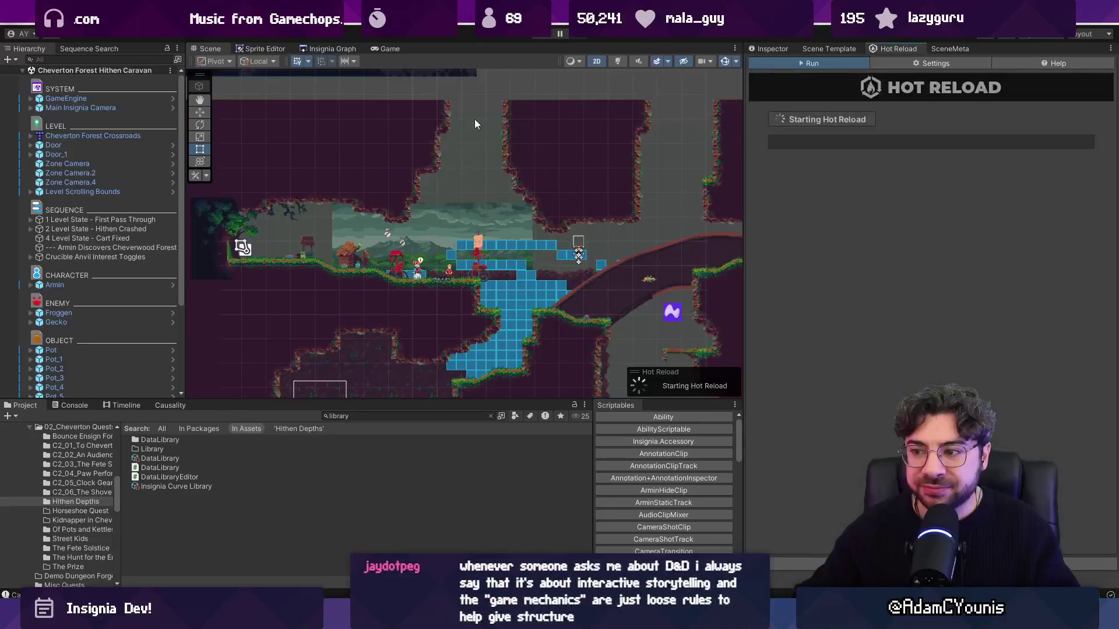
pyautogui.moveTo(745, 248); pyautogui.dragTo(902, 246)
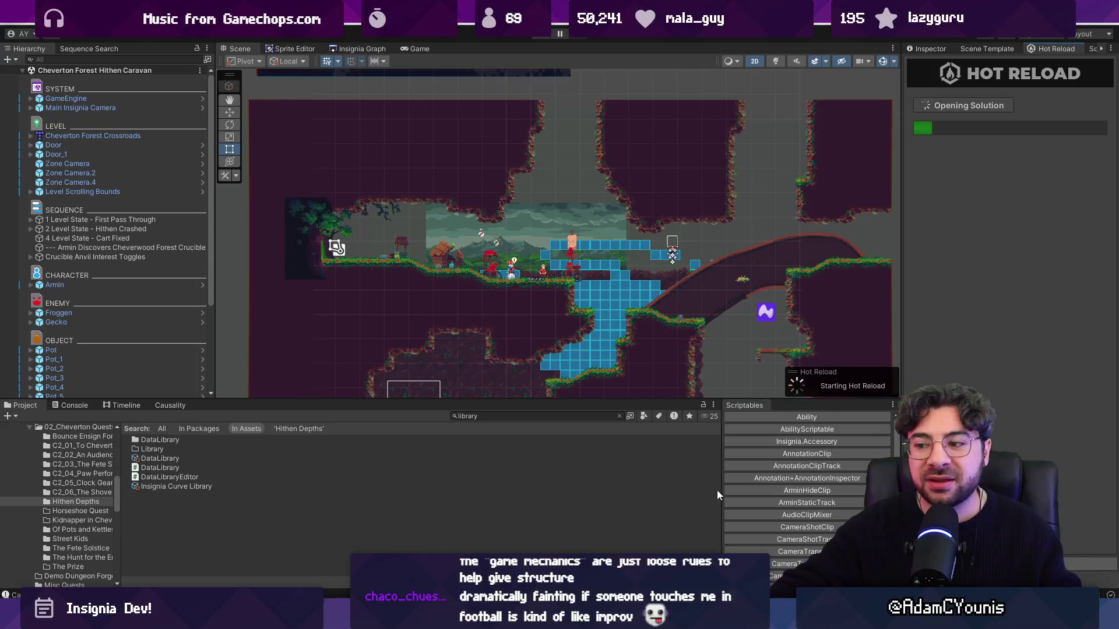
pyautogui.hotkey('alt', 'Tab')
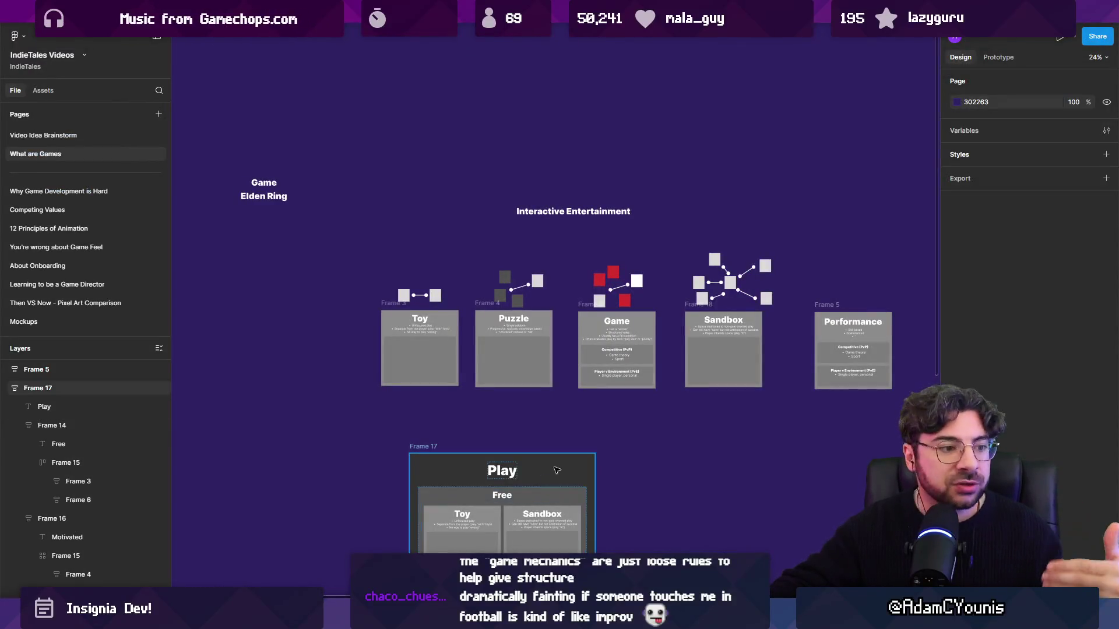
pyautogui.moveTo(670, 437); pyautogui.dragTo(575, 436)
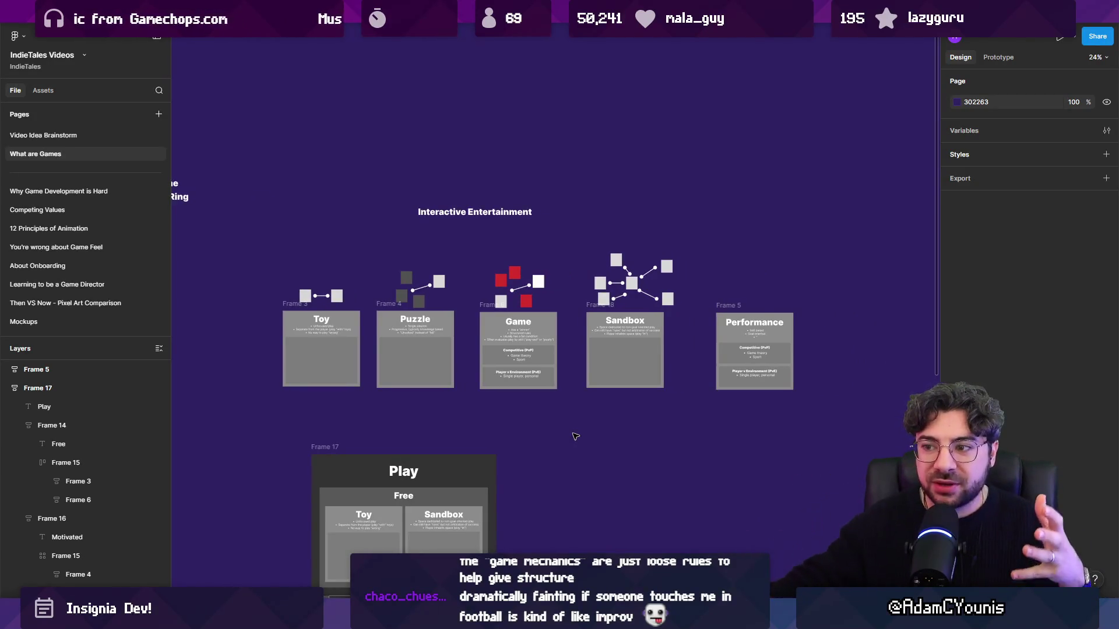
pyautogui.moveTo(469, 244)
pyautogui.mouseDown()
pyautogui.moveTo(574, 393)
pyautogui.moveTo(565, 403)
pyautogui.moveTo(475, 262)
pyautogui.mouseUp()
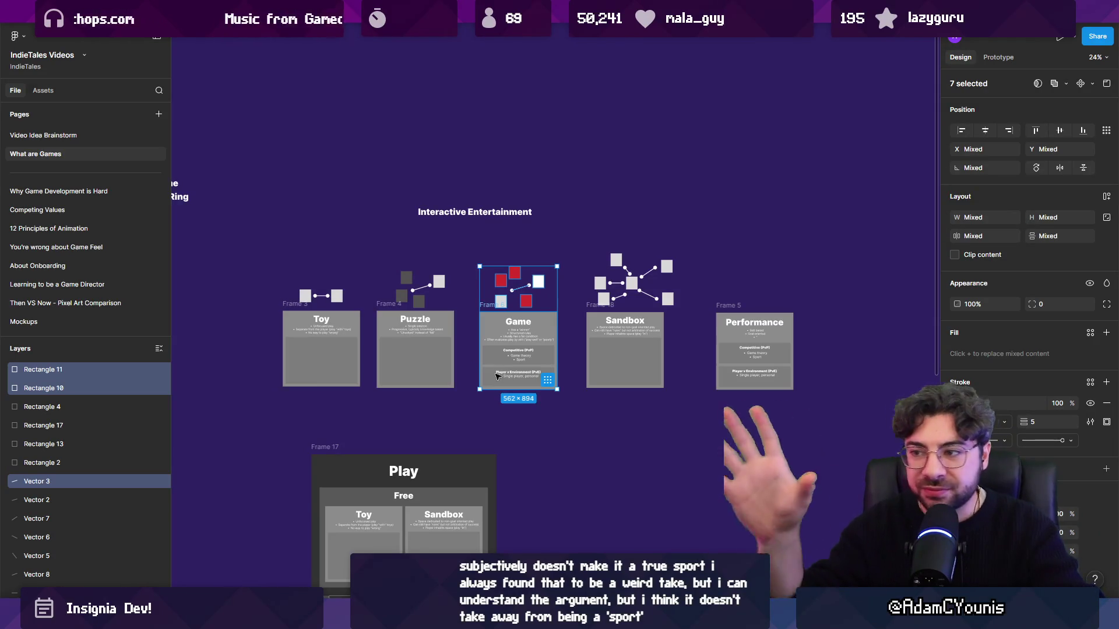
pyautogui.click(519, 436)
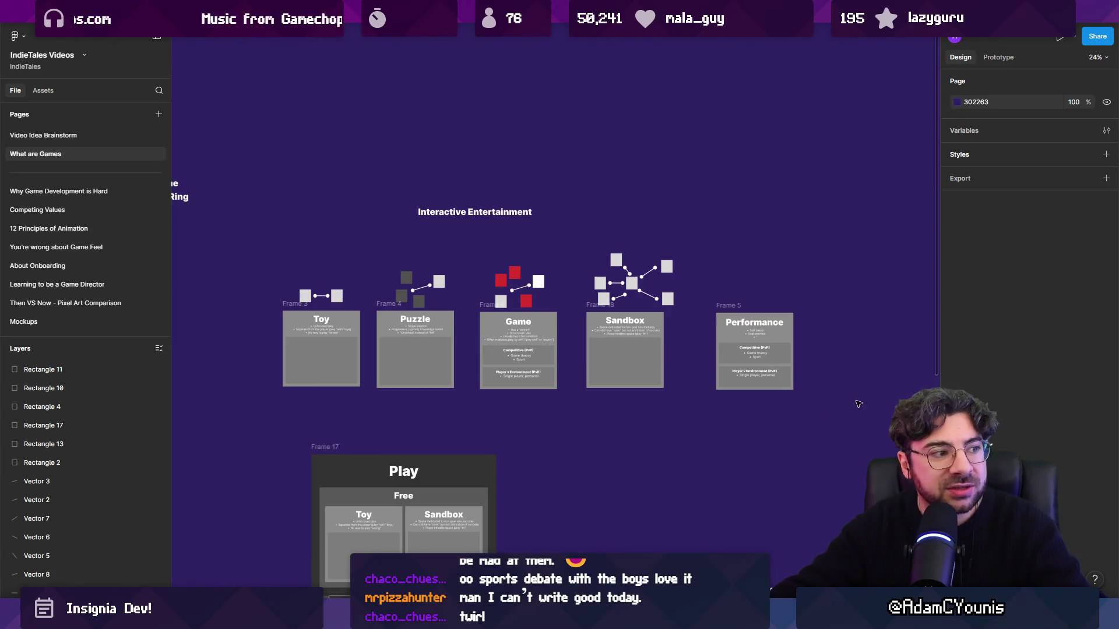
pyautogui.scroll(5, 858, 403)
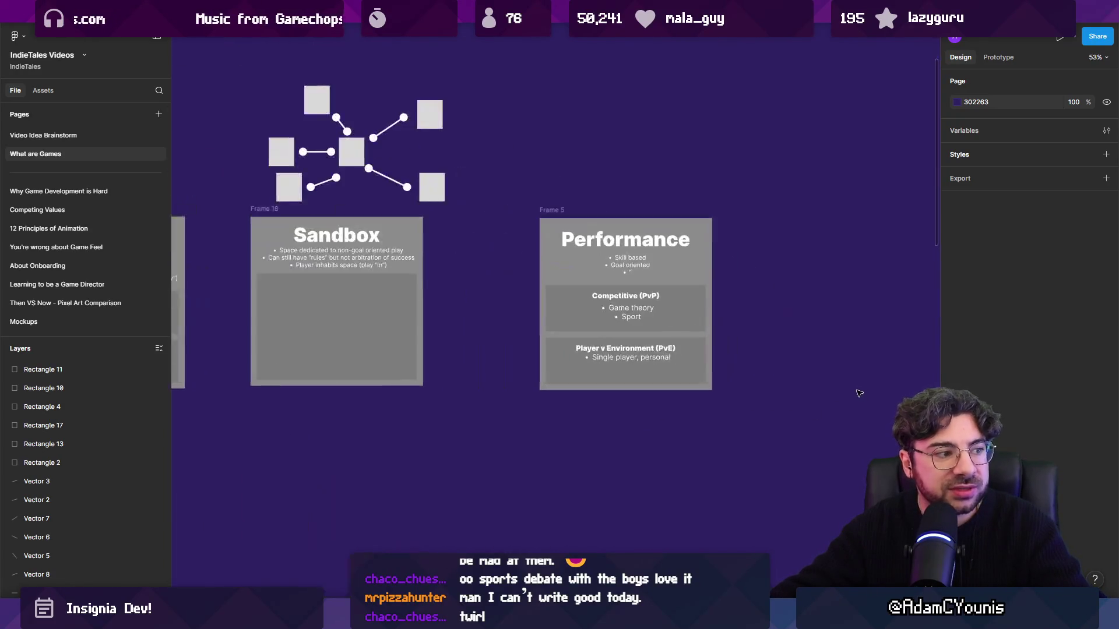
pyautogui.click(564, 213)
pyautogui.click(579, 202)
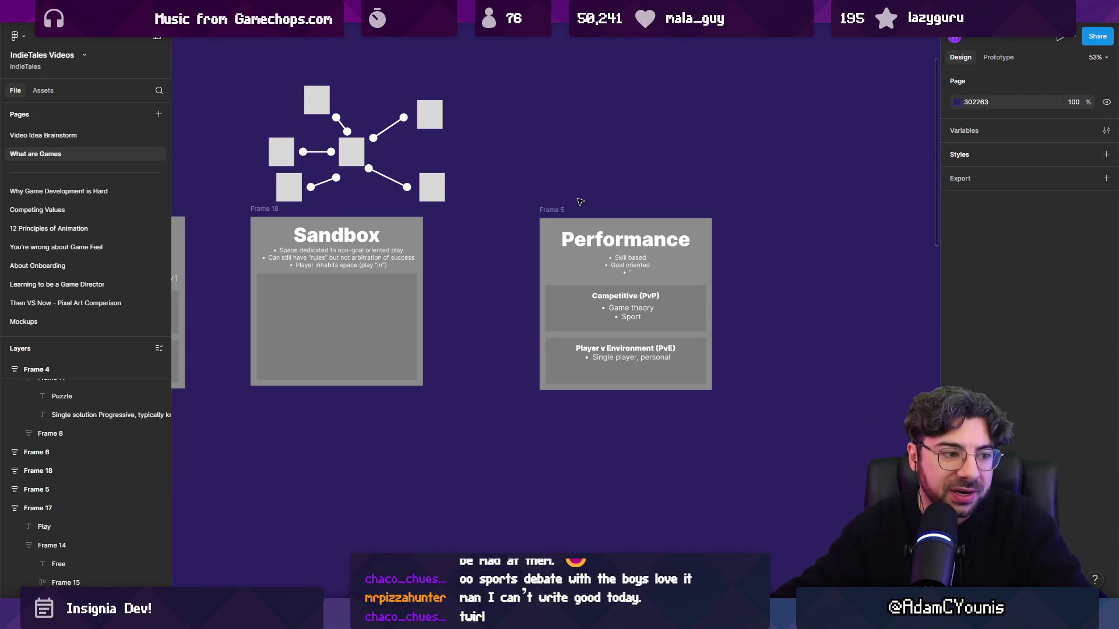
pyautogui.scroll(-5, 580, 202)
pyautogui.scroll(2, 641, 292)
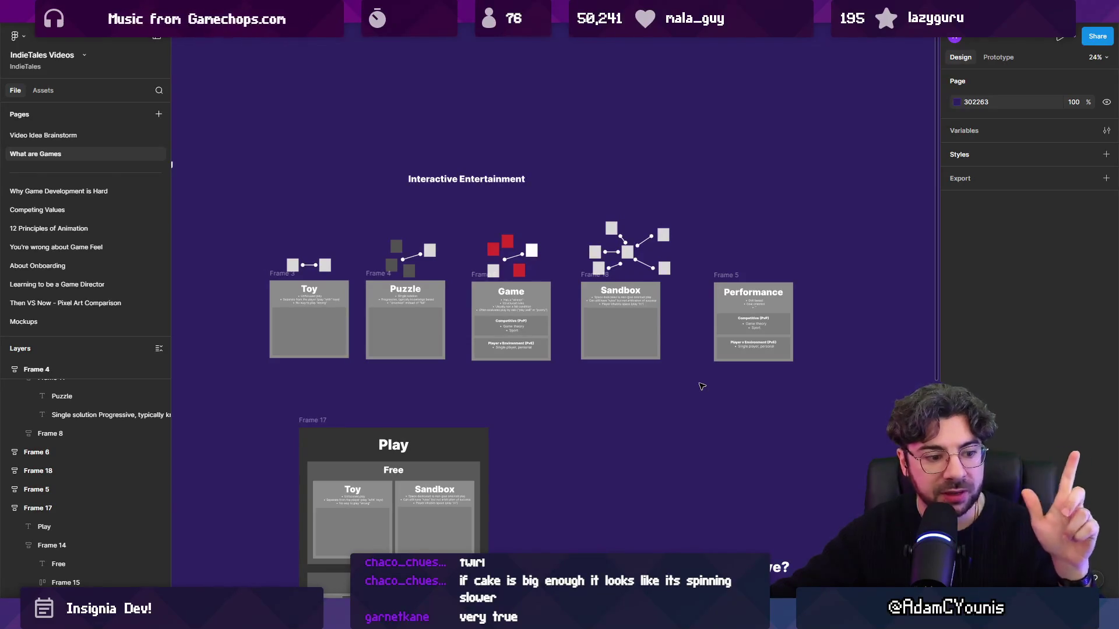
pyautogui.scroll(-3, 722, 453)
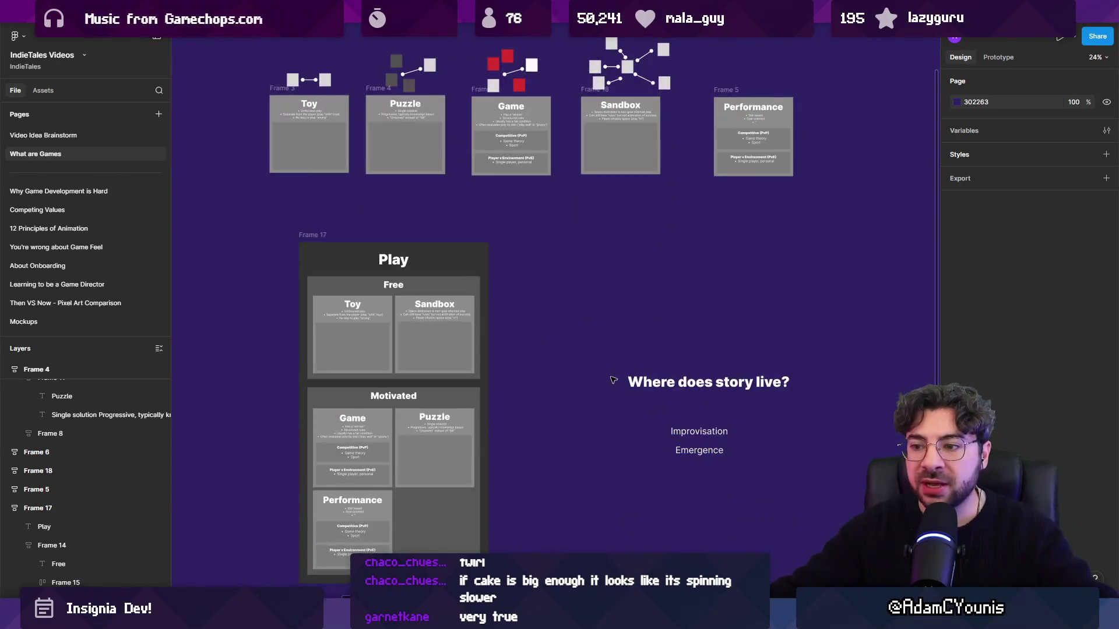
# - Duplicate the Performance card below itself and rename the copy's heading to 'Challenge'
pyautogui.scroll(3, 568, 379)
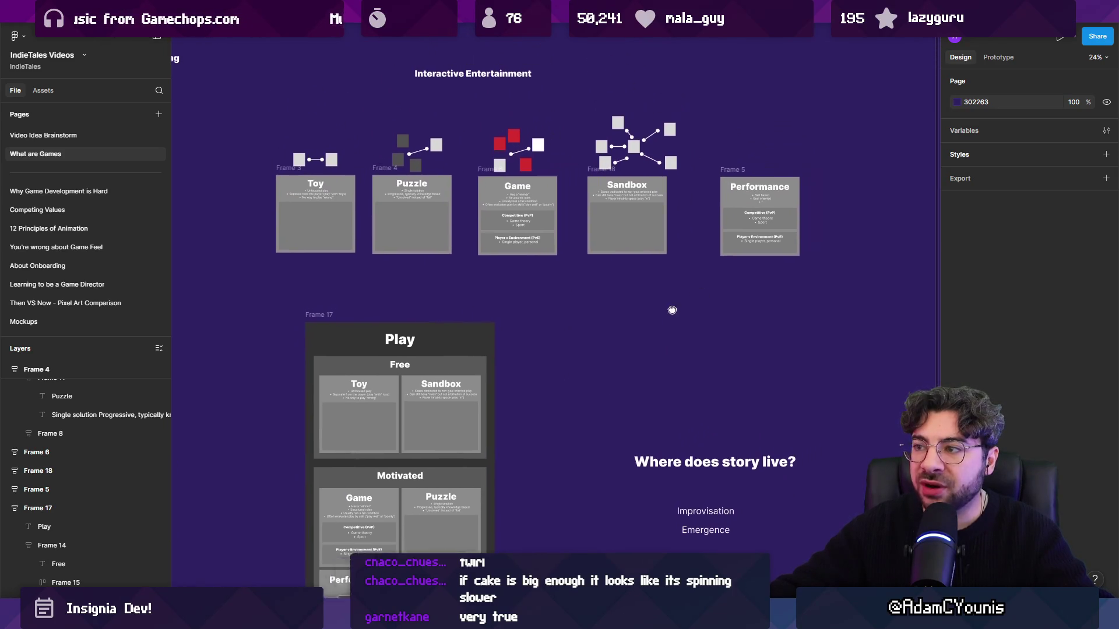
pyautogui.hscroll(3, 670, 312)
pyautogui.hscroll(-3, 554, 274)
pyautogui.scroll(2, 619, 222)
pyautogui.doubleClick(624, 239)
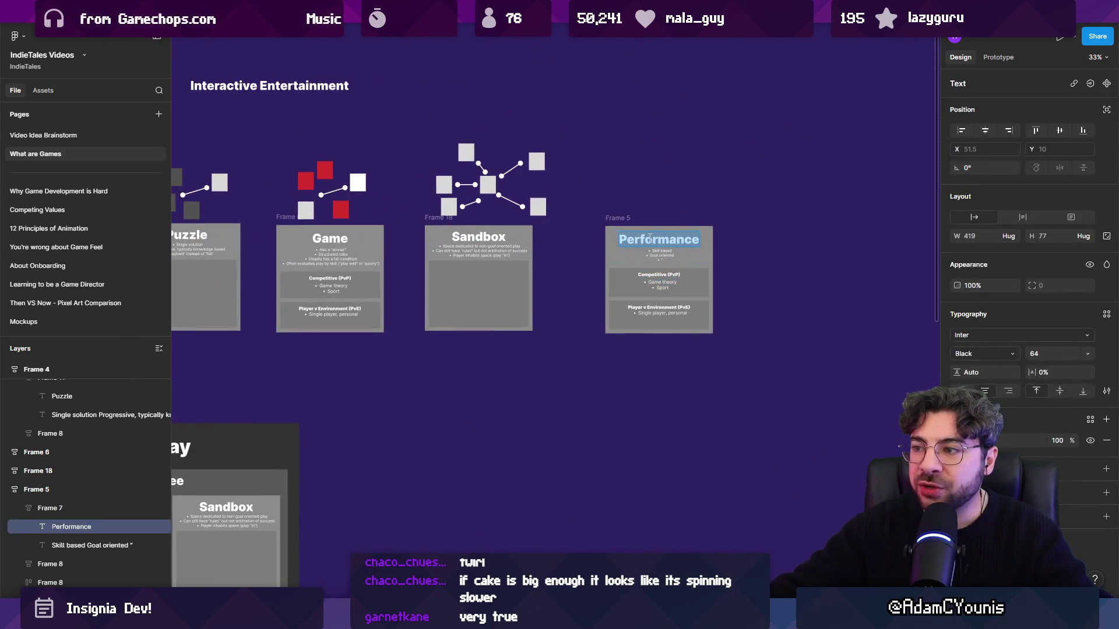
pyautogui.moveTo(619, 220); pyautogui.dragTo(623, 366)
pyautogui.doubleClick(627, 382)
pyautogui.write('Challenge')
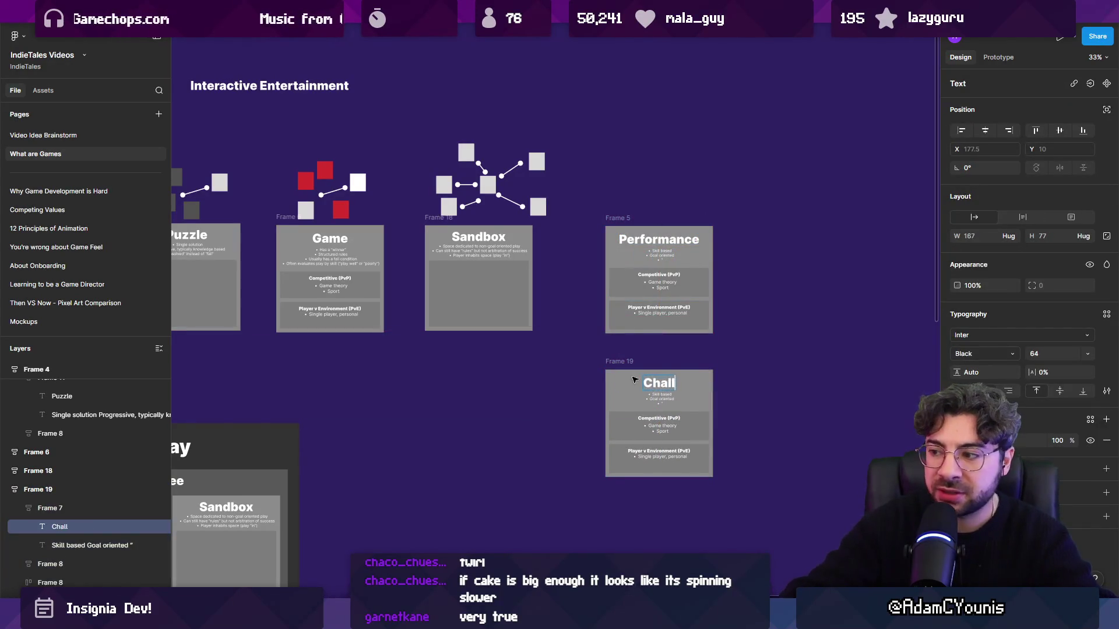
# - Delete the Competitive (PvP) and Player v Environment boxes from the Challenge card
pyautogui.scroll(5, 633, 376)
pyautogui.click(606, 338)
pyautogui.keyDown('shift'); pyautogui.click(608, 408); pyautogui.keyUp('shift')
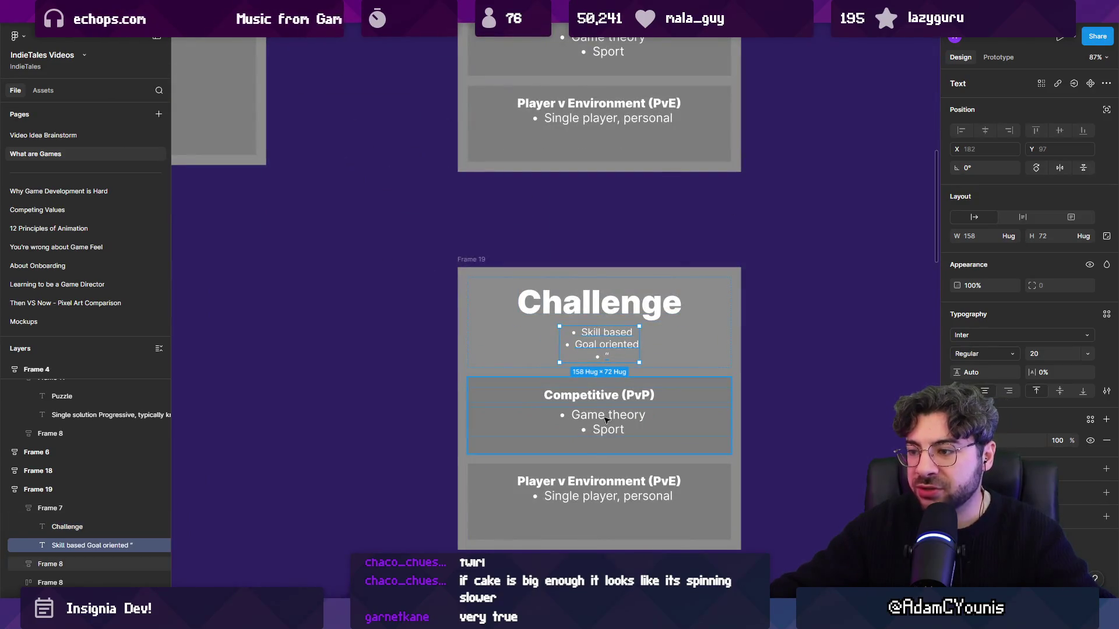
pyautogui.keyDown('shift'); pyautogui.click(609, 482); pyautogui.keyUp('shift')
pyautogui.press('Delete')
pyautogui.hotkey('ctrl', 'z')
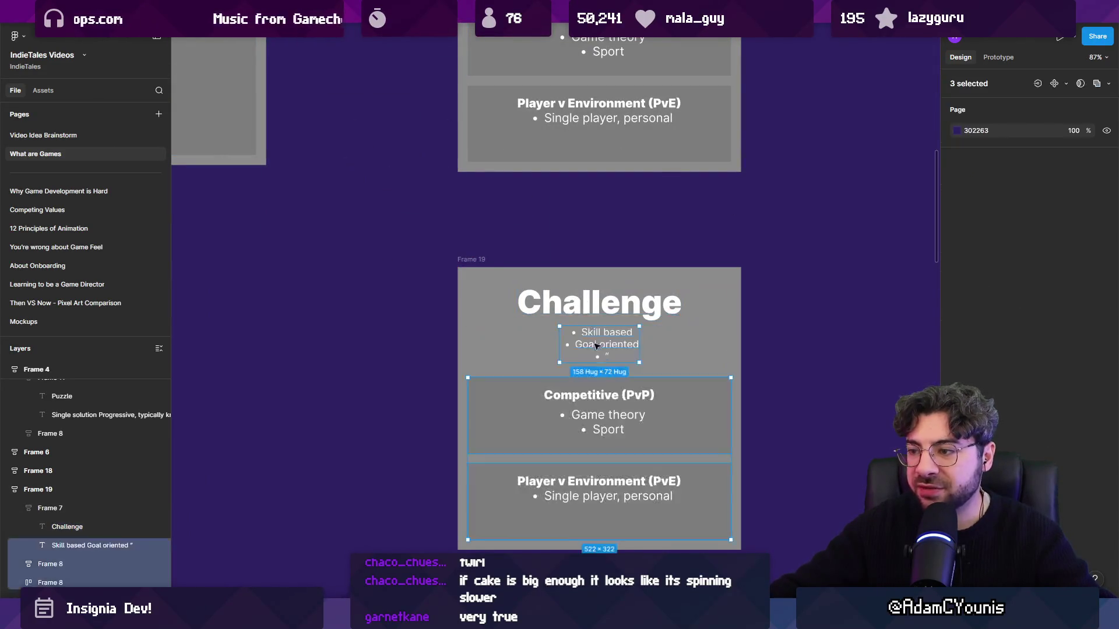
pyautogui.click(595, 452)
pyautogui.keyDown('shift'); pyautogui.click(594, 466); pyautogui.keyUp('shift')
pyautogui.press('Delete')
# - Change the Challenge card's bullet to 'Can you do a kickflip?'
pyautogui.click(602, 340)
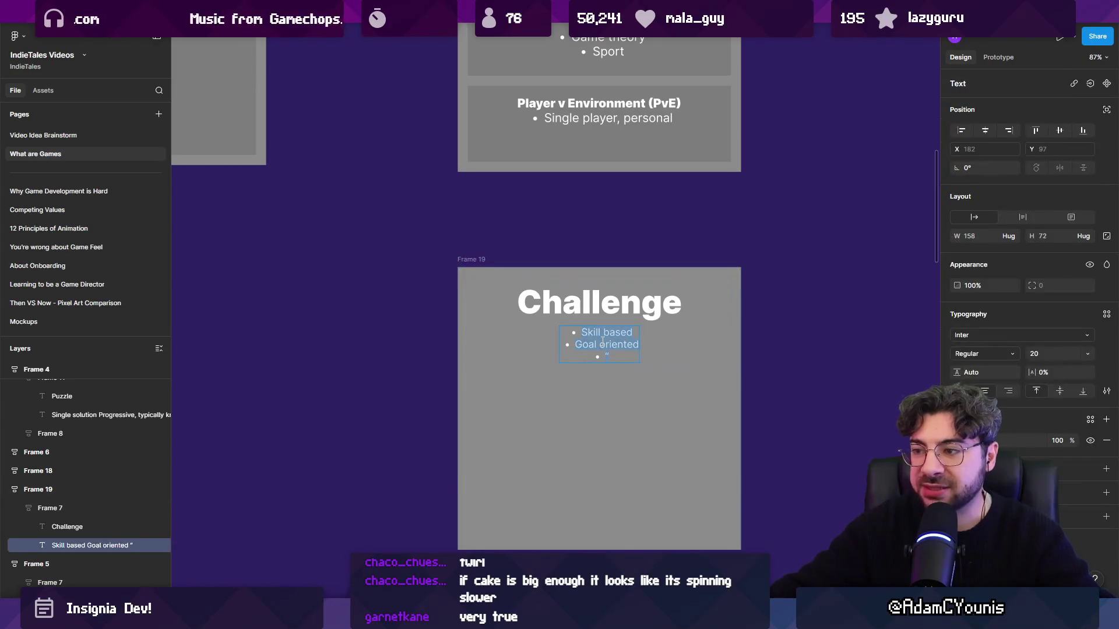
pyautogui.write('Can you do a')
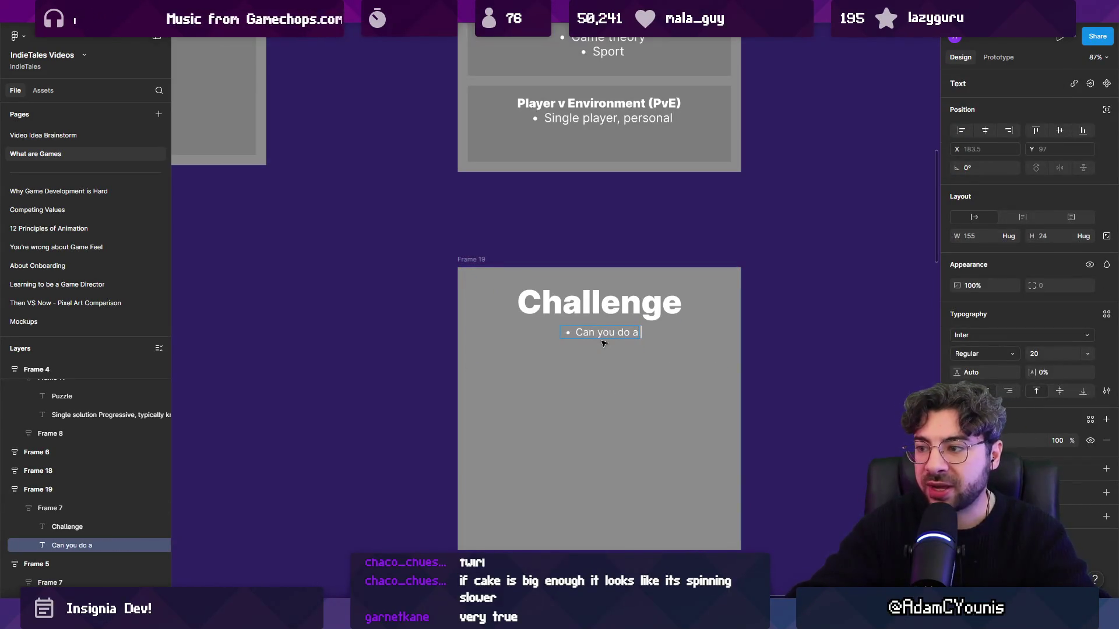
pyautogui.write('flip?')
pyautogui.press('Escape')
pyautogui.press('Escape')
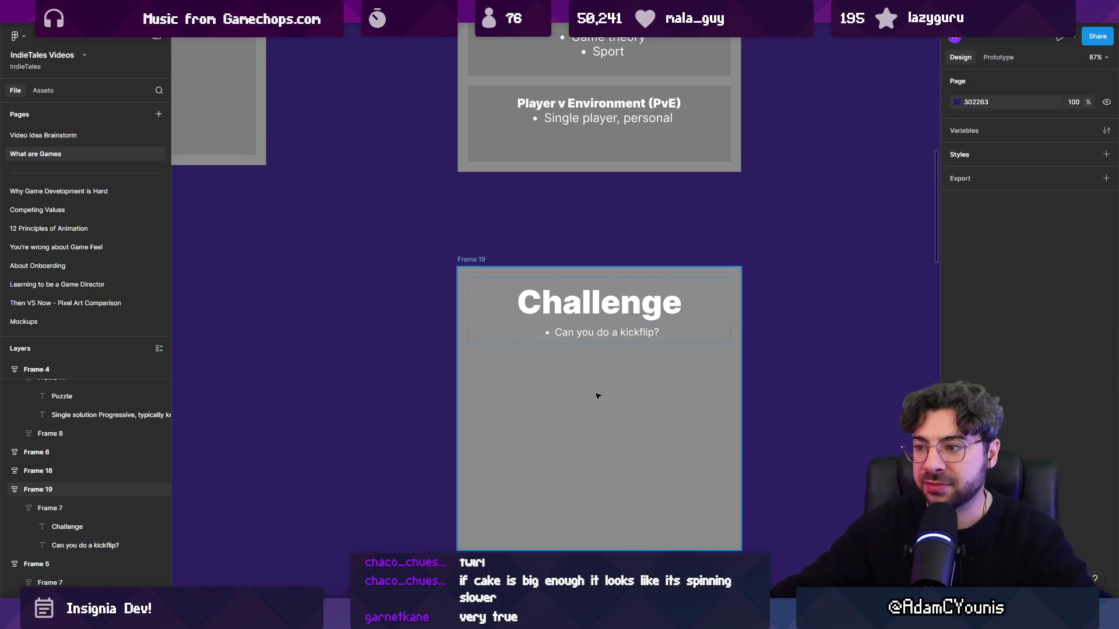
pyautogui.press('Escape')
pyautogui.hotkey('shift', 'a')
pyautogui.scroll(5, 606, 332)
pyautogui.click(613, 316)
pyautogui.doubleClick(614, 315)
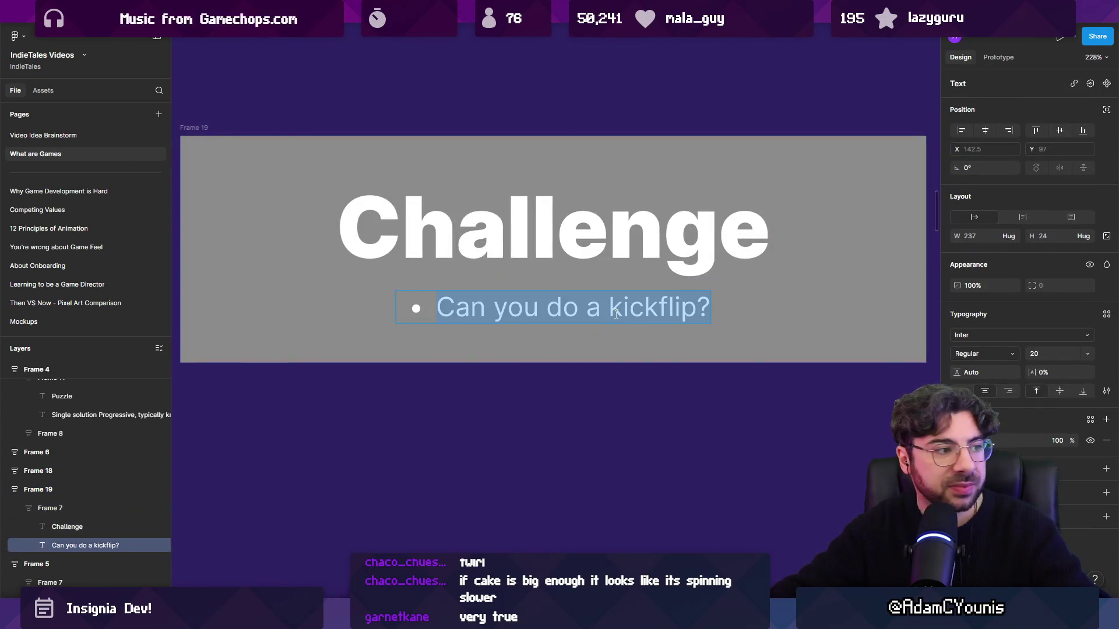
pyautogui.press('Escape')
pyautogui.click(617, 386)
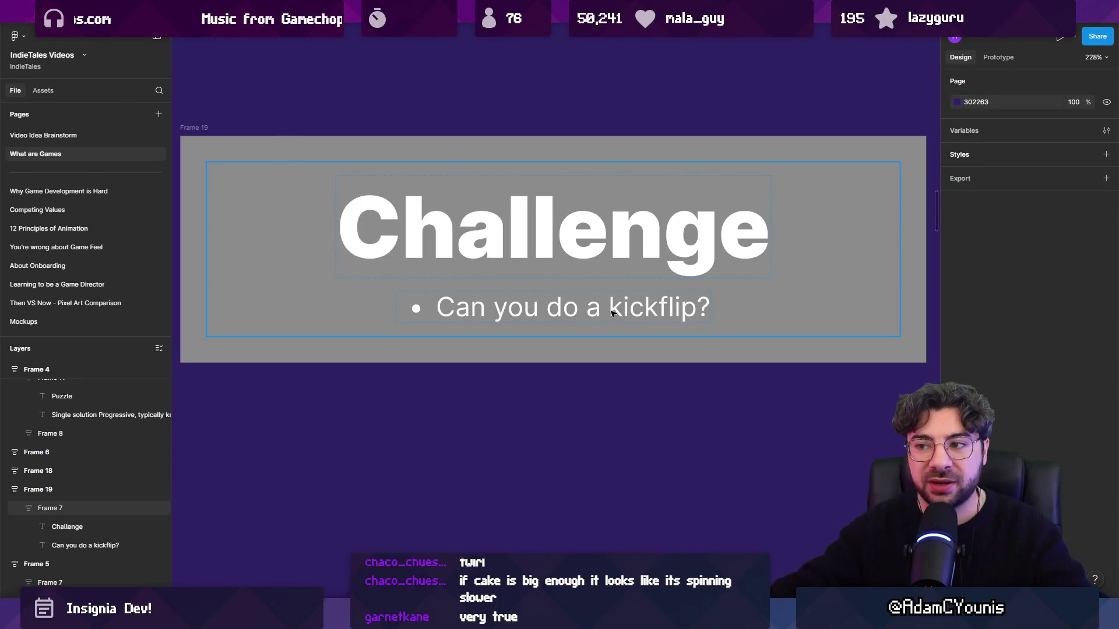
pyautogui.click(611, 314)
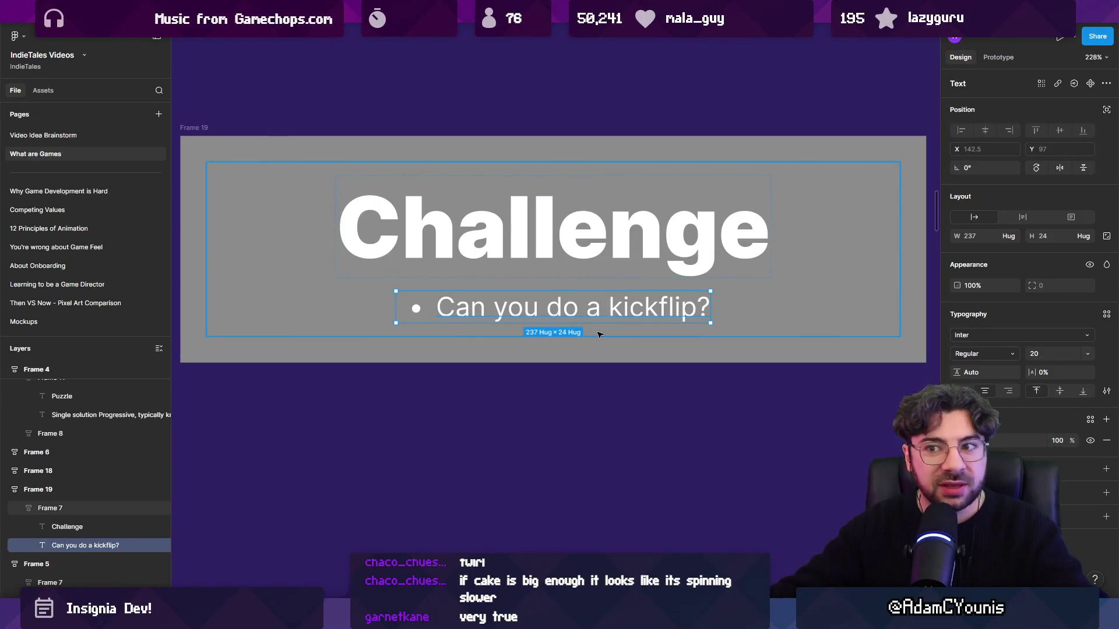
pyautogui.scroll(-5, 604, 364)
pyautogui.press('Escape')
pyautogui.moveTo(442, 268)
pyautogui.mouseDown()
pyautogui.moveTo(425, 313)
pyautogui.moveTo(781, 473)
pyautogui.moveTo(768, 468)
pyautogui.mouseUp()
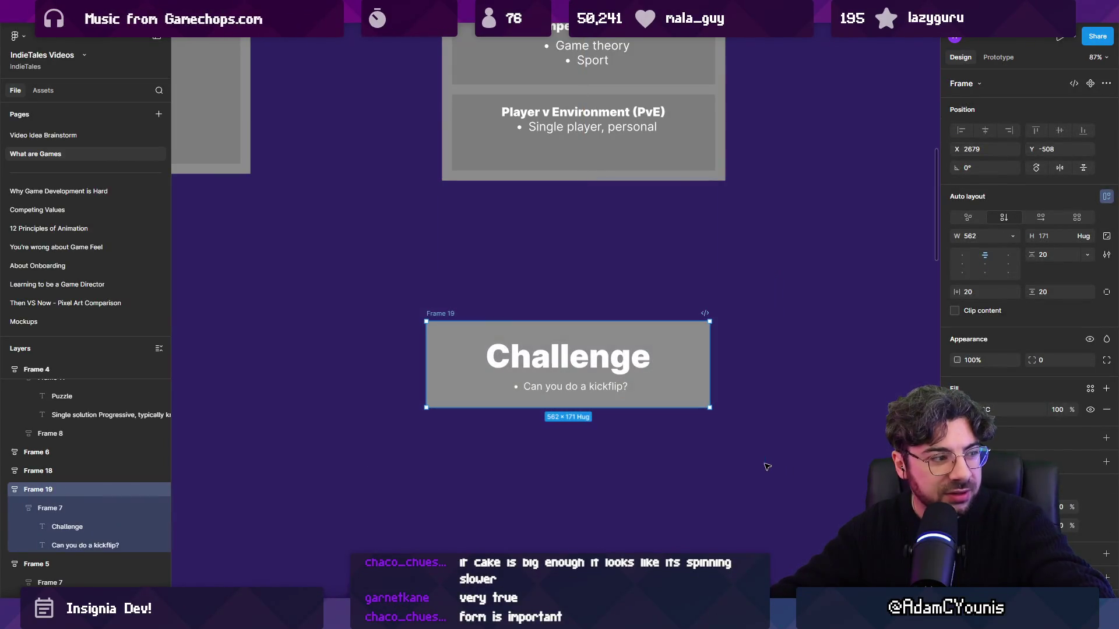
pyautogui.moveTo(409, 280)
pyautogui.mouseDown()
pyautogui.moveTo(751, 460)
pyautogui.moveTo(741, 459)
pyautogui.mouseUp()
pyautogui.click(741, 458)
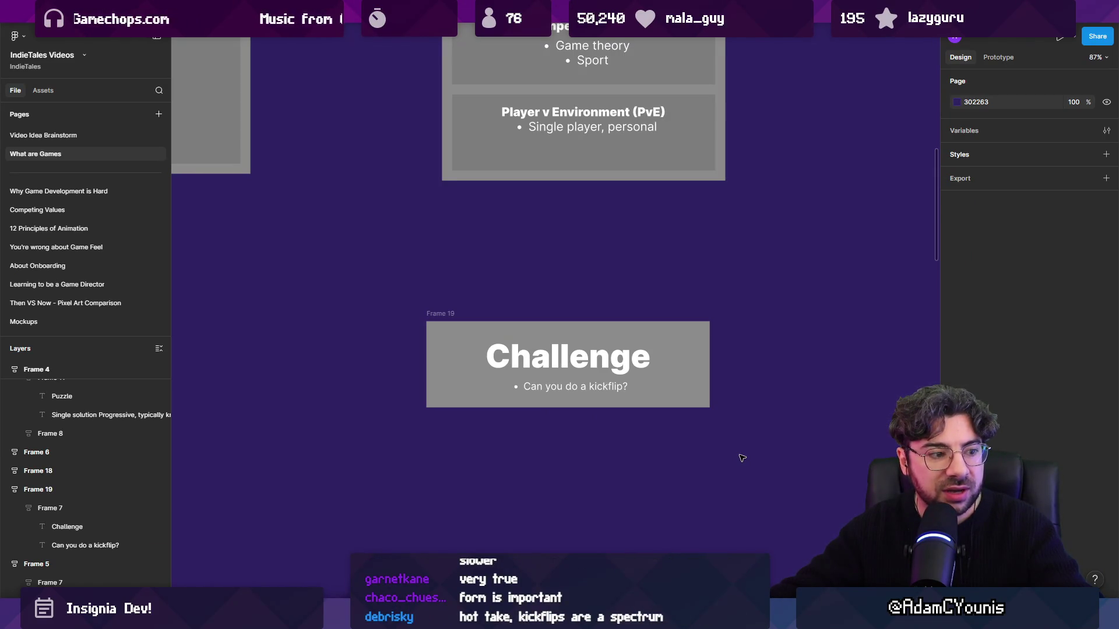
pyautogui.moveTo(741, 452)
pyautogui.mouseDown()
pyautogui.moveTo(390, 285)
pyautogui.moveTo(711, 435)
pyautogui.mouseUp()
pyautogui.click(392, 285)
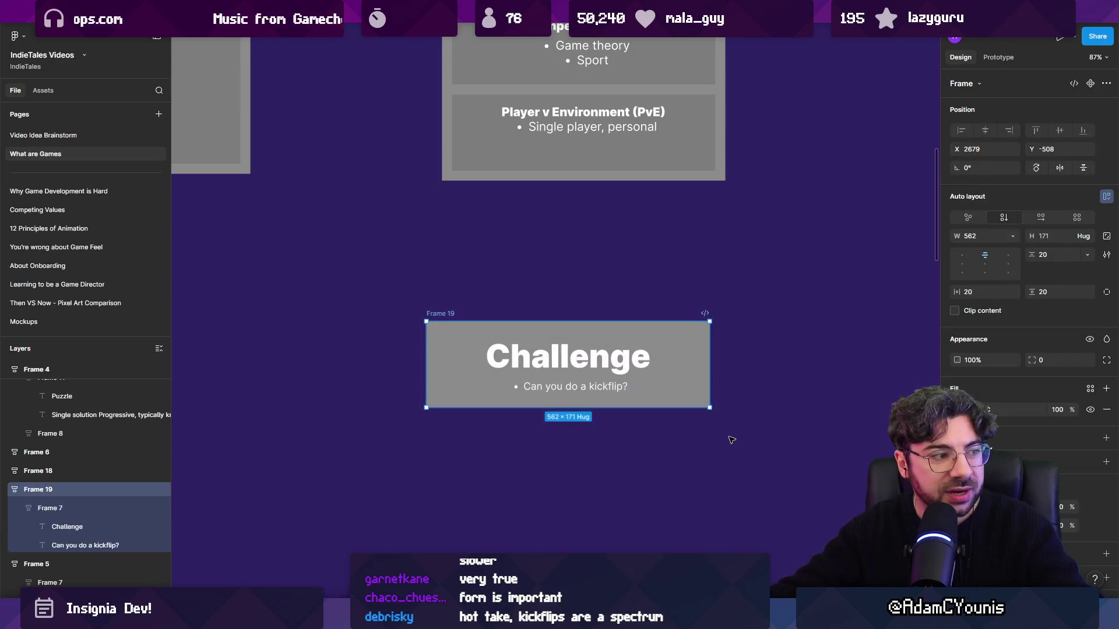
pyautogui.click(732, 440)
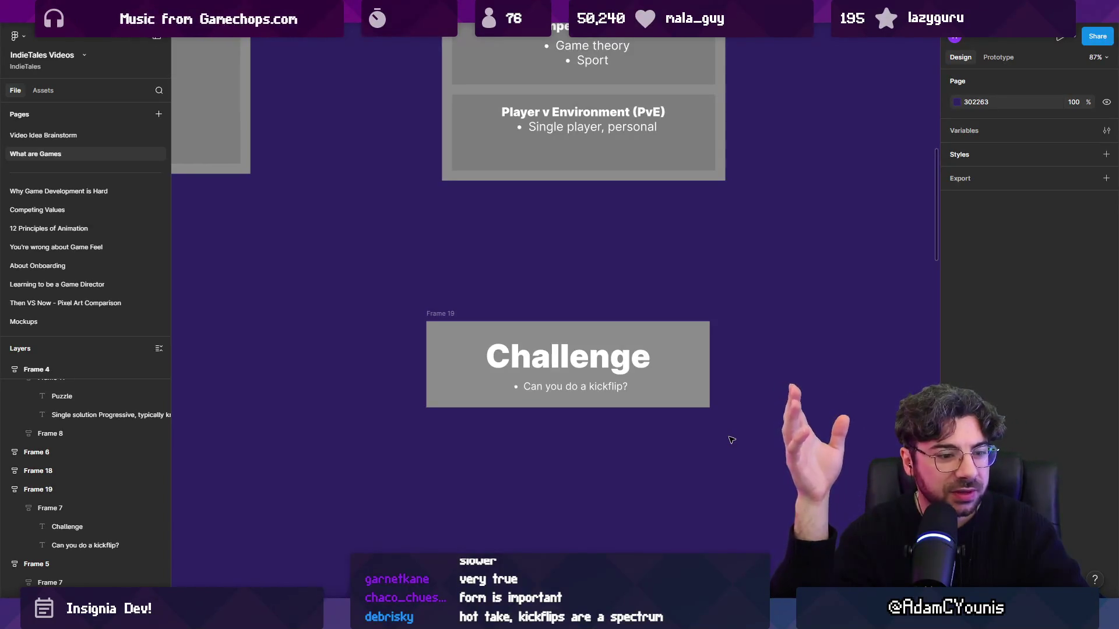
pyautogui.scroll(-2, 799, 454)
pyautogui.scroll(-5, 798, 454)
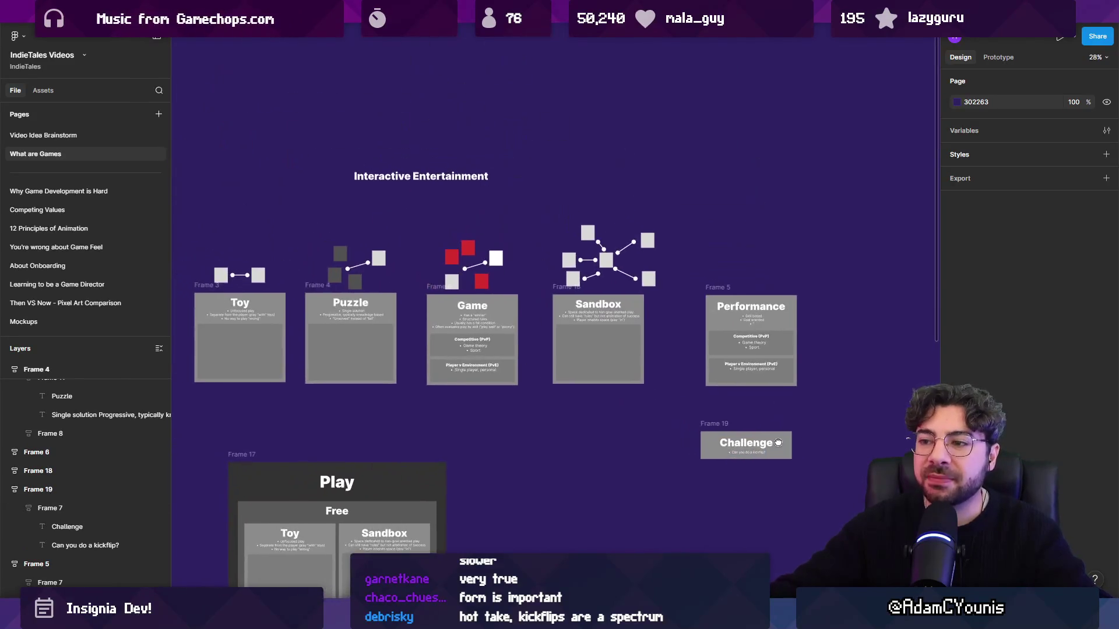
pyautogui.scroll(5, 434, 283)
pyautogui.moveTo(435, 284)
pyautogui.mouseDown()
pyautogui.moveTo(620, 517)
pyautogui.moveTo(400, 437)
pyautogui.moveTo(374, 158)
pyautogui.mouseUp()
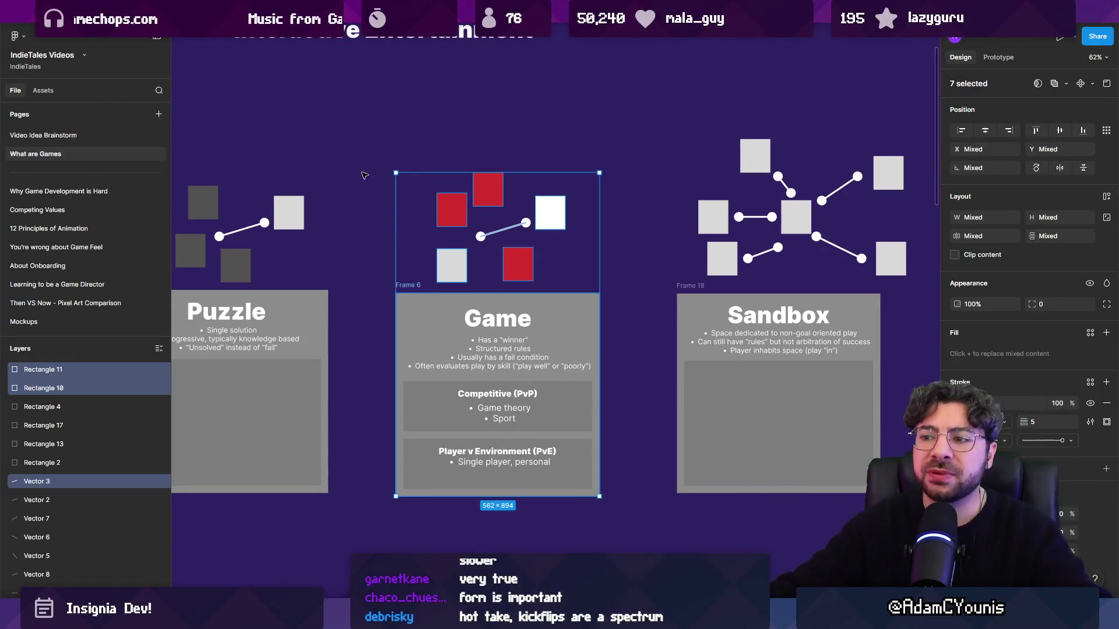
pyautogui.doubleClick(502, 319)
pyautogui.moveTo(502, 319)
pyautogui.mouseDown()
pyautogui.moveTo(499, 132)
pyautogui.moveTo(519, 324)
pyautogui.mouseUp()
pyautogui.scroll(-5, 546, 239)
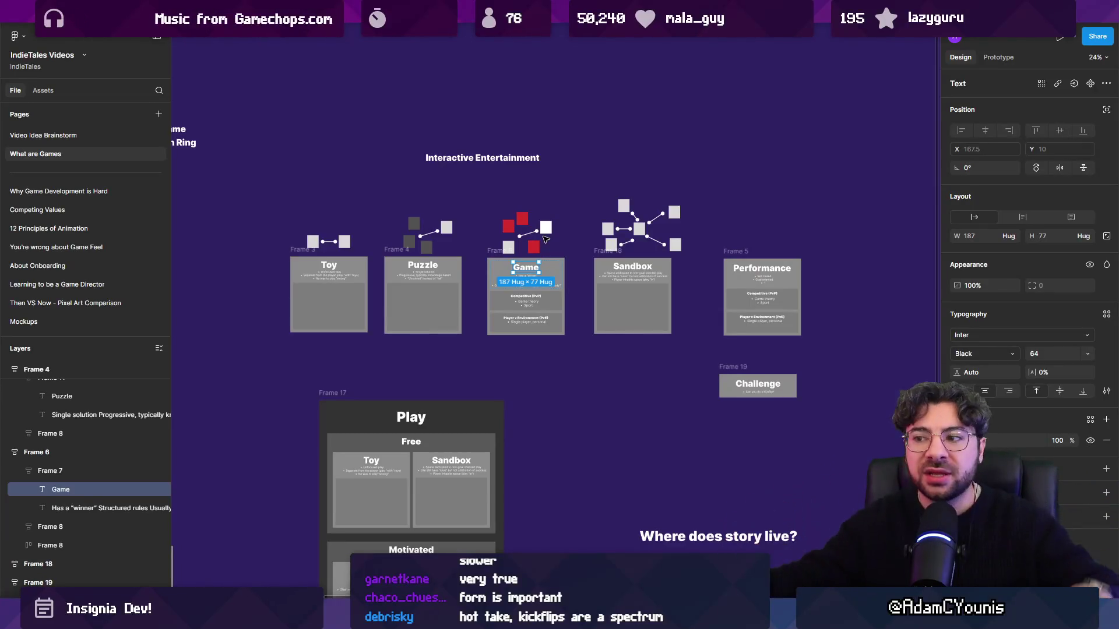
pyautogui.hscroll(2, 589, 291)
pyautogui.scroll(-1, 588, 292)
pyautogui.click(629, 355)
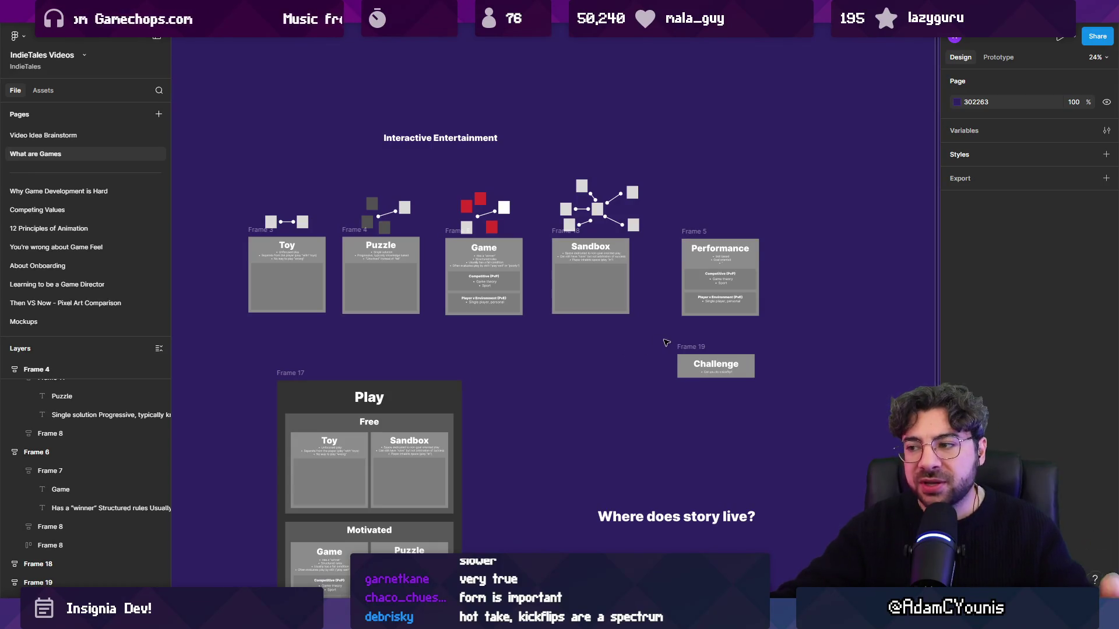
# - Nudge the Challenge card right so its left edge lines up under Performance
pyautogui.click(680, 348)
pyautogui.moveTo(681, 348); pyautogui.dragTo(685, 347)
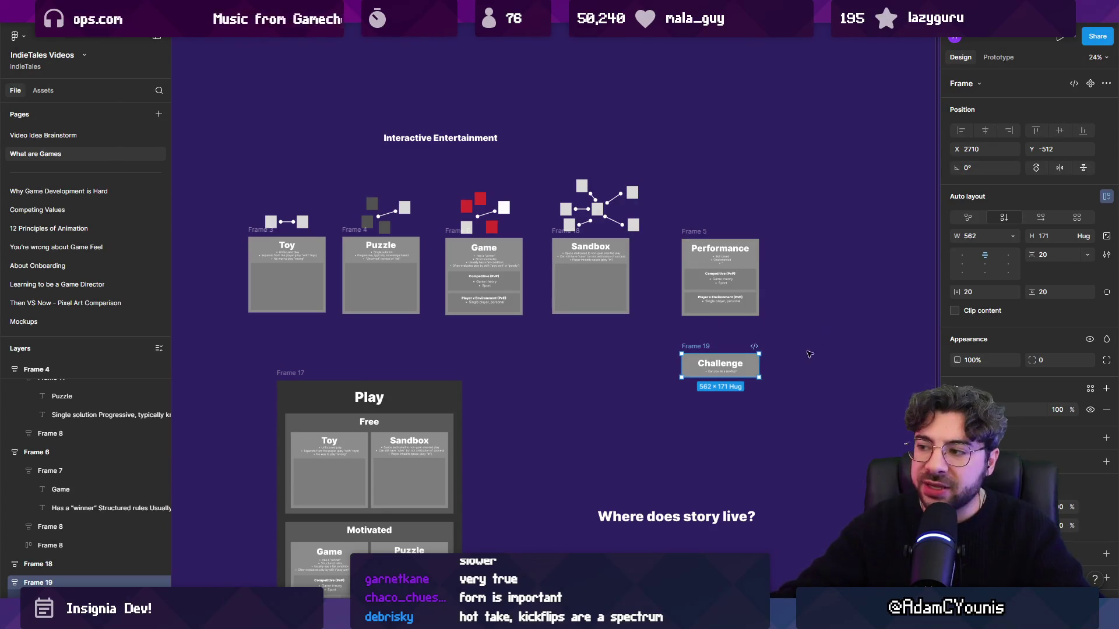
pyautogui.doubleClick(734, 365)
# - Inspect the Challenge heading and Sandbox card up close, then switch to the browser's mixtape results
pyautogui.hotkey('shift', '2')
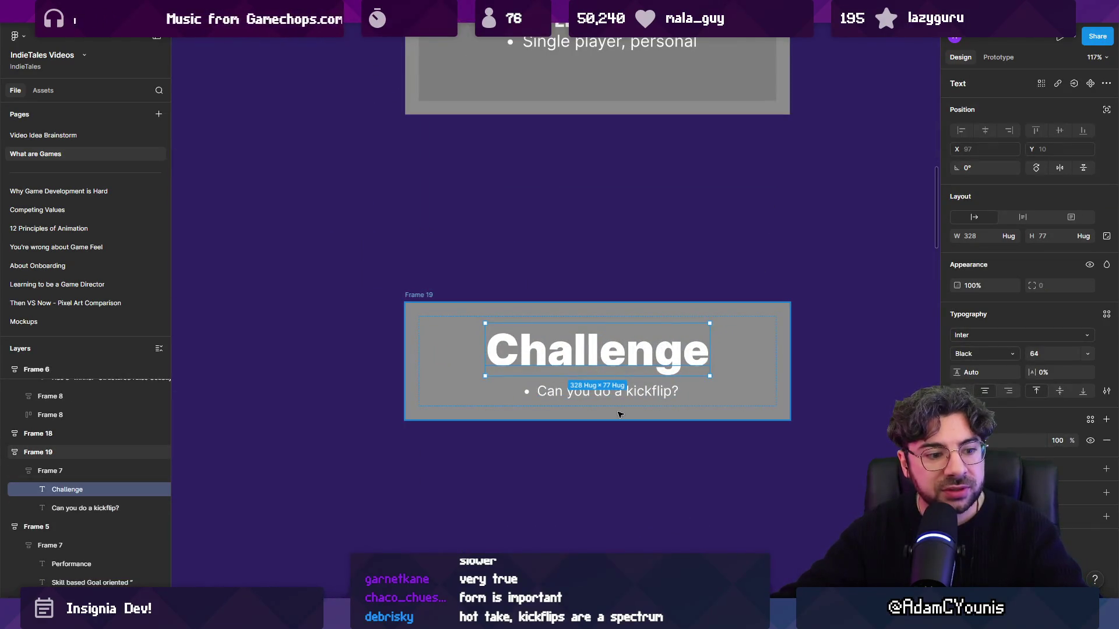
pyautogui.scroll(-5, 619, 414)
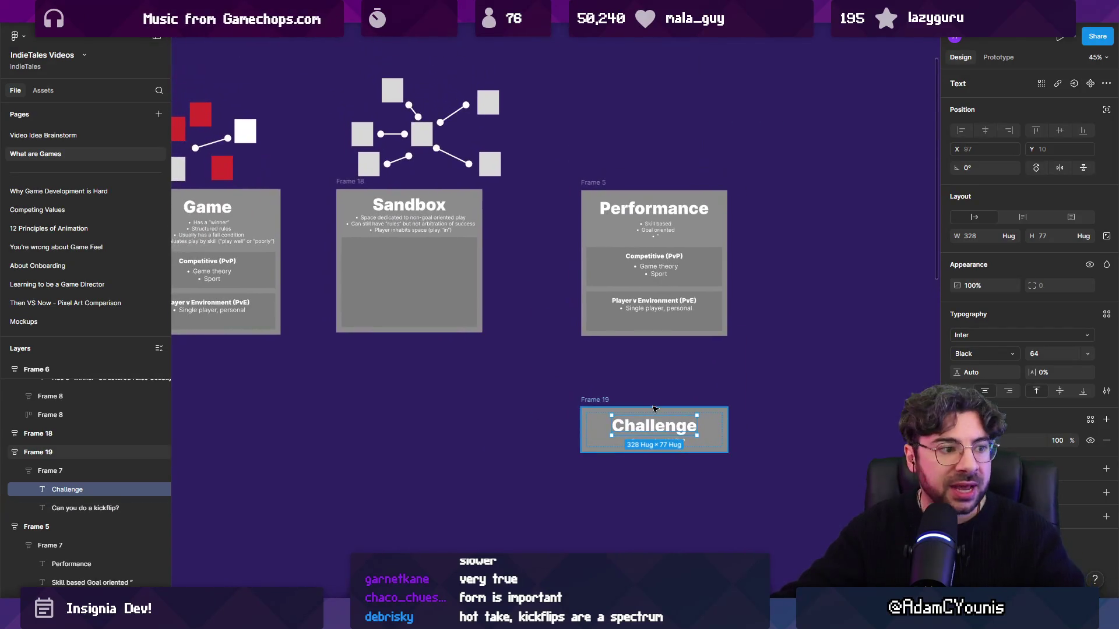
pyautogui.scroll(2, 424, 247)
pyautogui.hscroll(-2, 424, 247)
pyautogui.moveTo(375, 131); pyautogui.dragTo(585, 447)
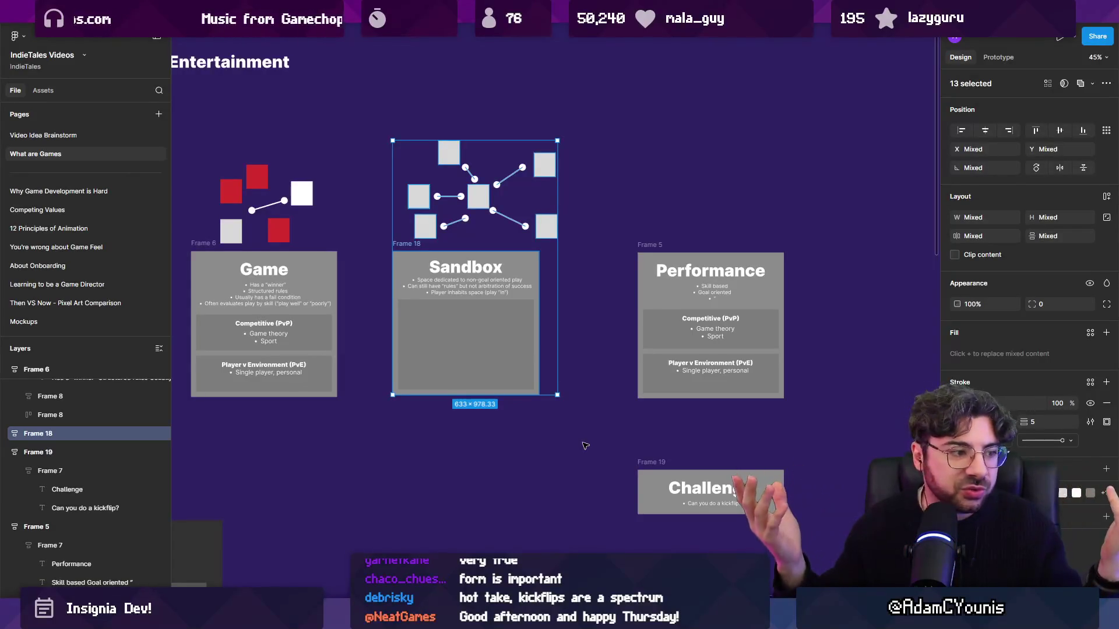
pyautogui.click(583, 441)
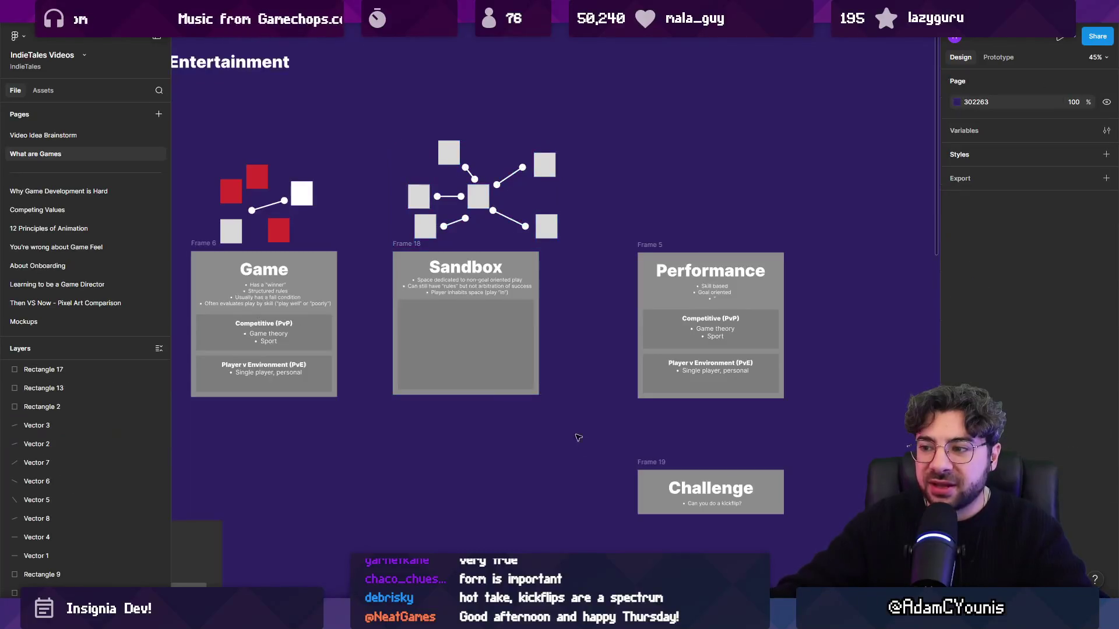
pyautogui.scroll(-5, 583, 431)
pyautogui.moveTo(583, 428); pyautogui.dragTo(722, 394)
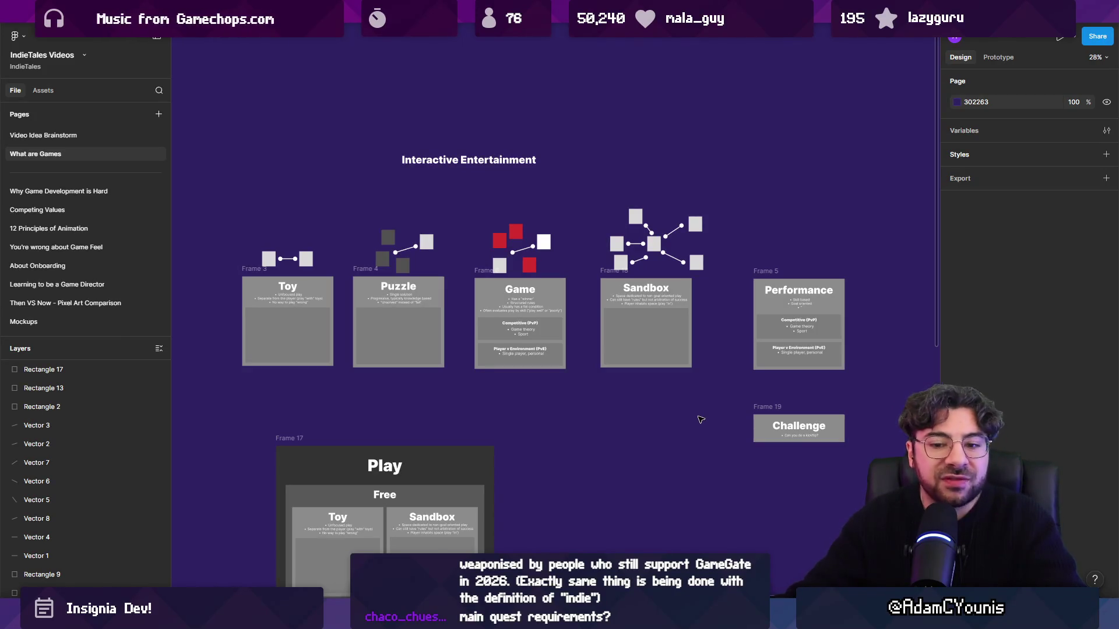
pyautogui.moveTo(705, 618)
pyautogui.click(760, 461)
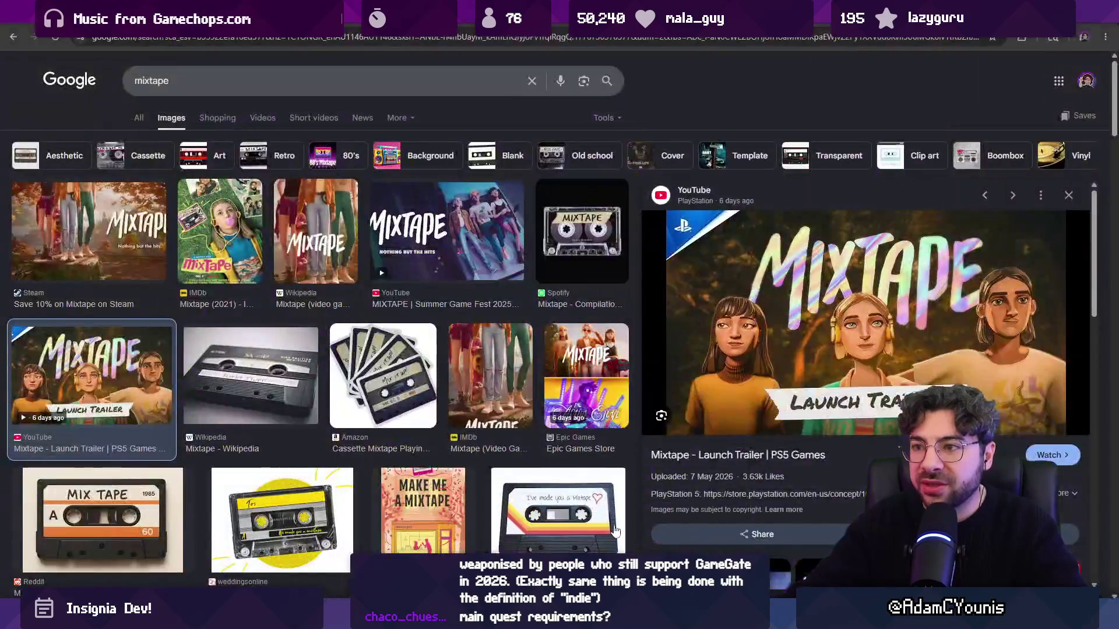
# - Search Google for 'elden ring' and open the image results
pyautogui.click(431, 43)
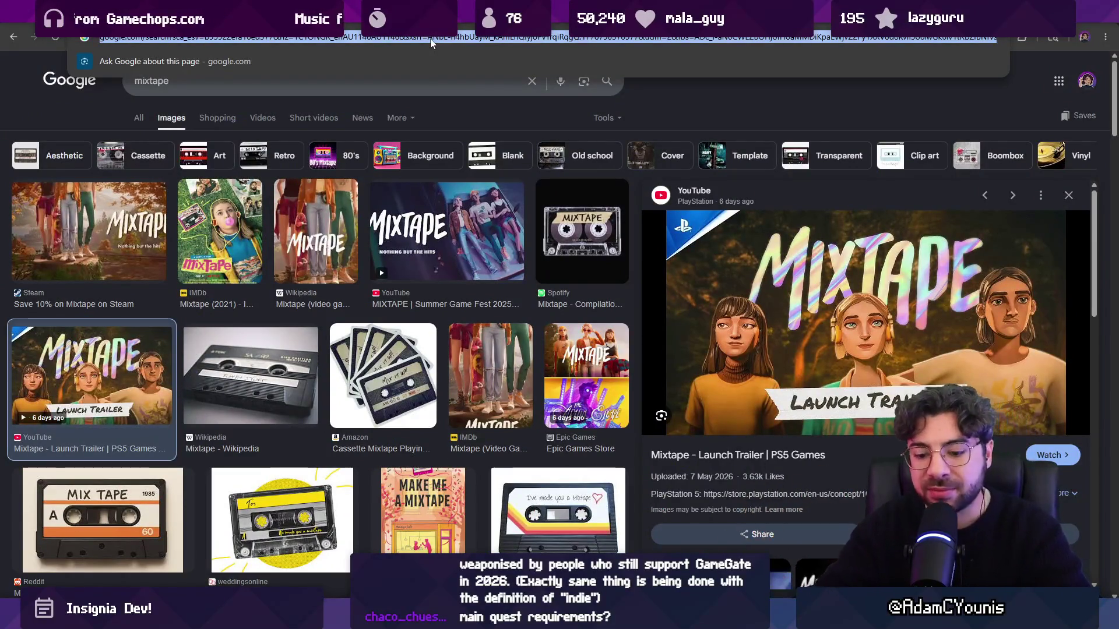
pyautogui.write('e')
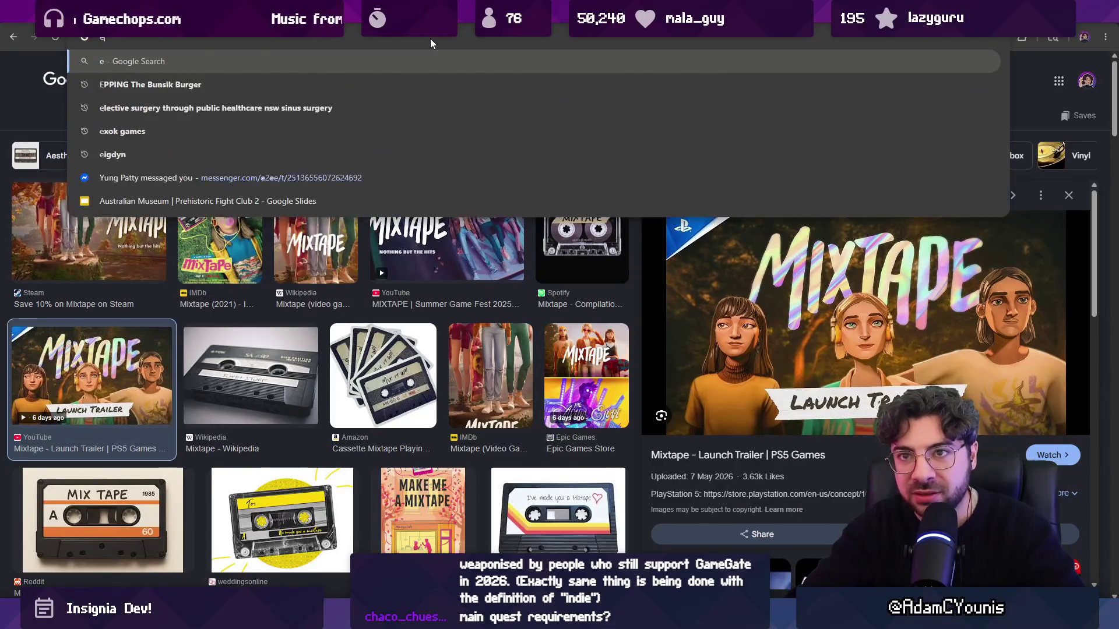
pyautogui.write('lden ring')
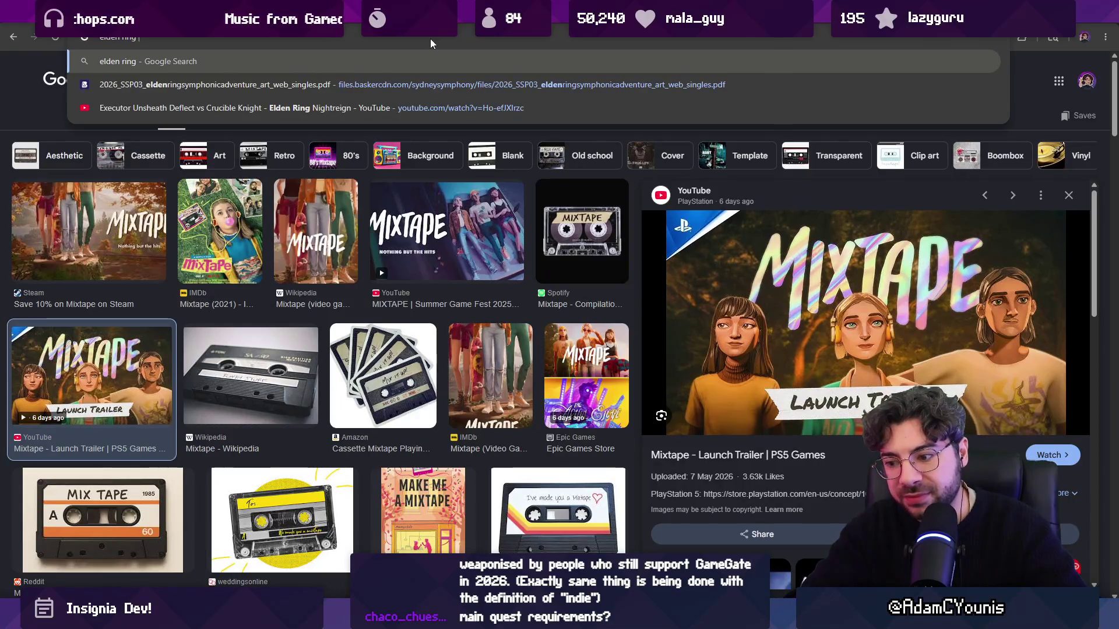
pyautogui.press('Return')
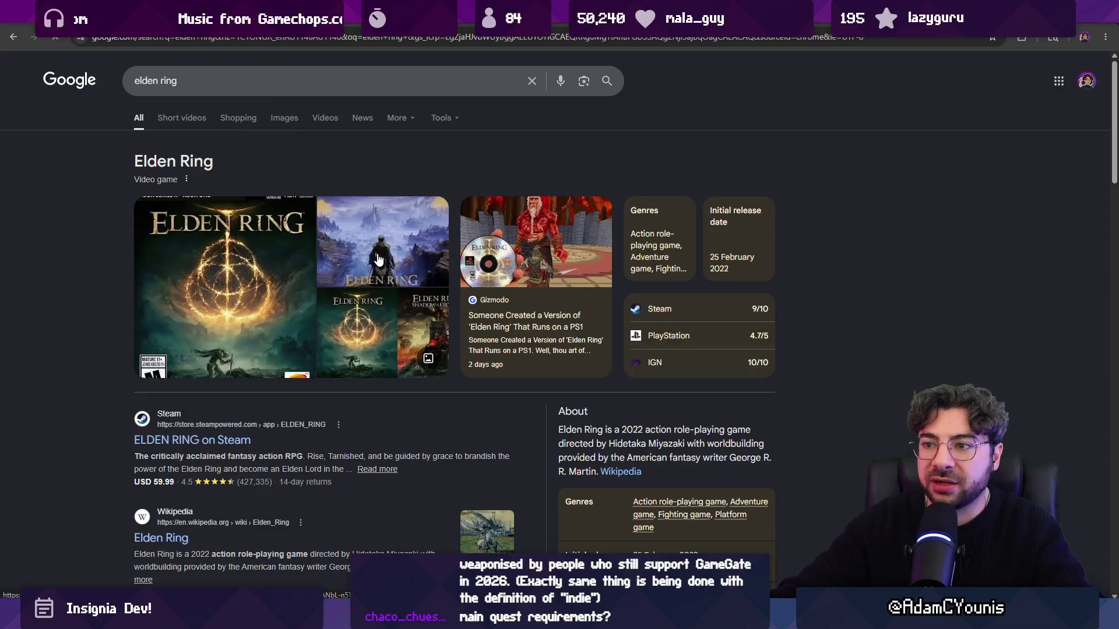
pyautogui.click(382, 242)
pyautogui.click(284, 119)
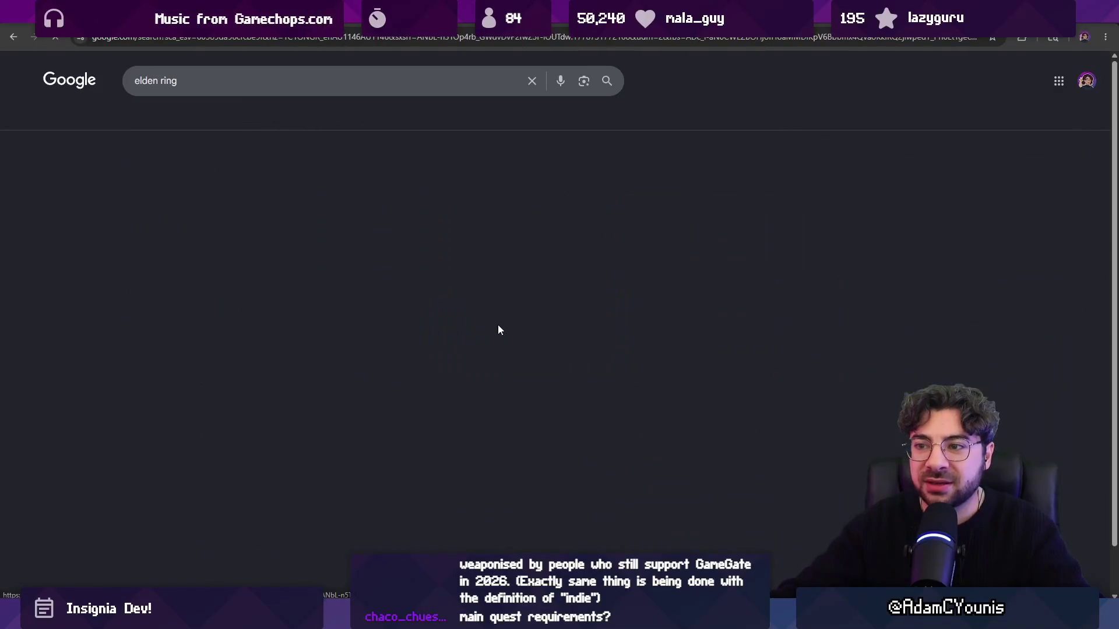
pyautogui.scroll(-2, 245, 284)
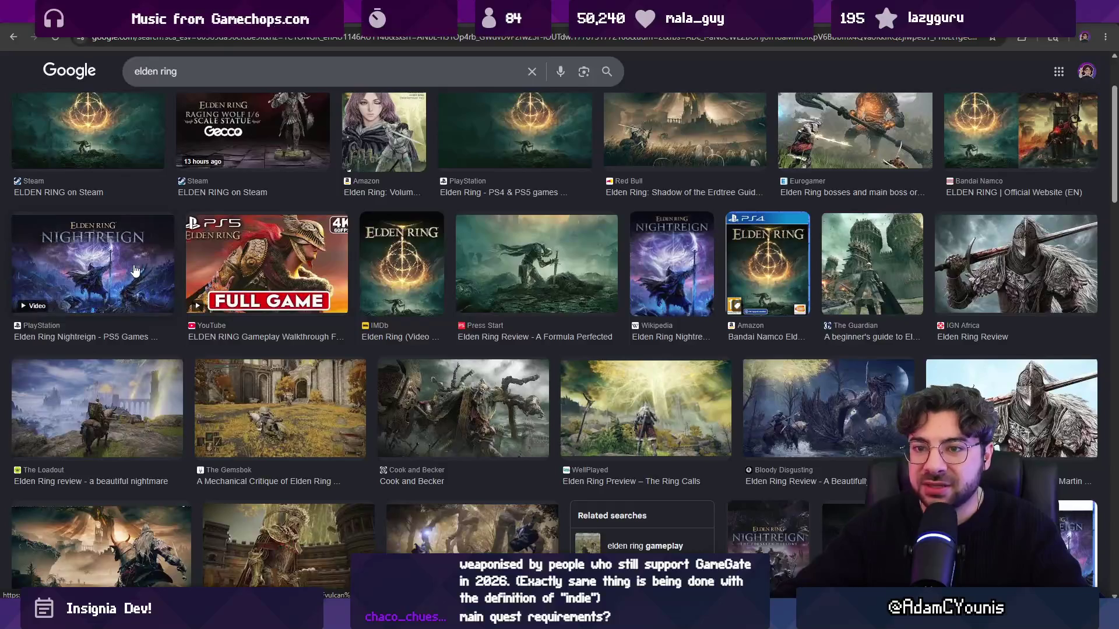
pyautogui.scroll(2, 548, 338)
pyautogui.scroll(-7, 511, 313)
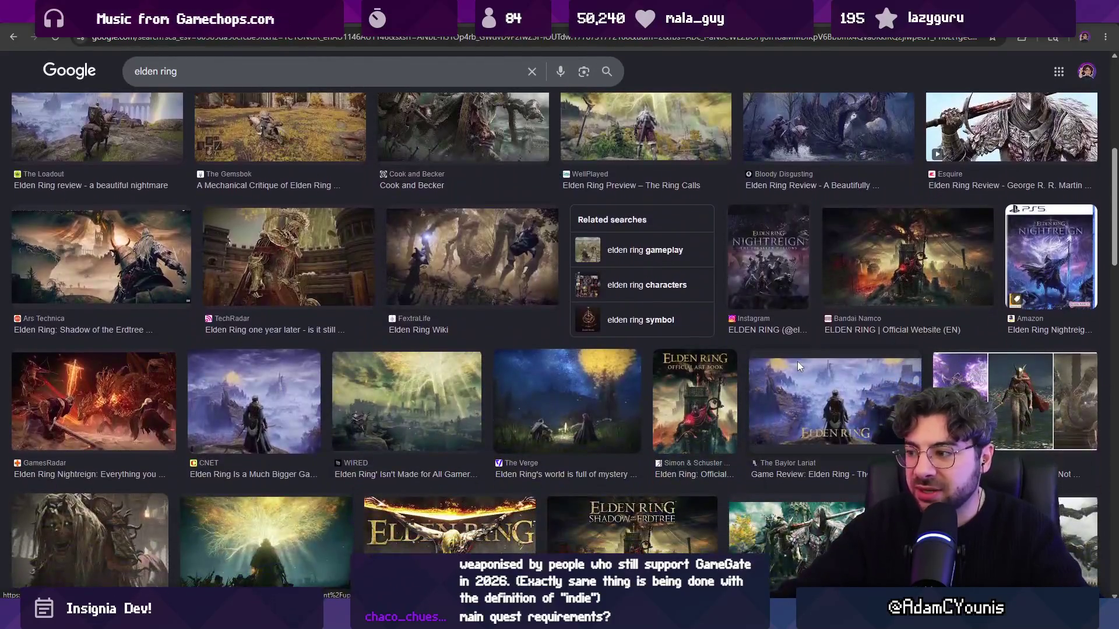
# - Copy the mountain-vista Elden Ring image and paste it onto the Figma board
pyautogui.click(797, 361)
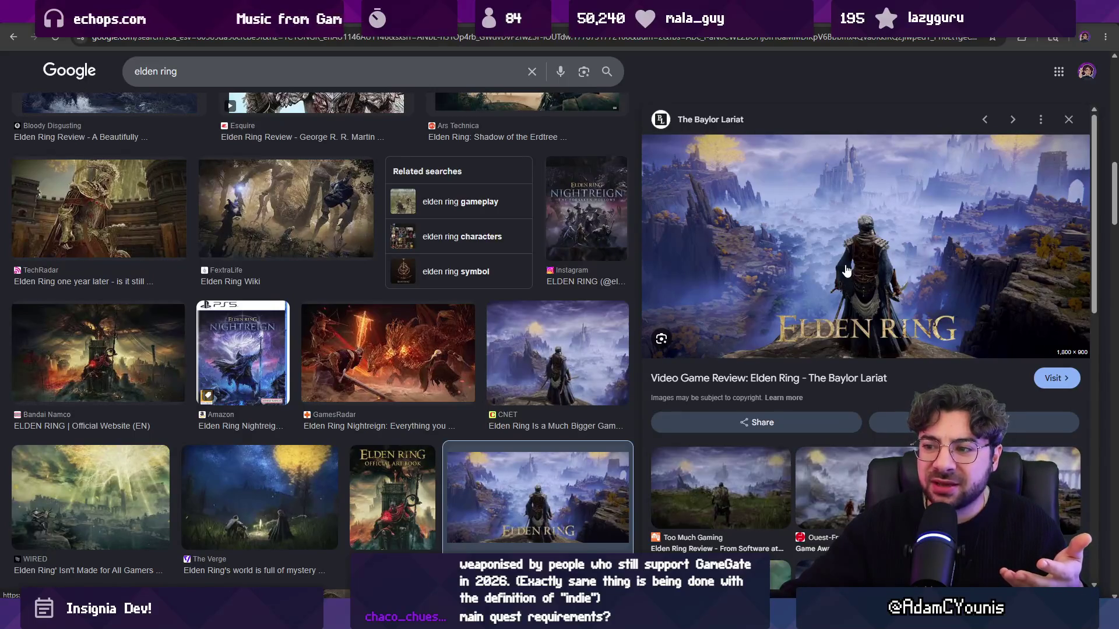
pyautogui.rightClick(833, 251)
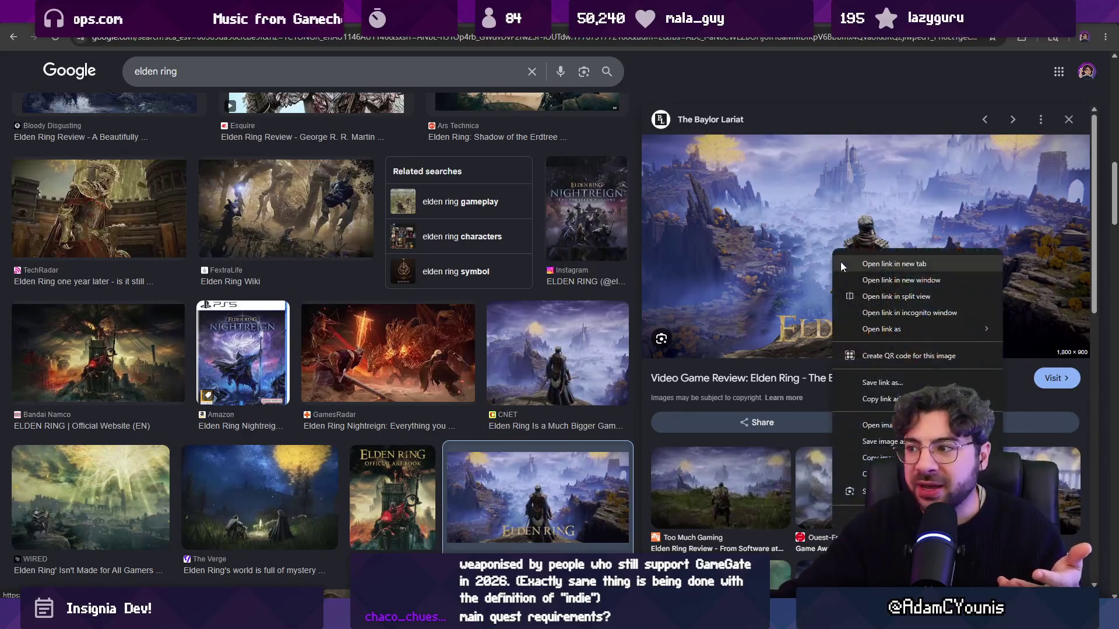
pyautogui.click(868, 458)
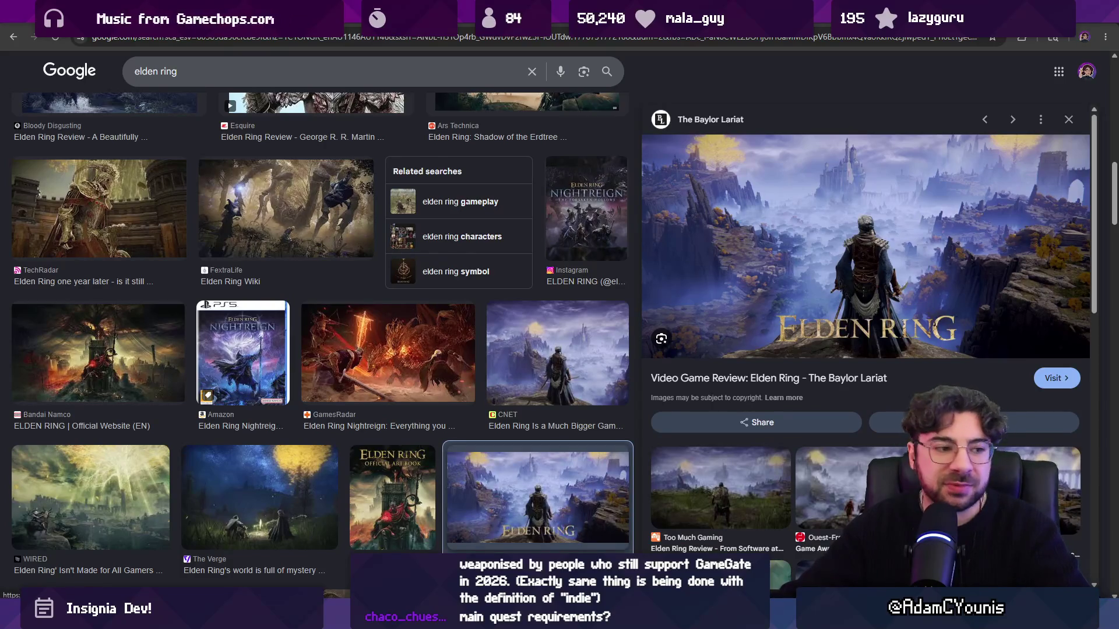
pyautogui.click(534, 618)
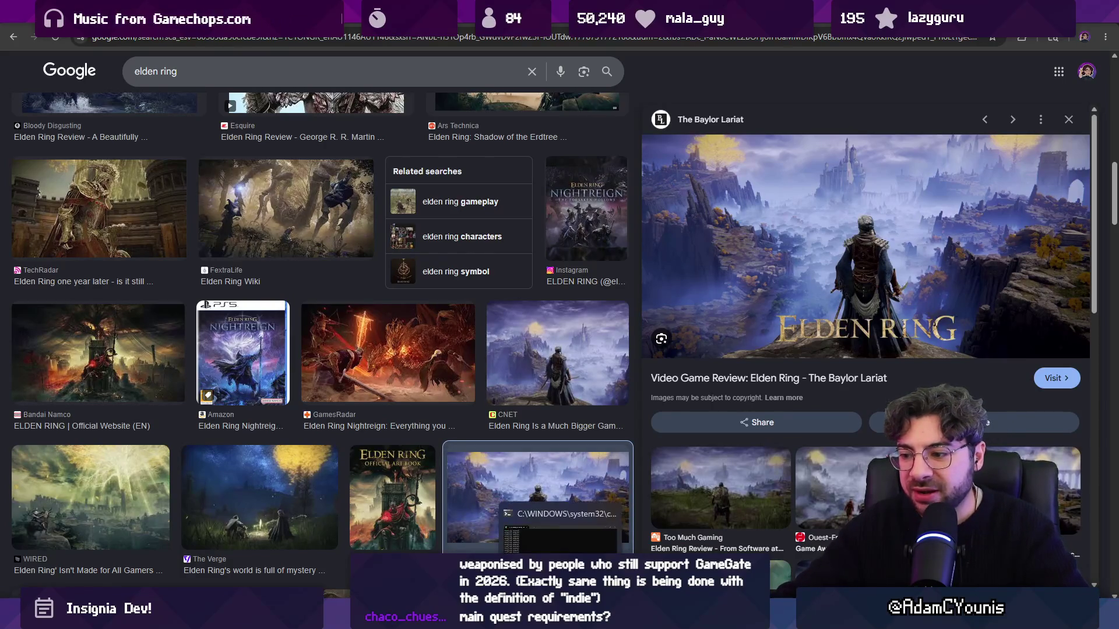
pyautogui.hscroll(10, 582, 442)
pyautogui.scroll(-2, 582, 443)
pyautogui.hotkey('ctrl', 'v')
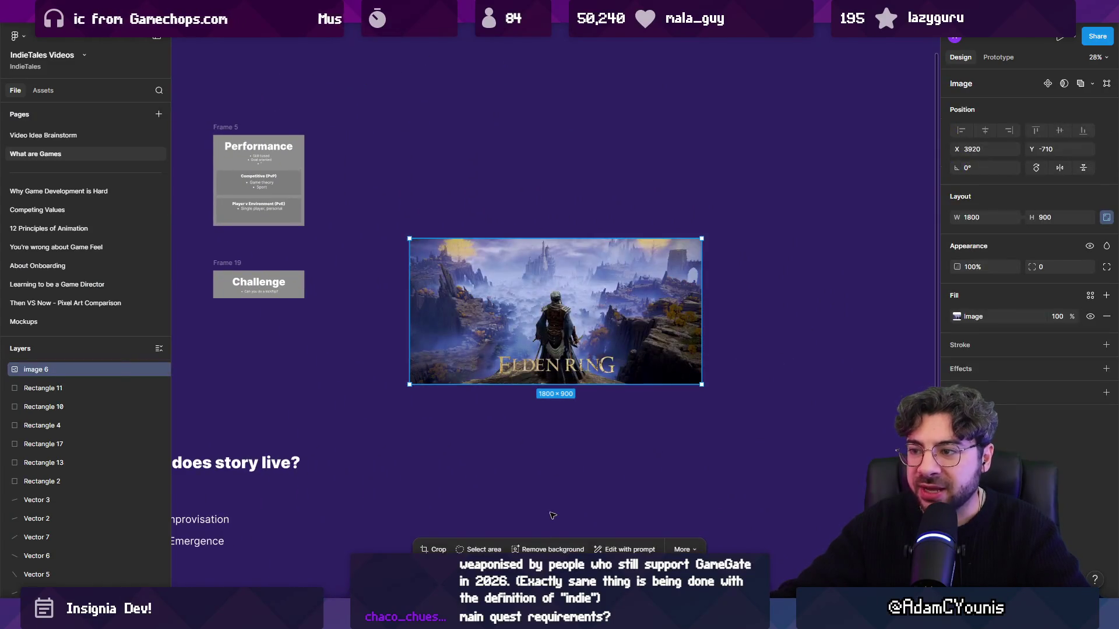
# - Search Google Images for Caspar David Friedrich, copy Wanderer above the Sea of Fog, and paste it into Figma
pyautogui.hotkey('alt', 'Tab')
pyautogui.click(414, 40)
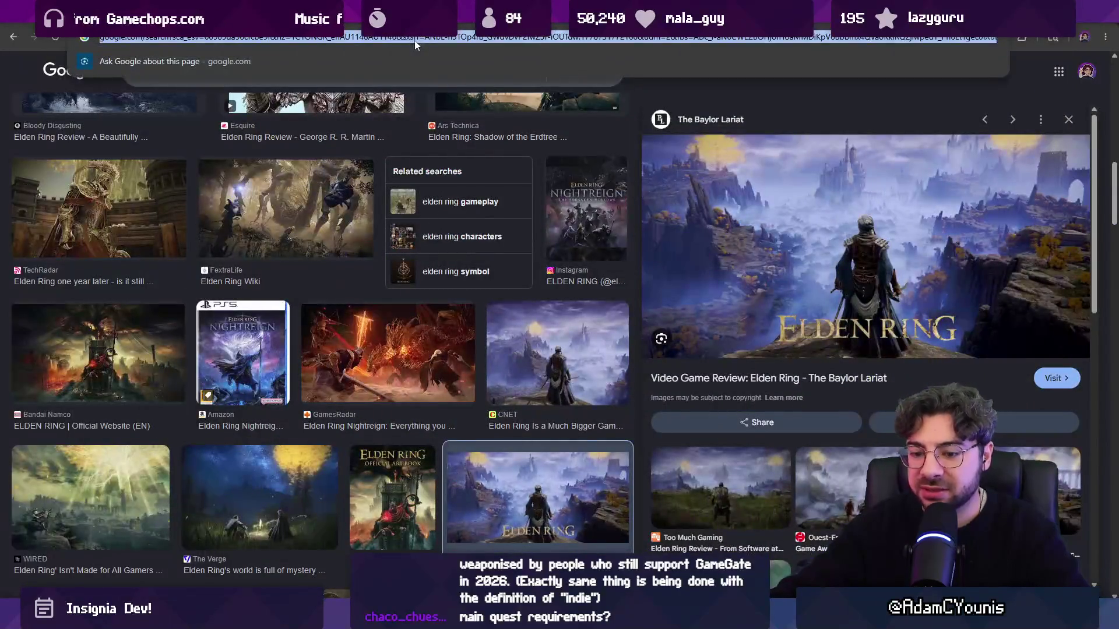
pyautogui.write('carspar david friedri')
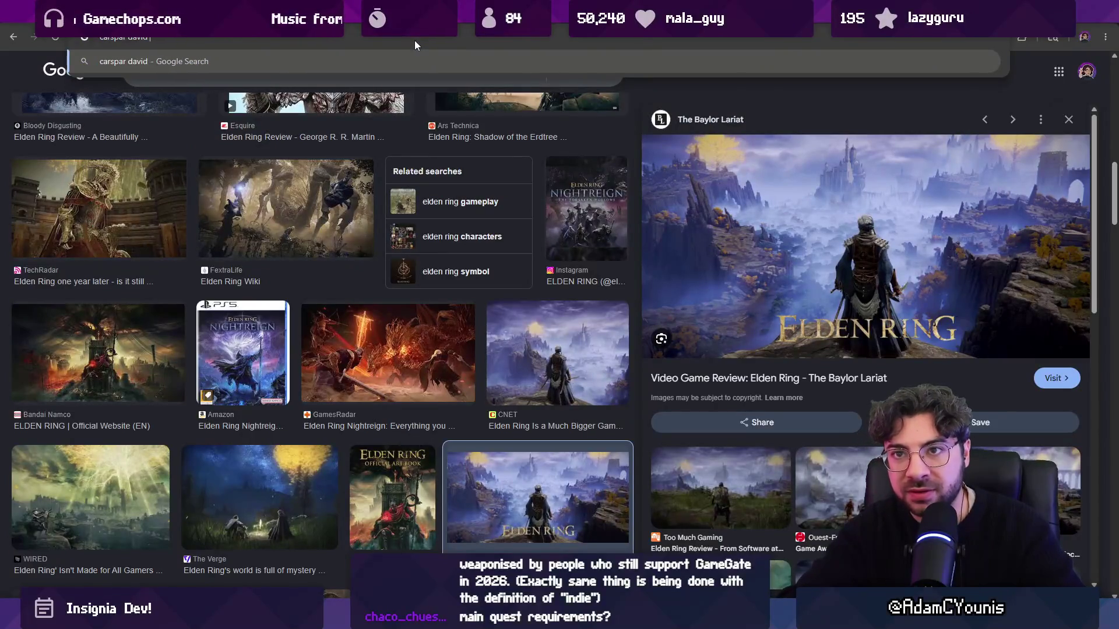
pyautogui.write('ch')
pyautogui.press('Return')
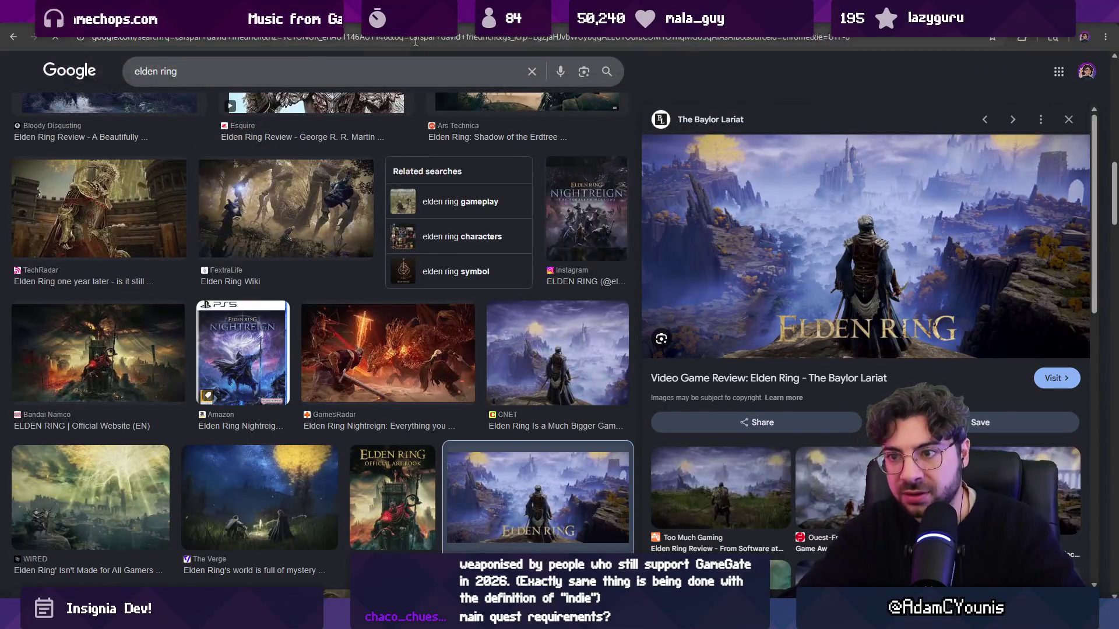
pyautogui.click(175, 128)
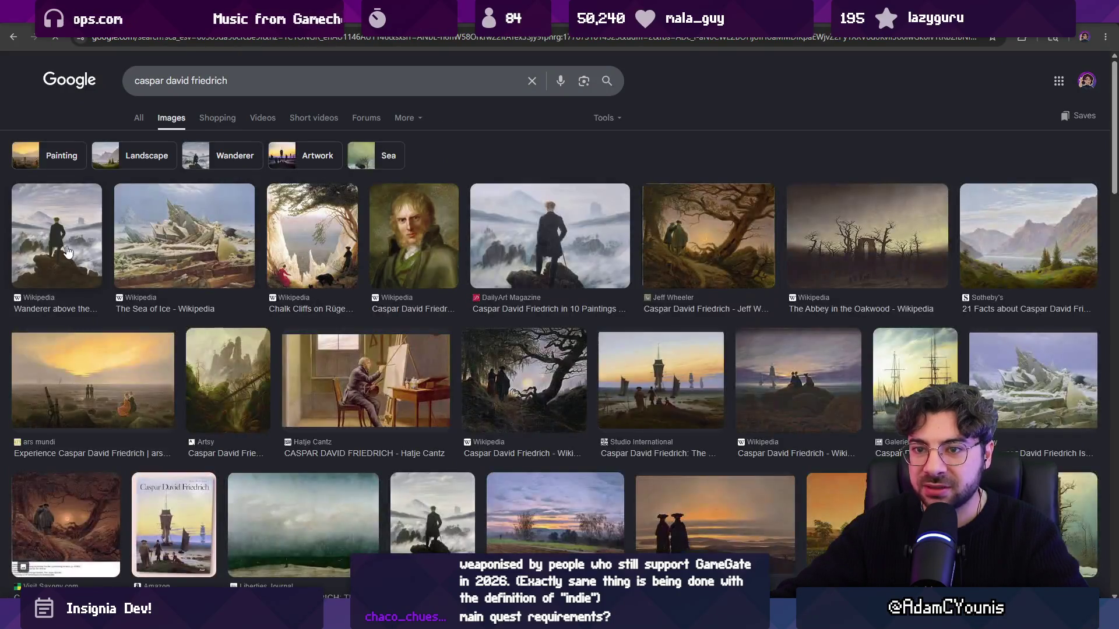
pyautogui.click(490, 275)
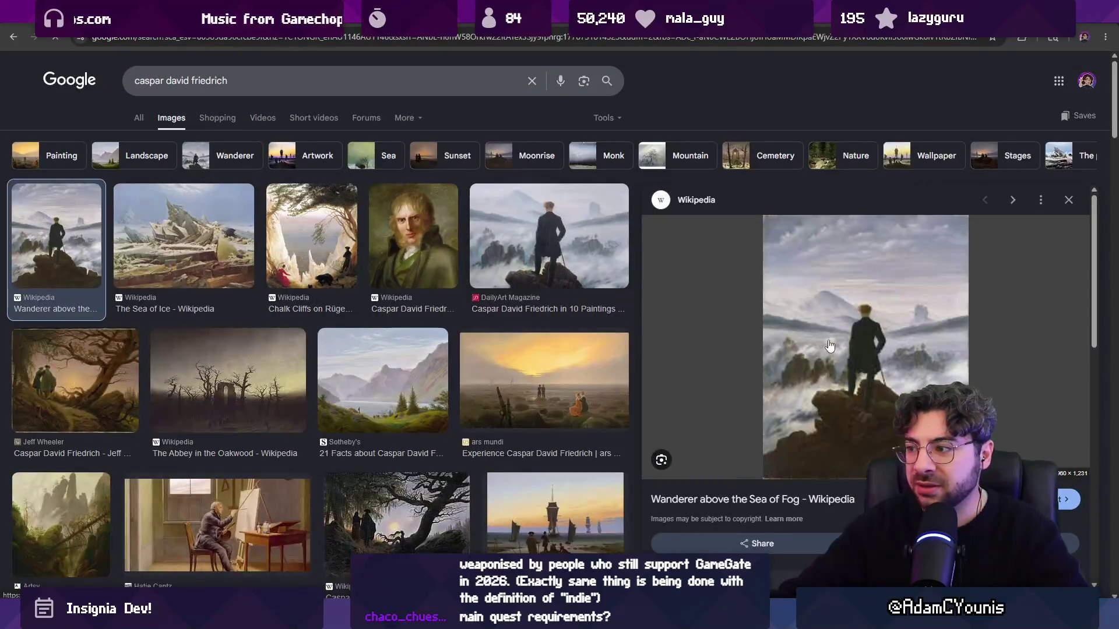
pyautogui.rightClick(825, 350)
pyautogui.click(863, 263)
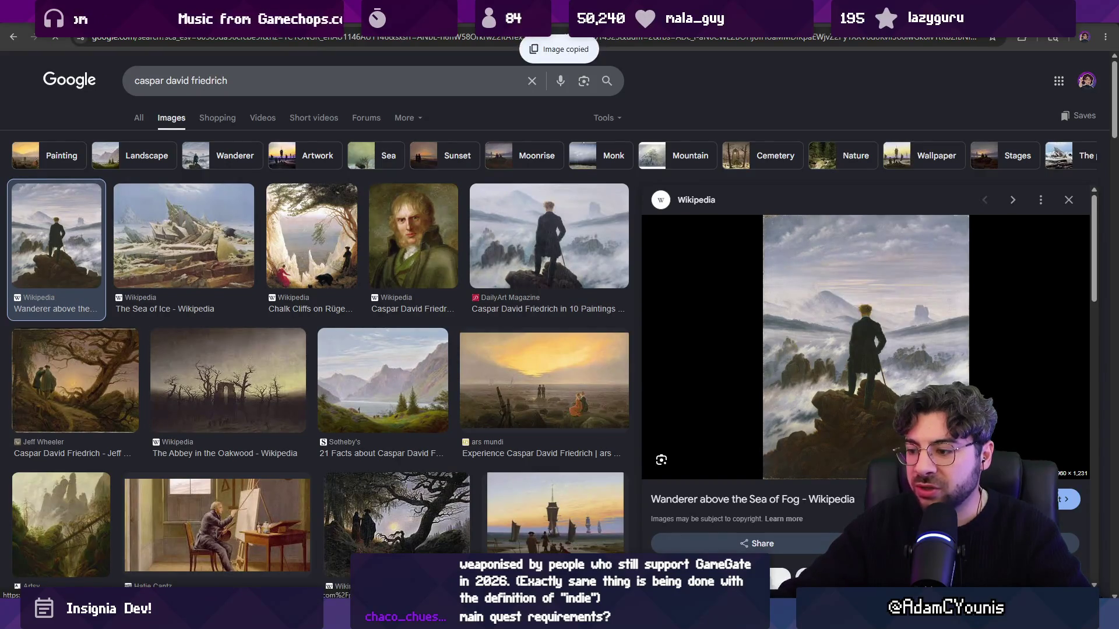
pyautogui.hotkey('alt', 'Tab')
pyautogui.hotkey('ctrl', 'v')
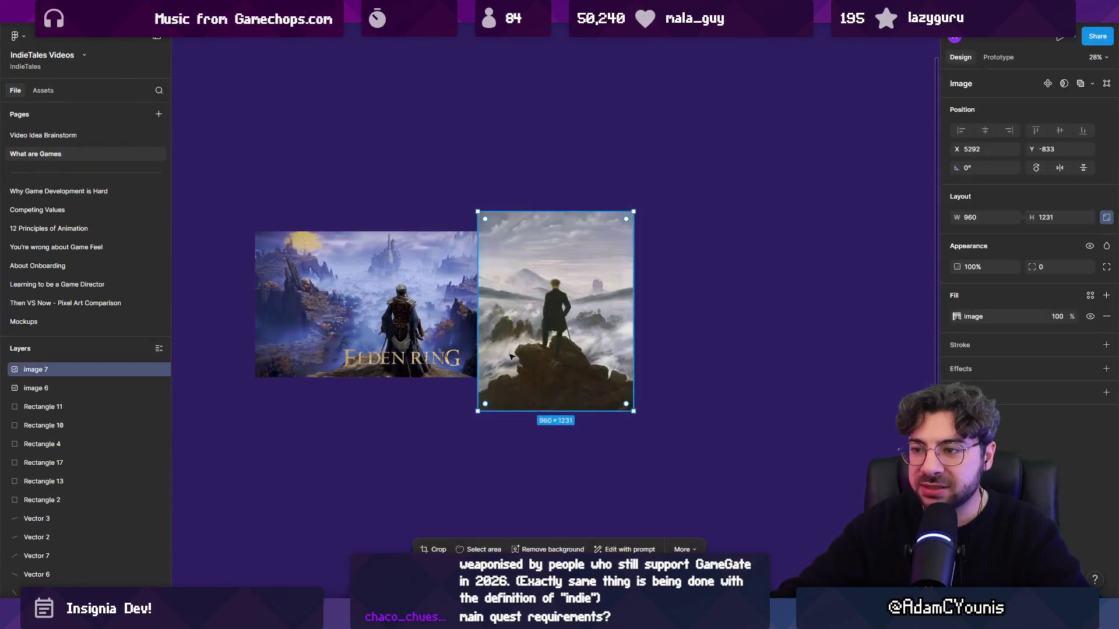
# - Shift the Wanderer painting right beside the Elden Ring image, check it, then return to the browser
pyautogui.hotkey('shift', 'Right')
pyautogui.hotkey('shift', 'Right')
pyautogui.hotkey('shift', 'Right')
pyautogui.scroll(3, 564, 338)
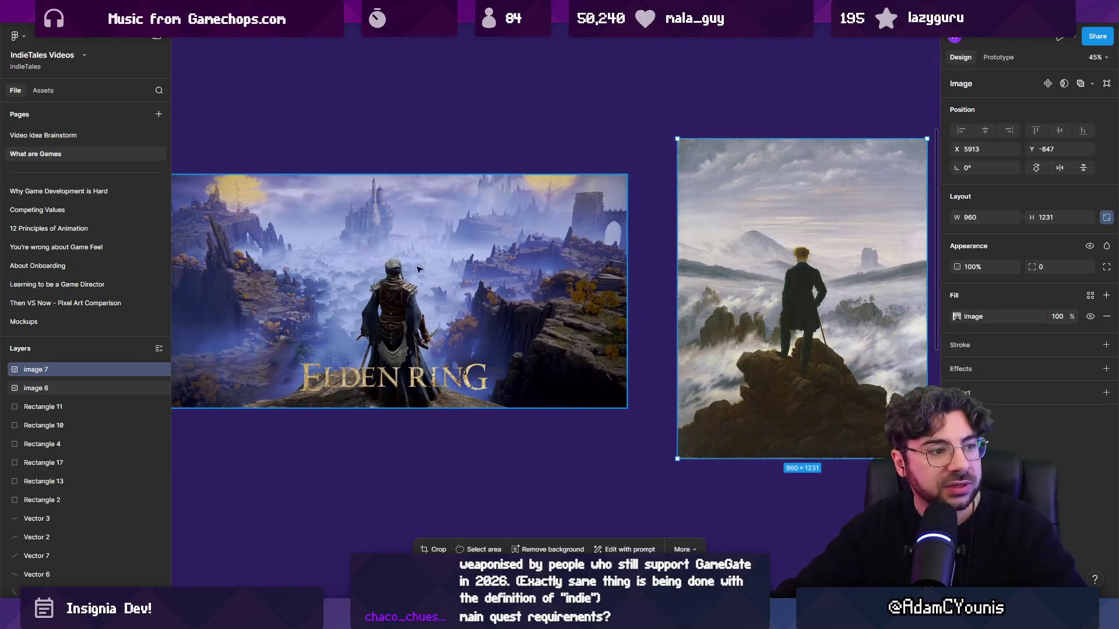
pyautogui.hscroll(-2, 417, 269)
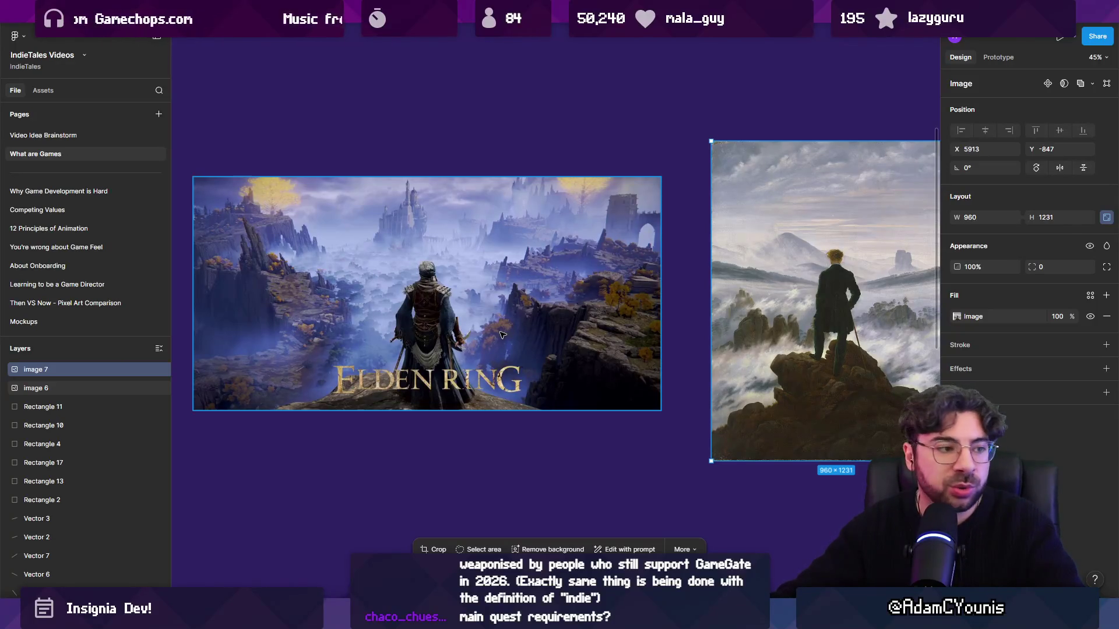
pyautogui.hscroll(1, 513, 320)
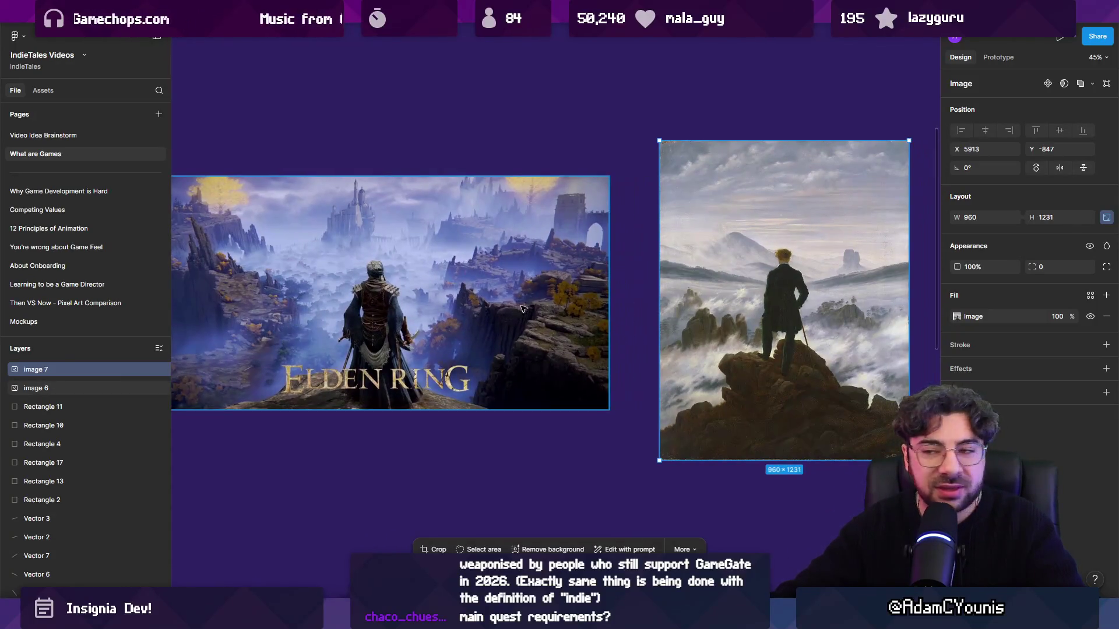
pyautogui.scroll(-3, 536, 309)
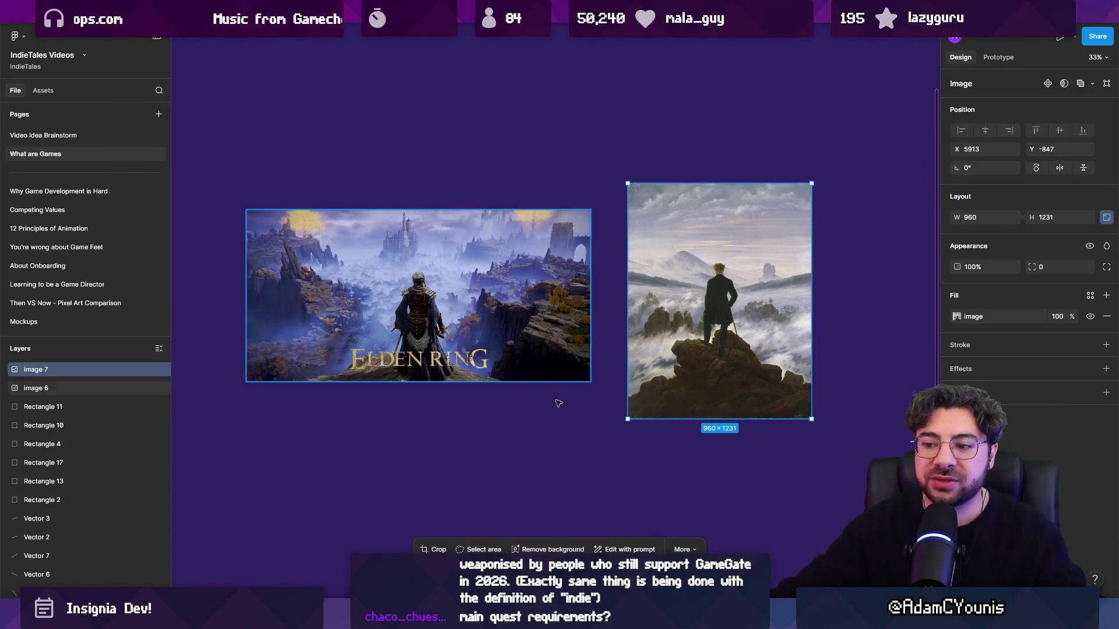
pyautogui.click(682, 527)
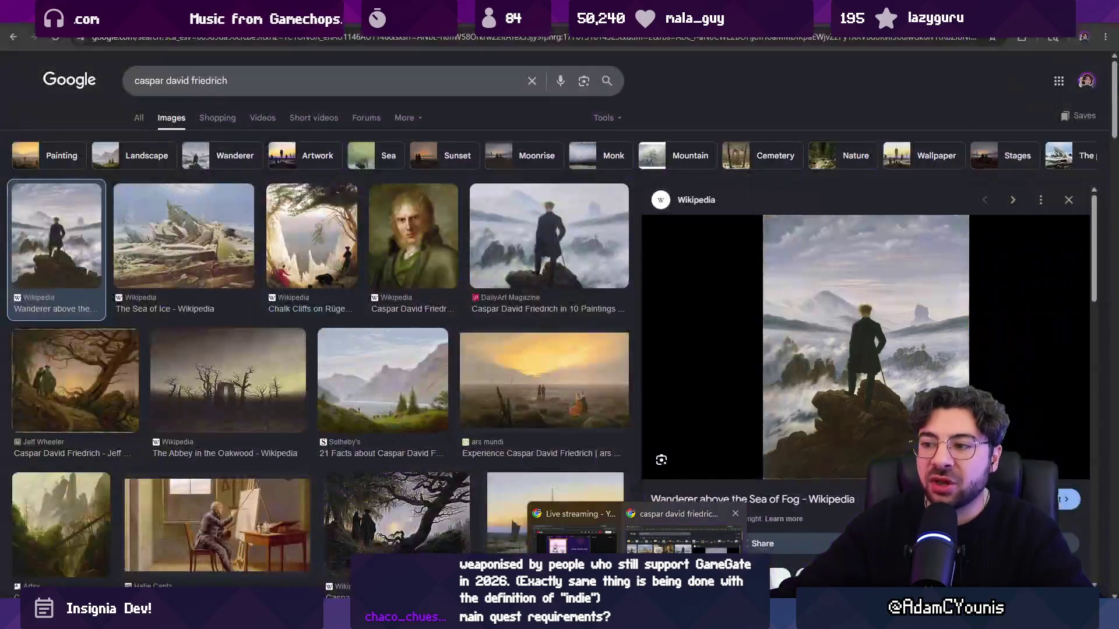
# - Go back to the Elden Ring image results and preview the Cook and Becker image
pyautogui.click(14, 36)
pyautogui.click(14, 36)
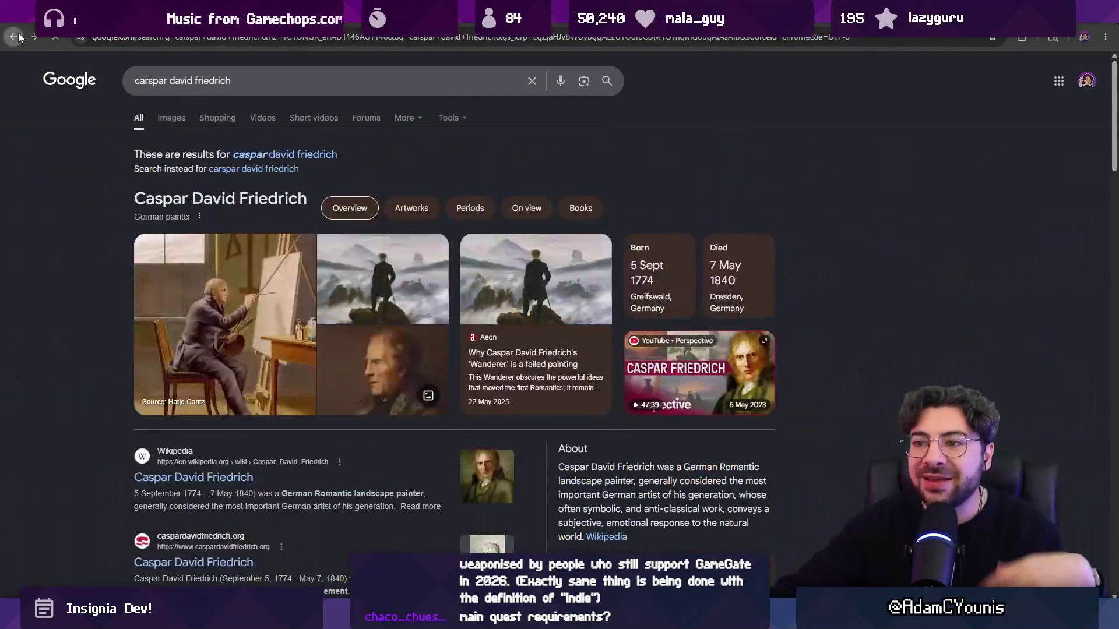
pyautogui.click(14, 36)
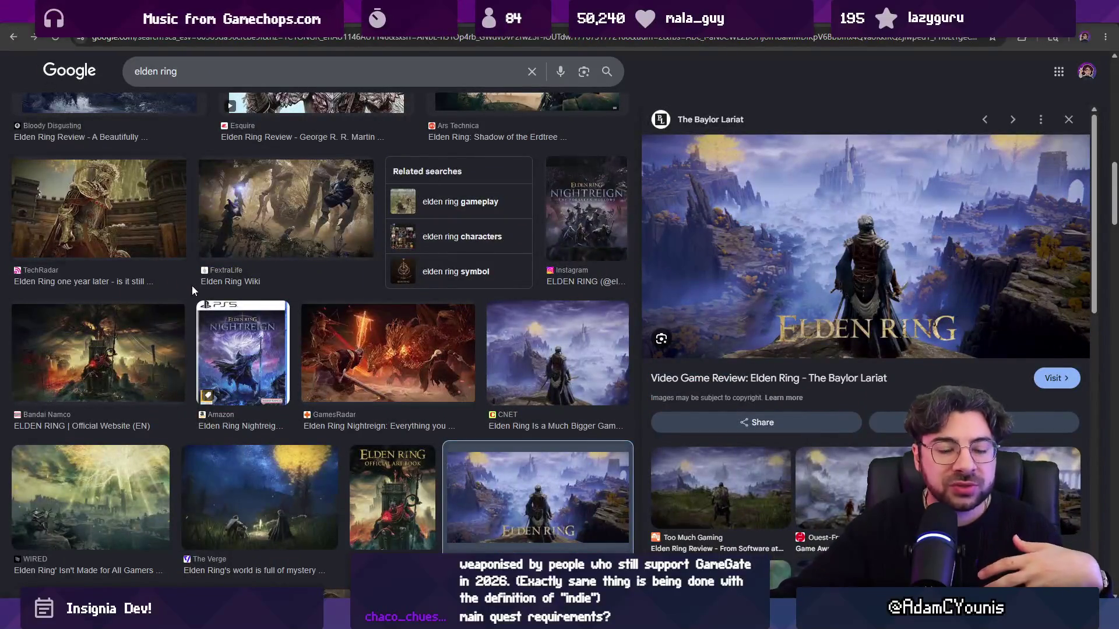
pyautogui.scroll(5, 350, 330)
pyautogui.scroll(3, 352, 333)
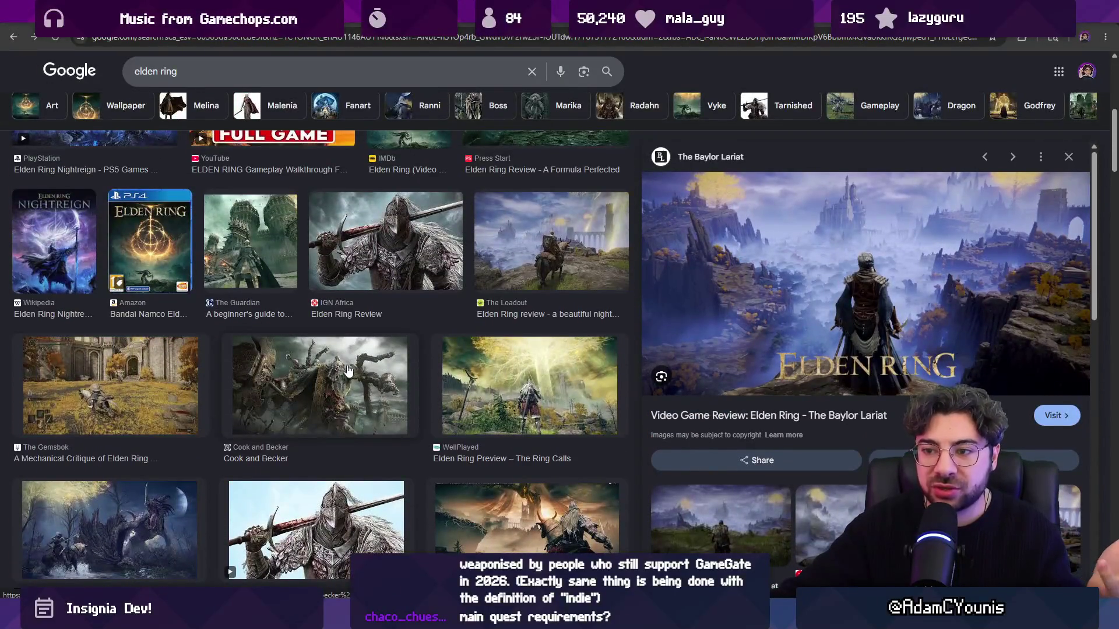
pyautogui.click(352, 362)
pyautogui.scroll(8, 352, 363)
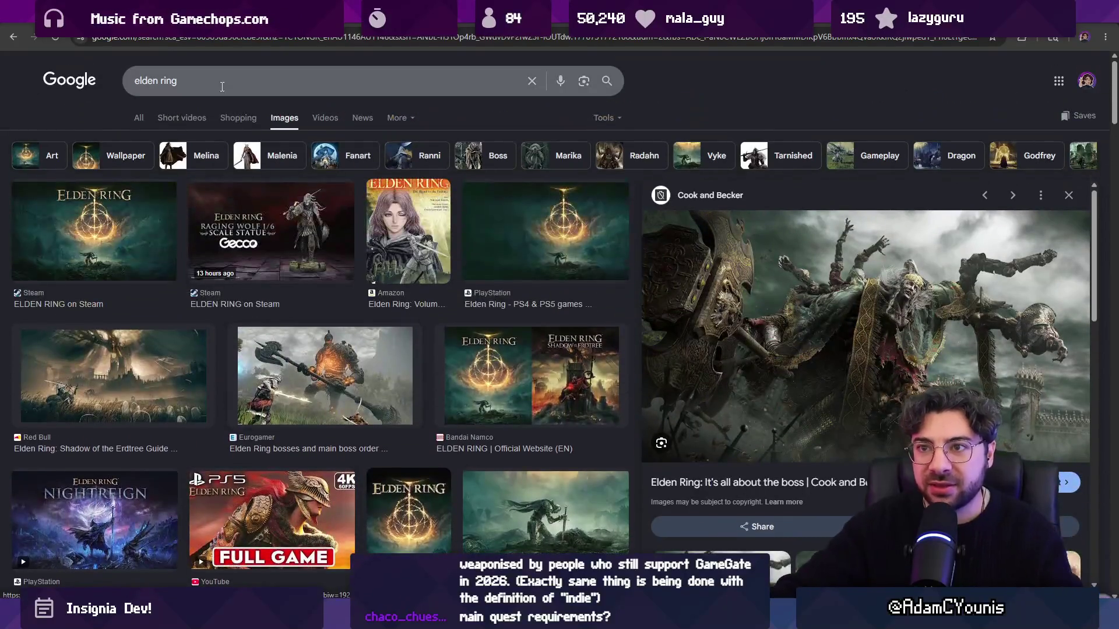
# - Navigate the browser to YouTube
pyautogui.doubleClick(224, 83)
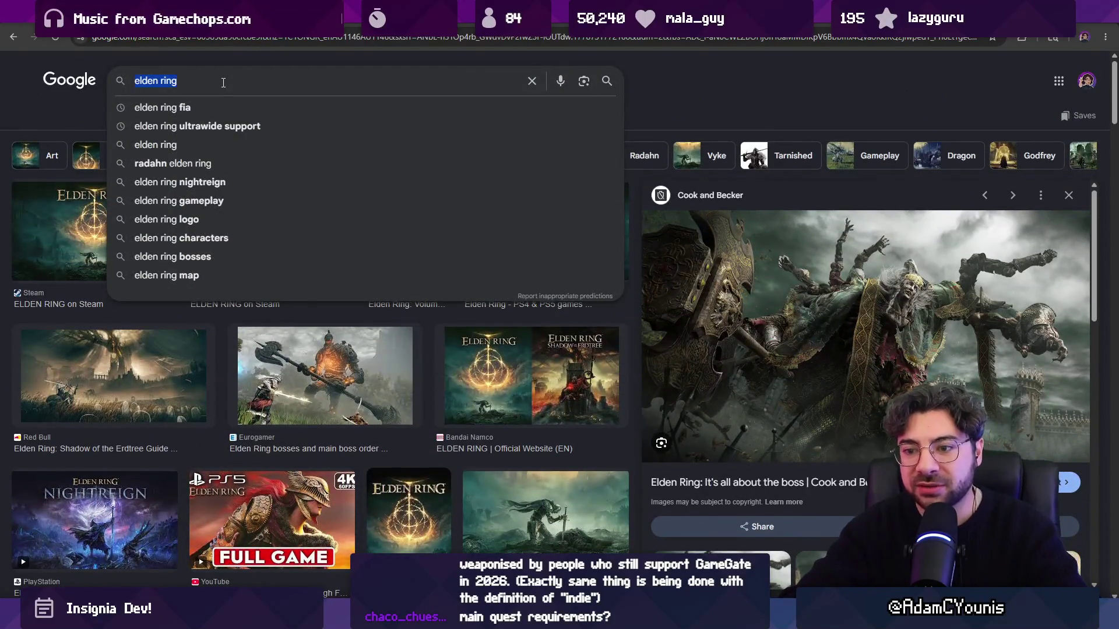
pyautogui.click(221, 36)
pyautogui.write('youtube')
pyautogui.press('Return')
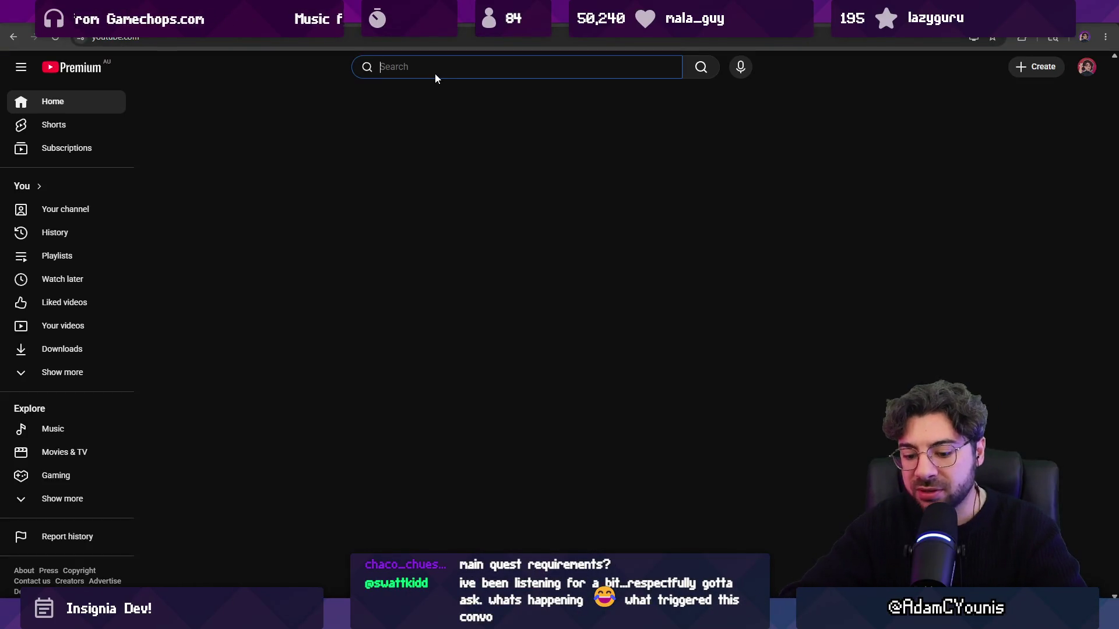
# - Search YouTube for an Elden Ring longplay and open the full game walkthrough video
pyautogui.write('elden ring longplayu')
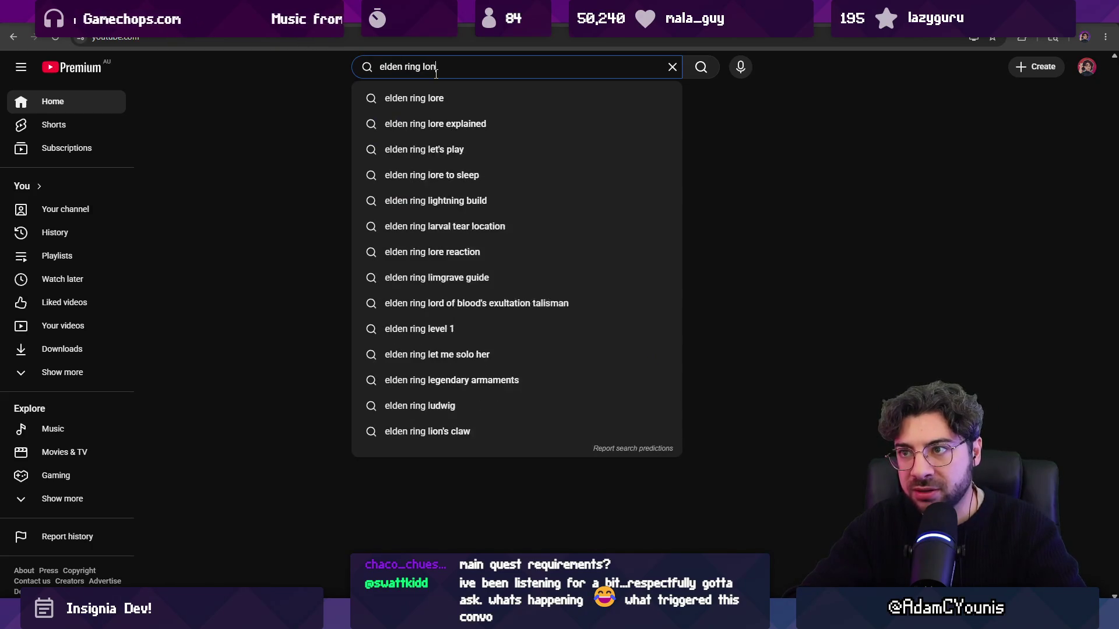
pyautogui.press('Return')
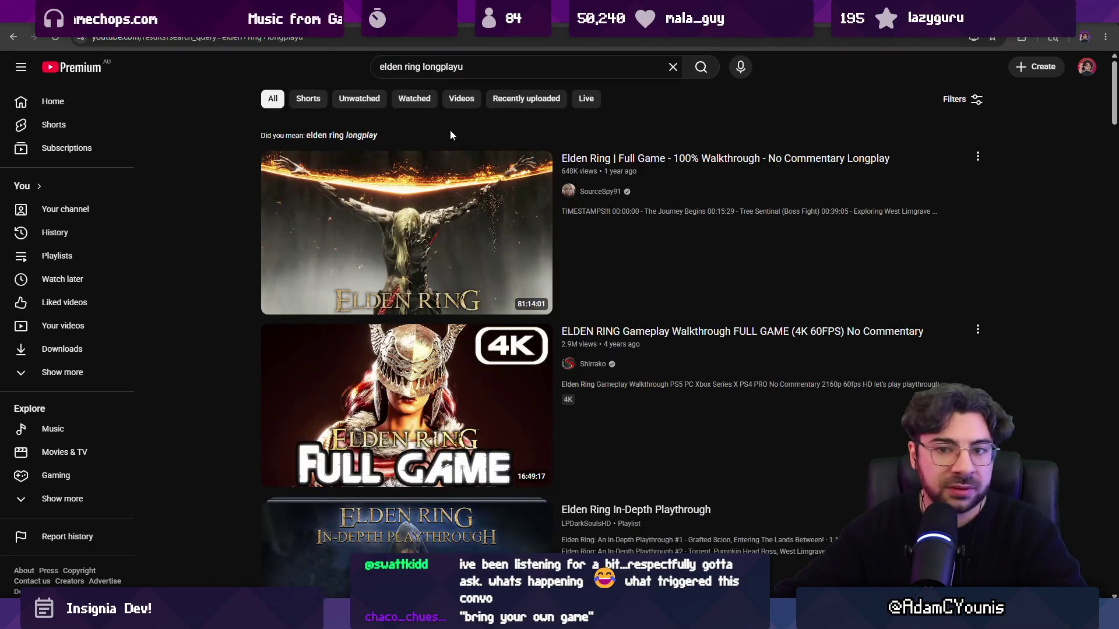
pyautogui.click(423, 205)
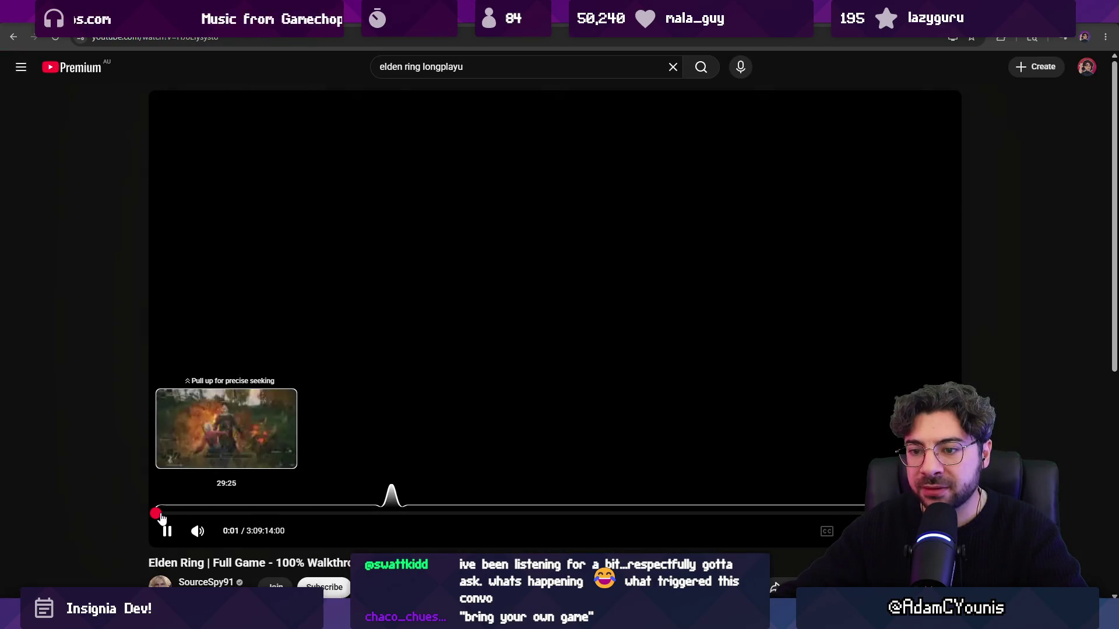
# - Scrub the walkthrough past the tutorial screen to around the 11-minute mark
pyautogui.moveTo(159, 515); pyautogui.dragTo(215, 519)
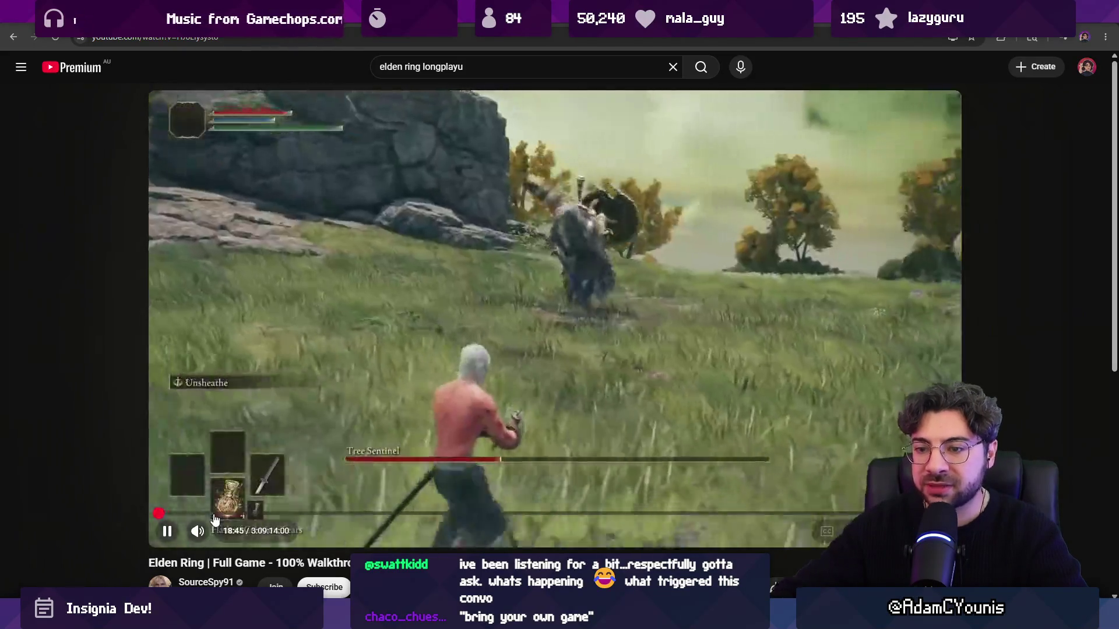
pyautogui.press('Left')
pyautogui.press('Left')
pyautogui.press('Left')
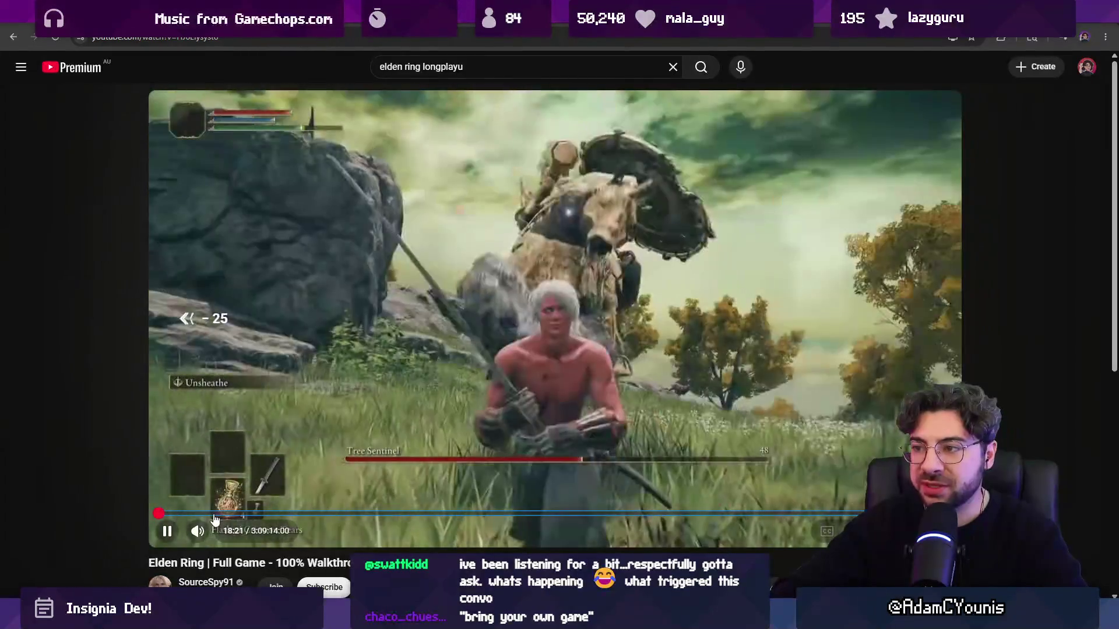
pyautogui.press('Left')
pyautogui.press('Left')
pyautogui.press('Left')
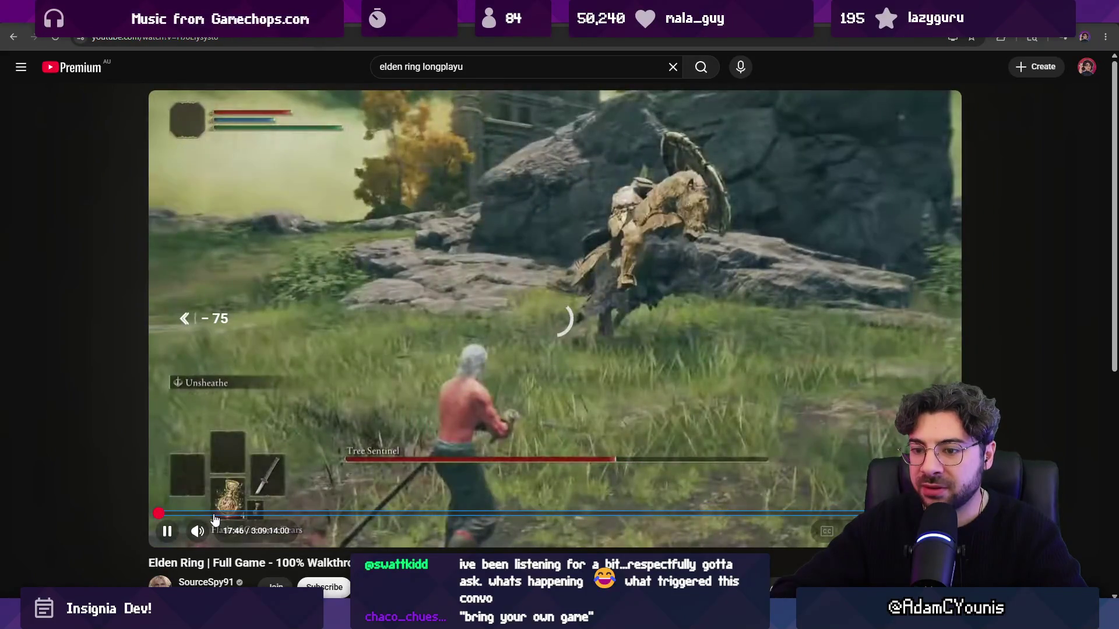
pyautogui.press('Left')
pyautogui.press('Left')
pyautogui.press('Left')
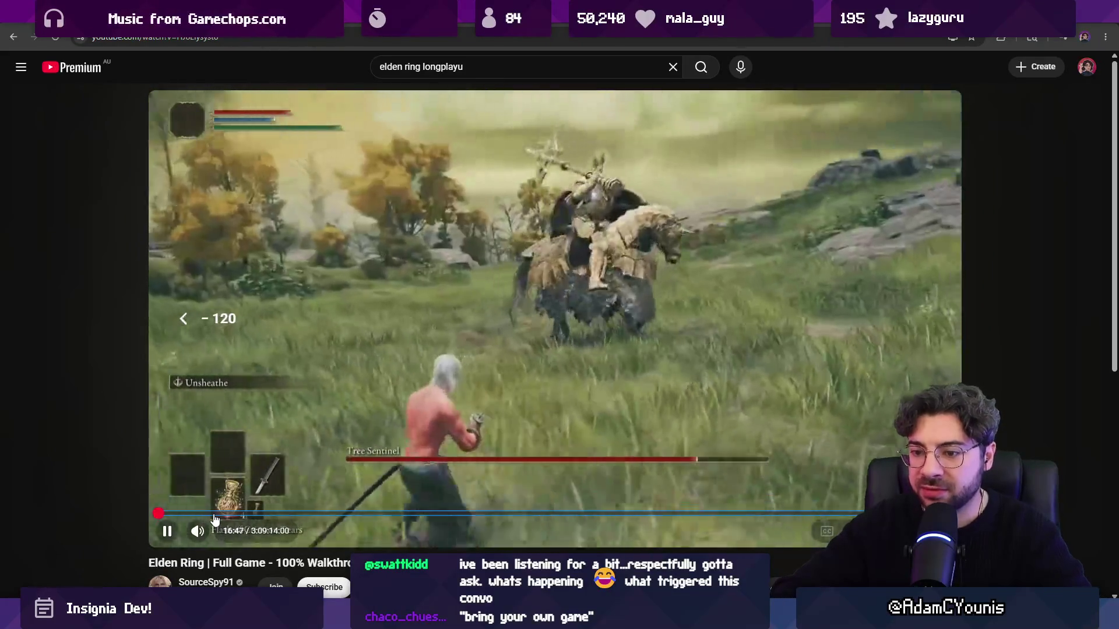
pyautogui.press('Left')
pyautogui.press('Left')
pyautogui.moveTo(214, 519); pyautogui.dragTo(157, 515)
pyautogui.press('Right')
pyautogui.press('Right')
pyautogui.press('Right')
pyautogui.press('Right')
pyautogui.press('Right')
pyautogui.press('Right')
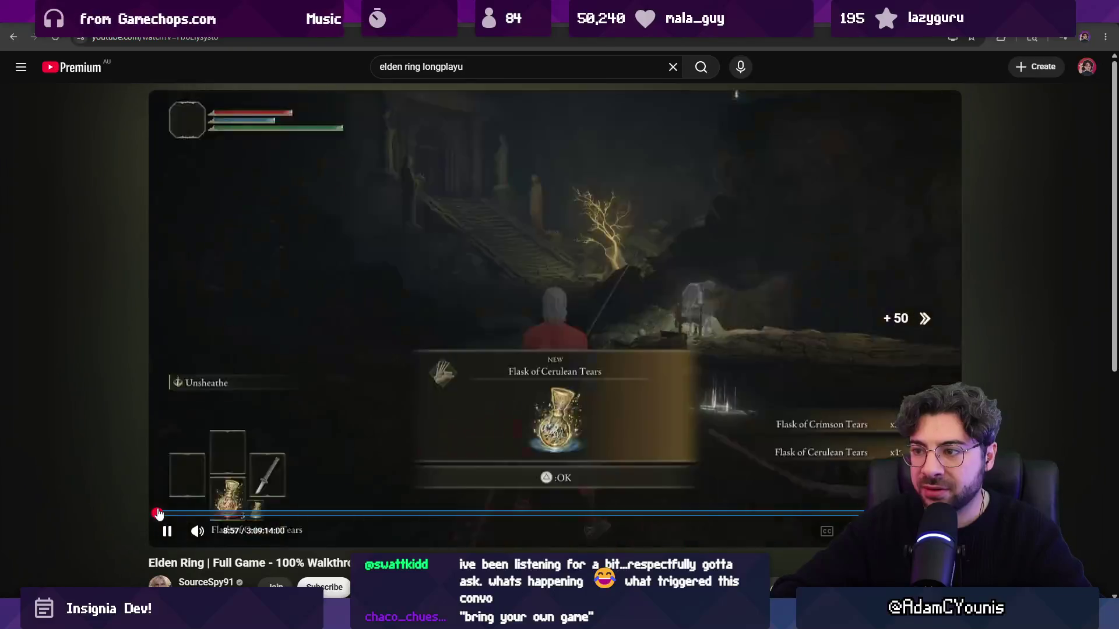
pyautogui.press('Right')
pyautogui.press('Right')
pyautogui.press('Right')
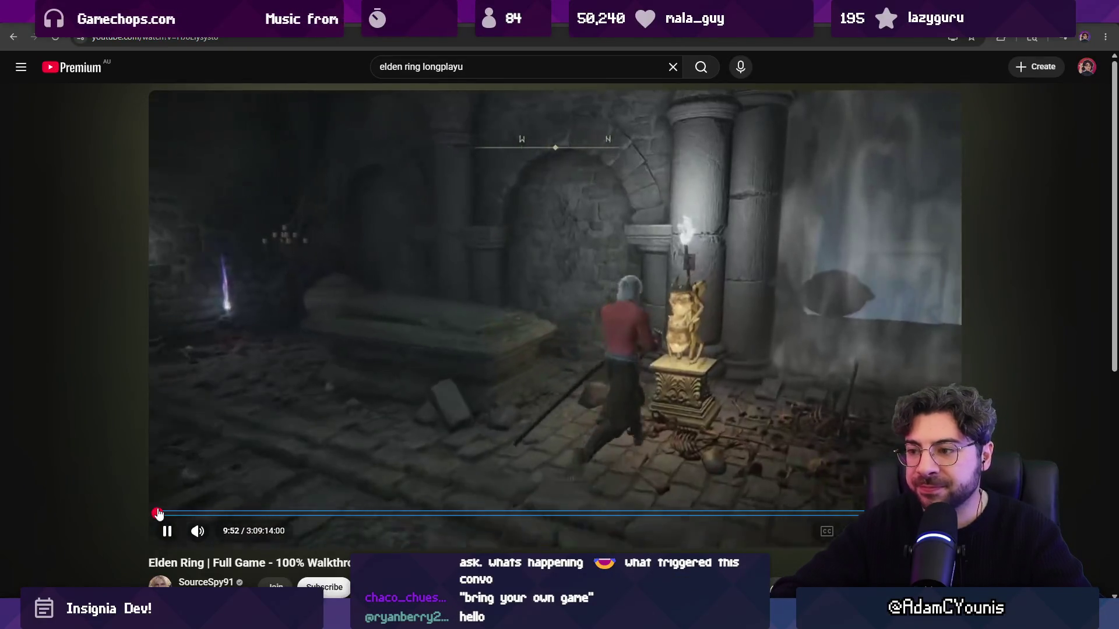
pyautogui.press('Right')
pyautogui.press('Right')
pyautogui.press('Right')
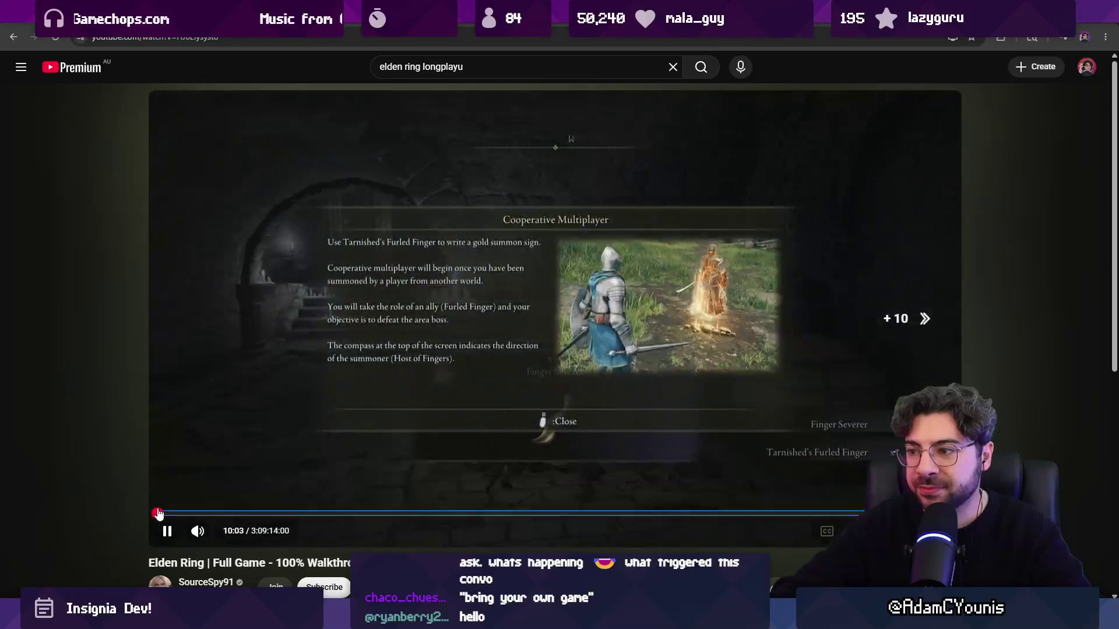
pyautogui.press('Right')
pyautogui.press('Right')
pyautogui.press('Right')
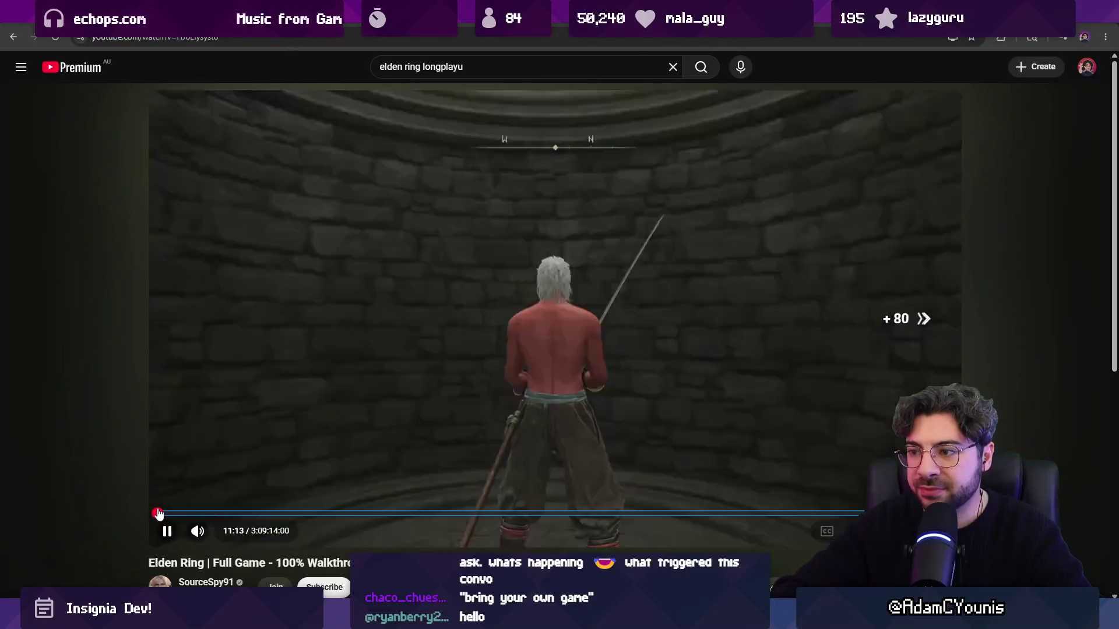
pyautogui.press('Right')
pyautogui.press('Right')
# - Pause the video on the Limgrave title at 11:33, view it full screen, then return to Figma
pyautogui.press('space')
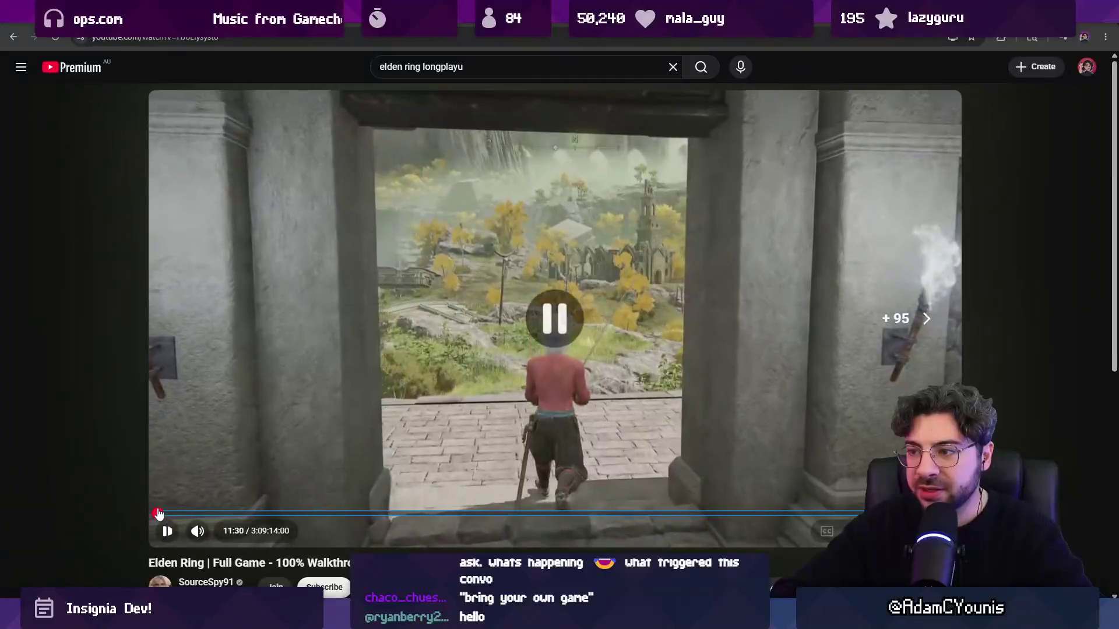
pyautogui.press('Left')
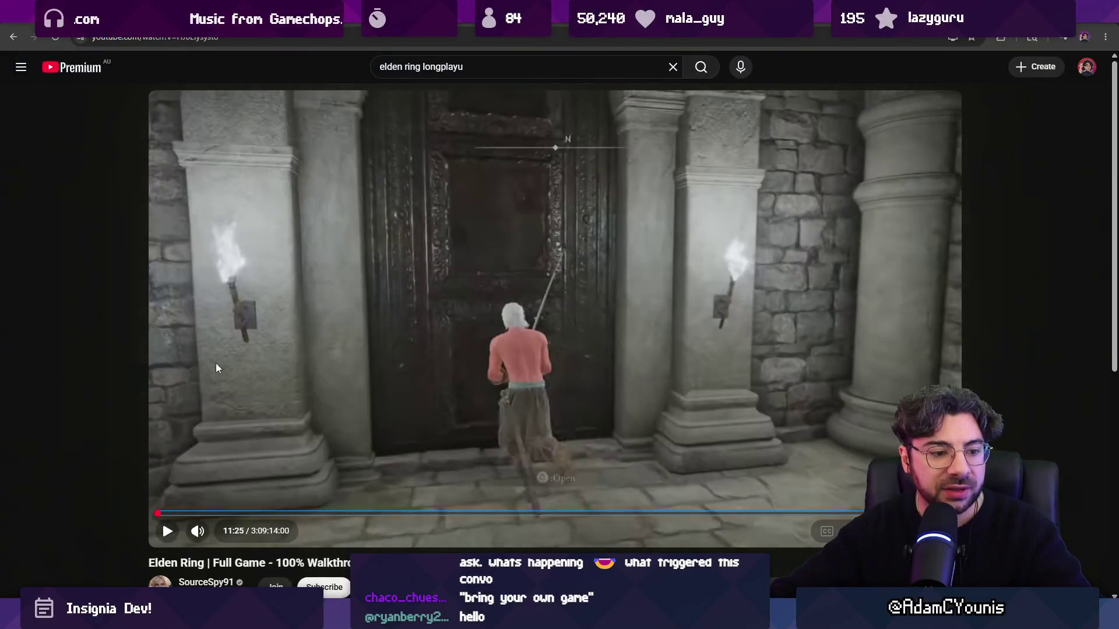
pyautogui.press('space')
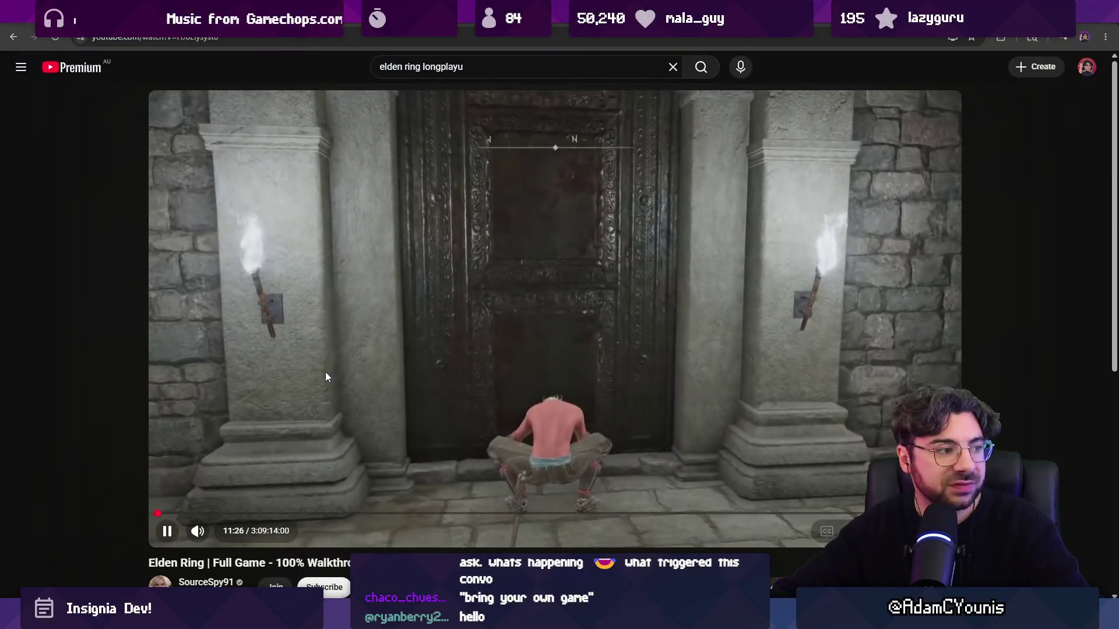
pyautogui.press('space')
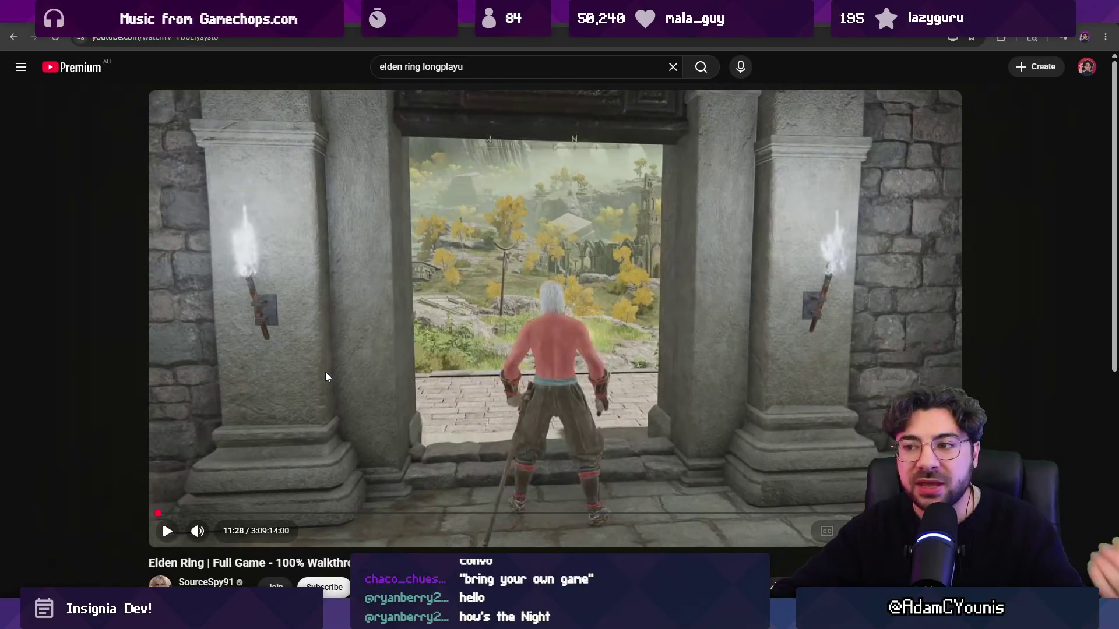
pyautogui.press('space')
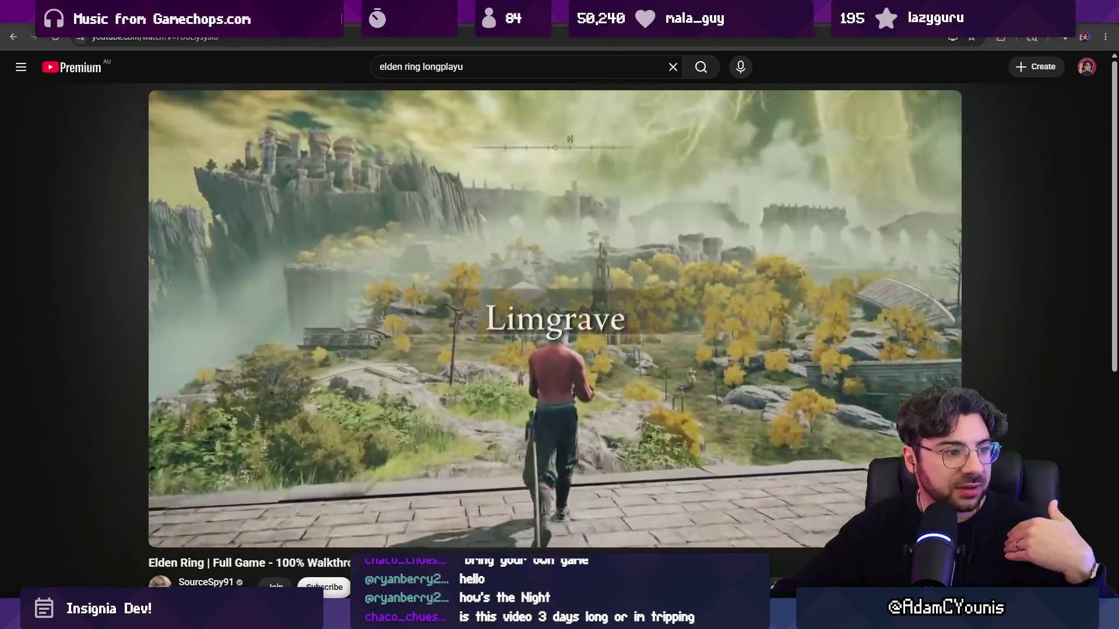
pyautogui.press('space')
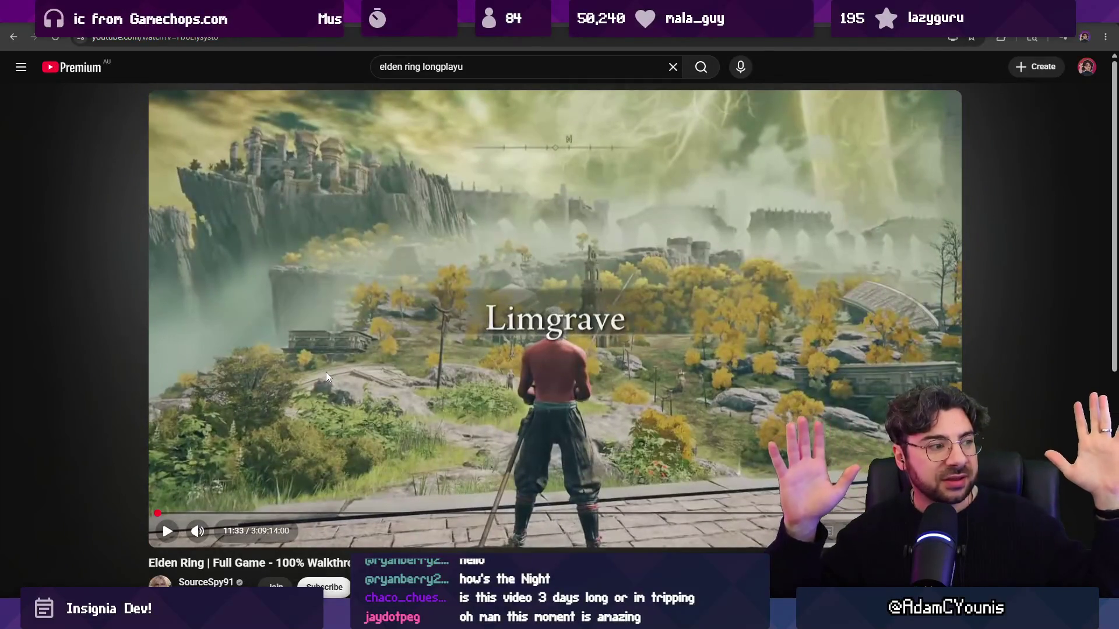
pyautogui.press('f')
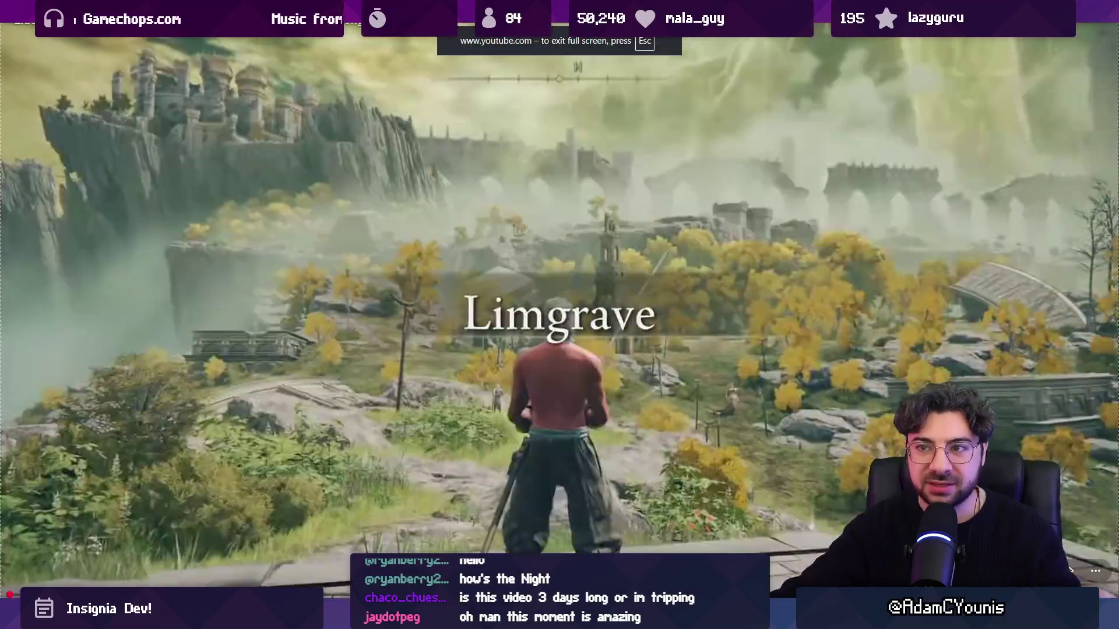
pyautogui.press('Escape')
pyautogui.hotkey('alt', 'Tab')
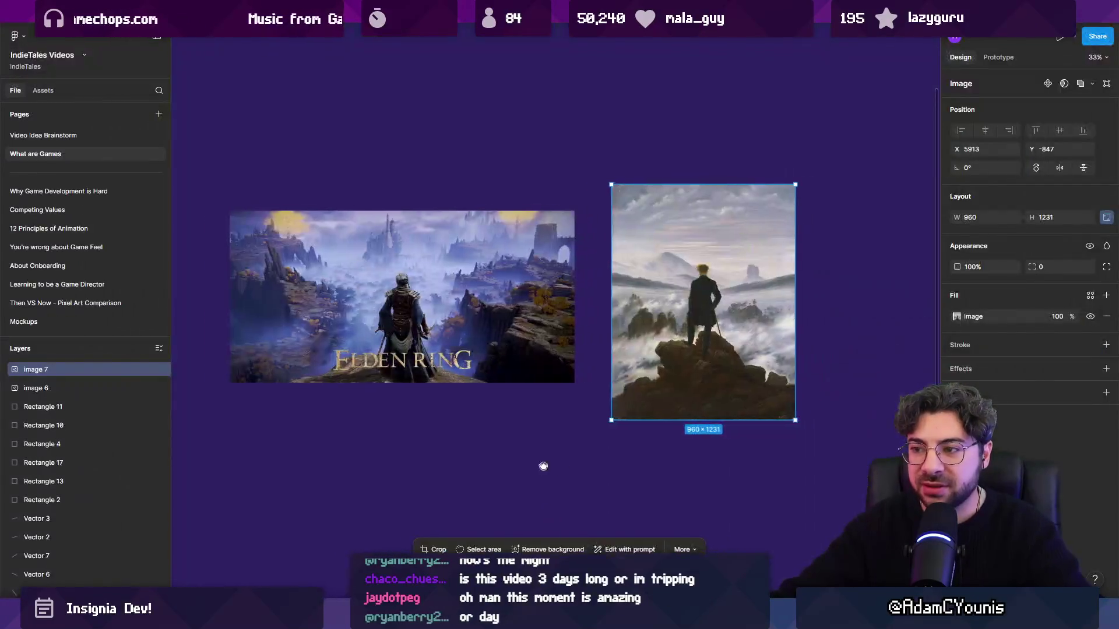
# - Paste the 1919×1079 Limgrave screenshot above the Elden Ring and Wanderer images
pyautogui.hotkey('ctrl', 'v')
pyautogui.moveTo(460, 329)
pyautogui.mouseDown()
pyautogui.moveTo(233, 83)
pyautogui.moveTo(452, 274)
pyautogui.mouseUp()
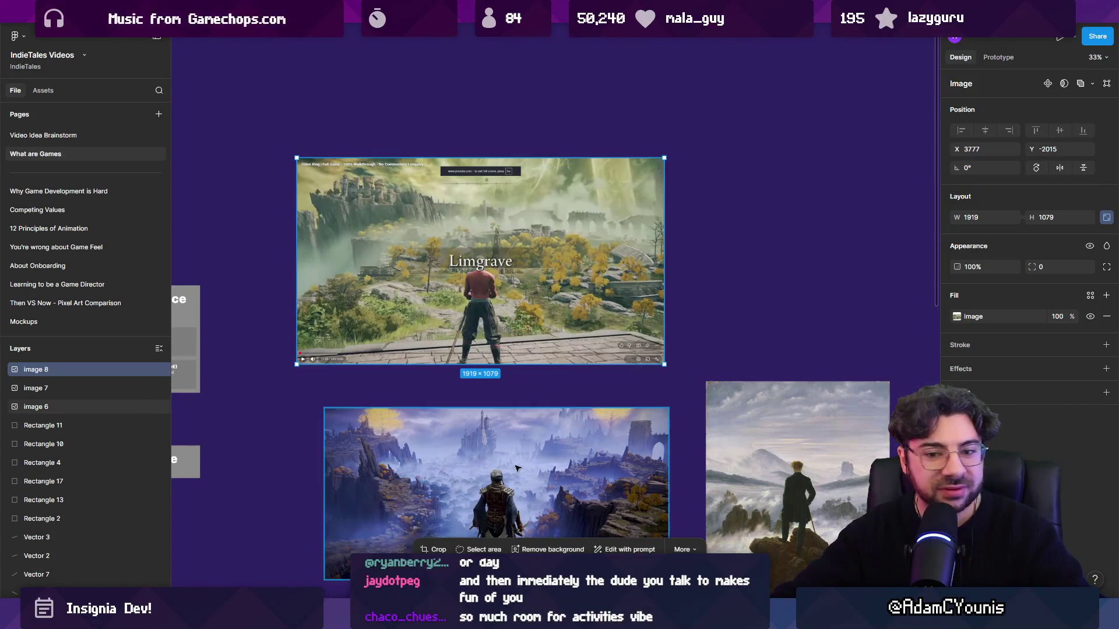
pyautogui.hotkey('alt', 'Tab')
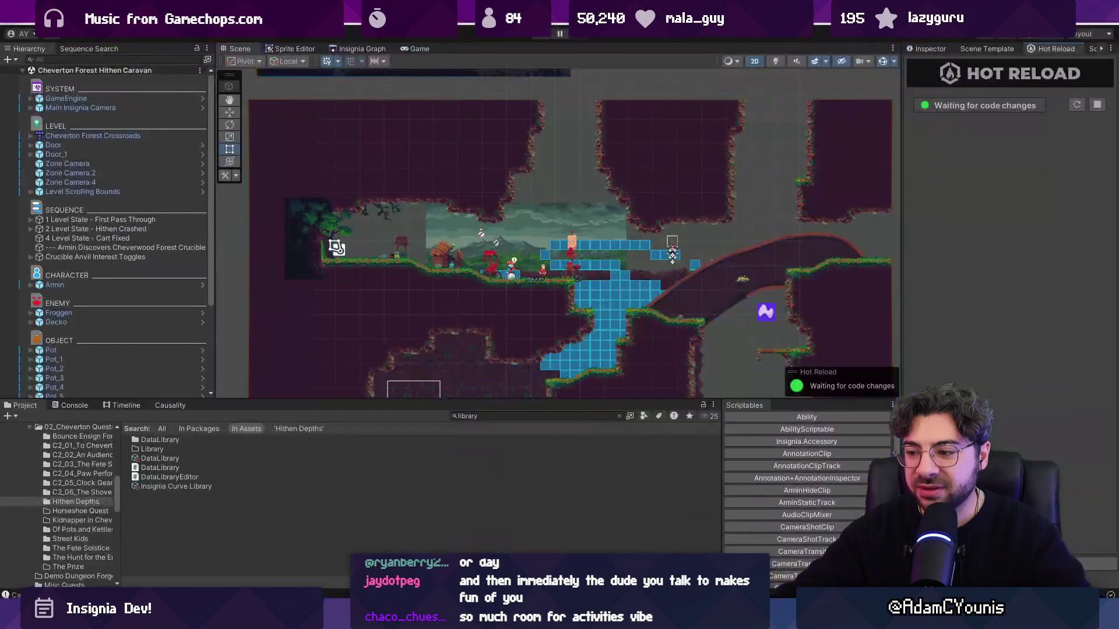
pyautogui.hotkey('alt', 'Tab')
# - Marquee-select the Sandbox diagram's pieces
pyautogui.scroll(-5, 532, 325)
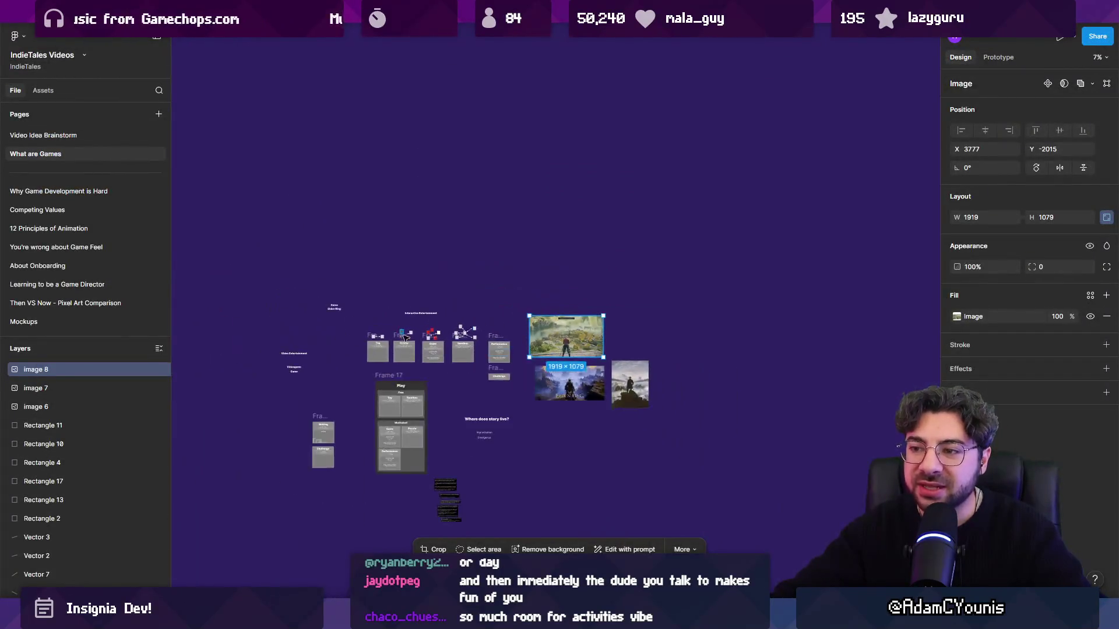
pyautogui.scroll(5, 531, 324)
pyautogui.moveTo(510, 242); pyautogui.dragTo(670, 337)
# - After checking the Game and Sandbox diagrams, copy the Game title above Interactive Entertainment
pyautogui.click(683, 340)
pyautogui.moveTo(524, 335); pyautogui.dragTo(631, 310)
pyautogui.scroll(1, 385, 348)
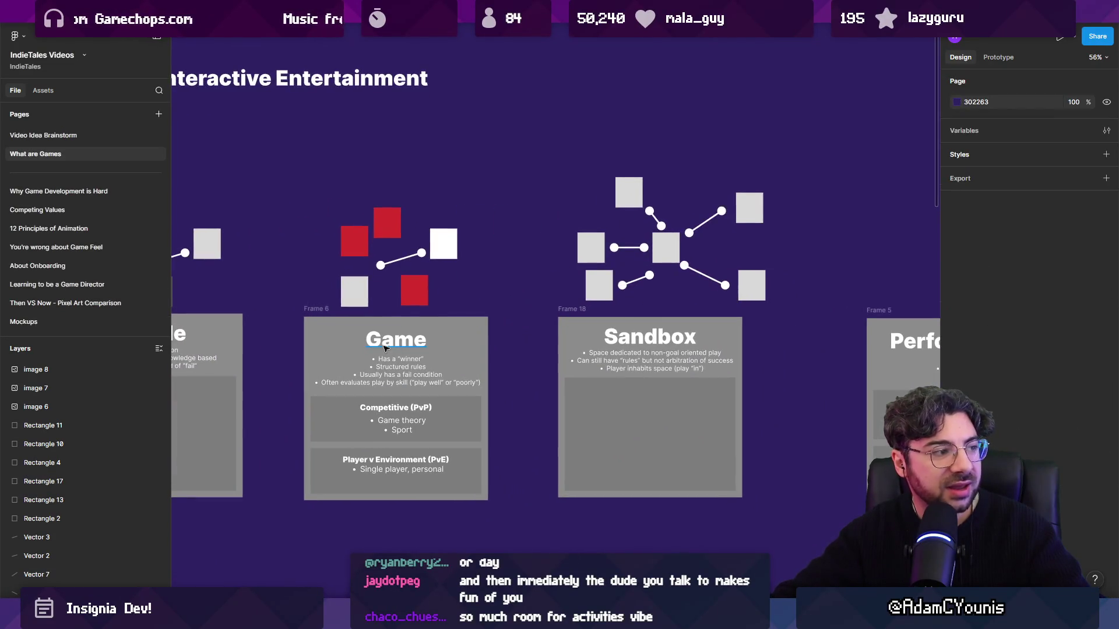
pyautogui.moveTo(533, 157)
pyautogui.mouseDown()
pyautogui.moveTo(785, 493)
pyautogui.moveTo(796, 568)
pyautogui.mouseUp()
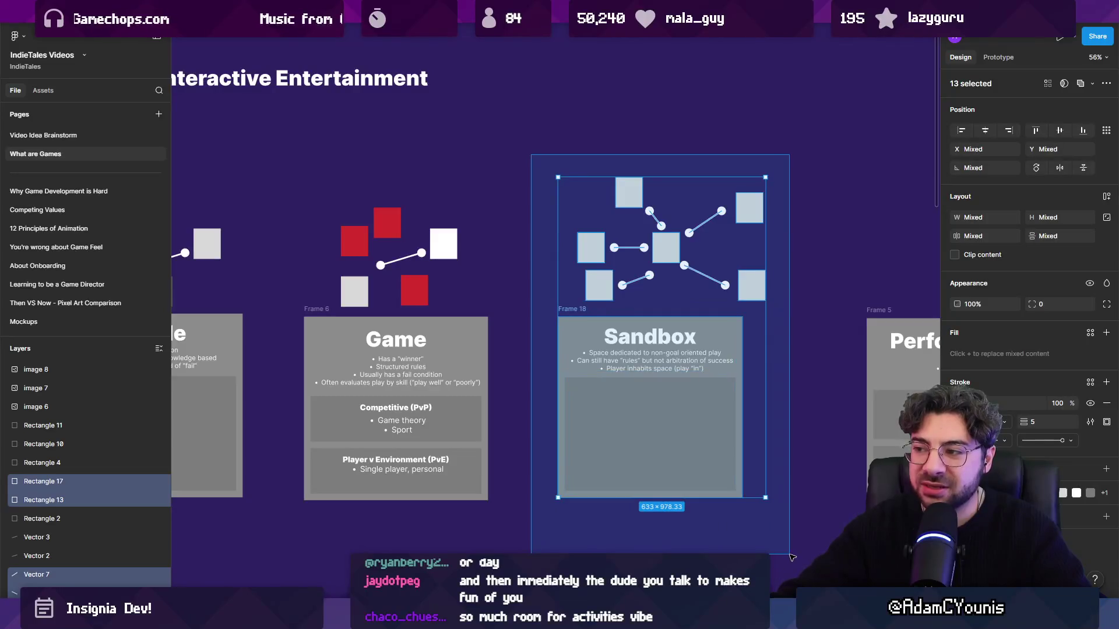
pyautogui.moveTo(297, 187); pyautogui.dragTo(544, 542)
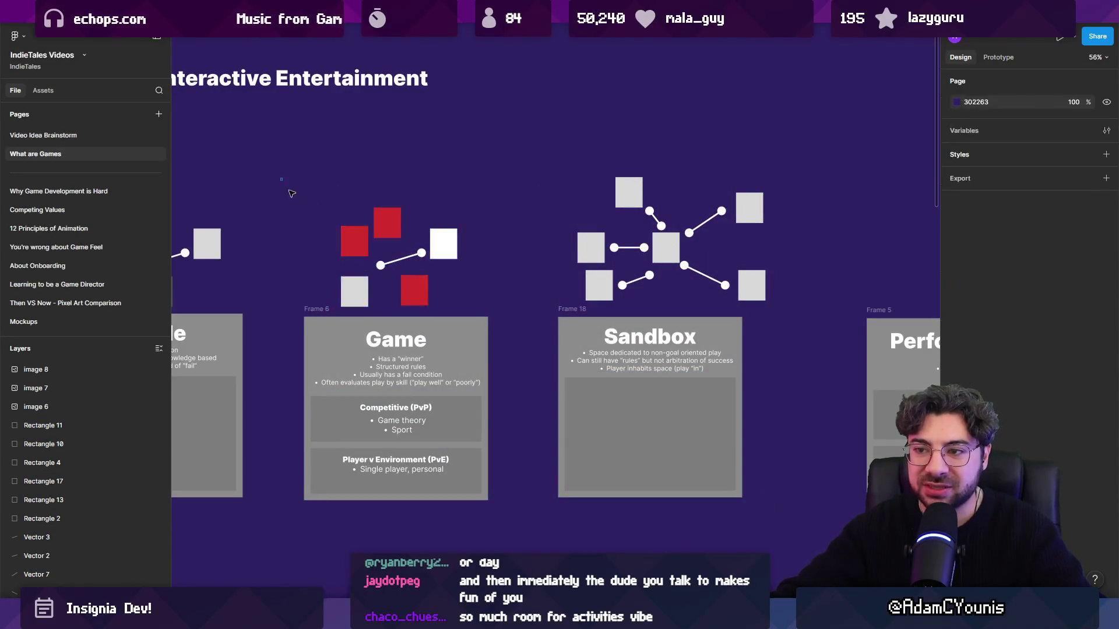
pyautogui.moveTo(532, 123); pyautogui.dragTo(788, 542)
pyautogui.scroll(-1, 792, 537)
pyautogui.click(803, 527)
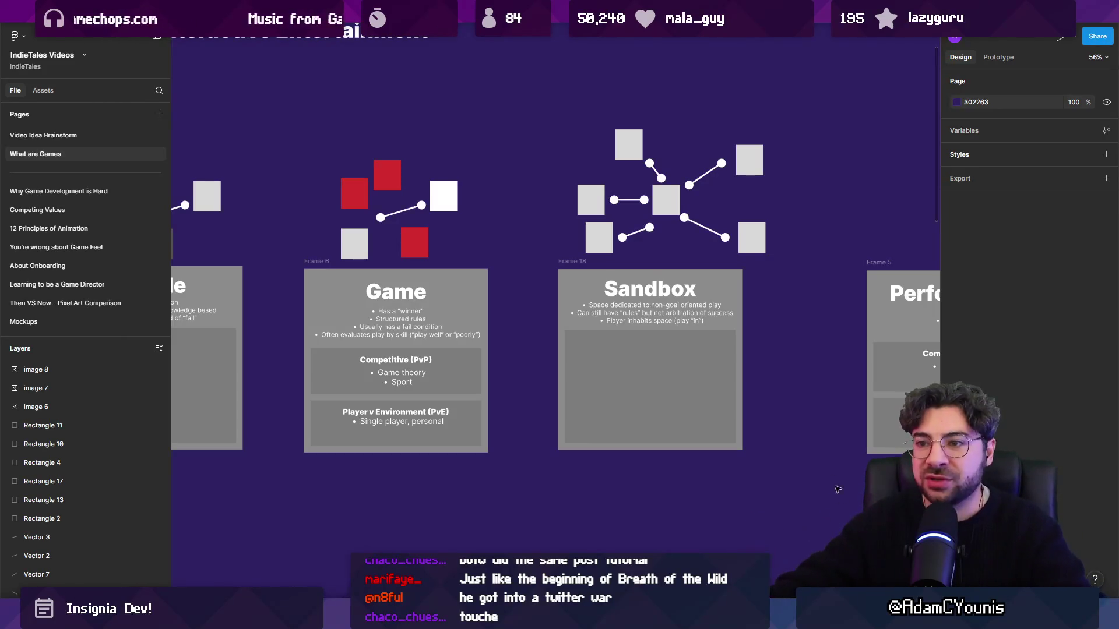
pyautogui.scroll(-5, 744, 455)
pyautogui.moveTo(645, 411)
pyautogui.mouseDown()
pyautogui.moveTo(631, 316)
pyautogui.moveTo(731, 256)
pyautogui.mouseUp()
# - Move the Game text above Interactive Entertainment and scale it into a large heading
pyautogui.press('k')
pyautogui.moveTo(659, 336); pyautogui.dragTo(662, 230)
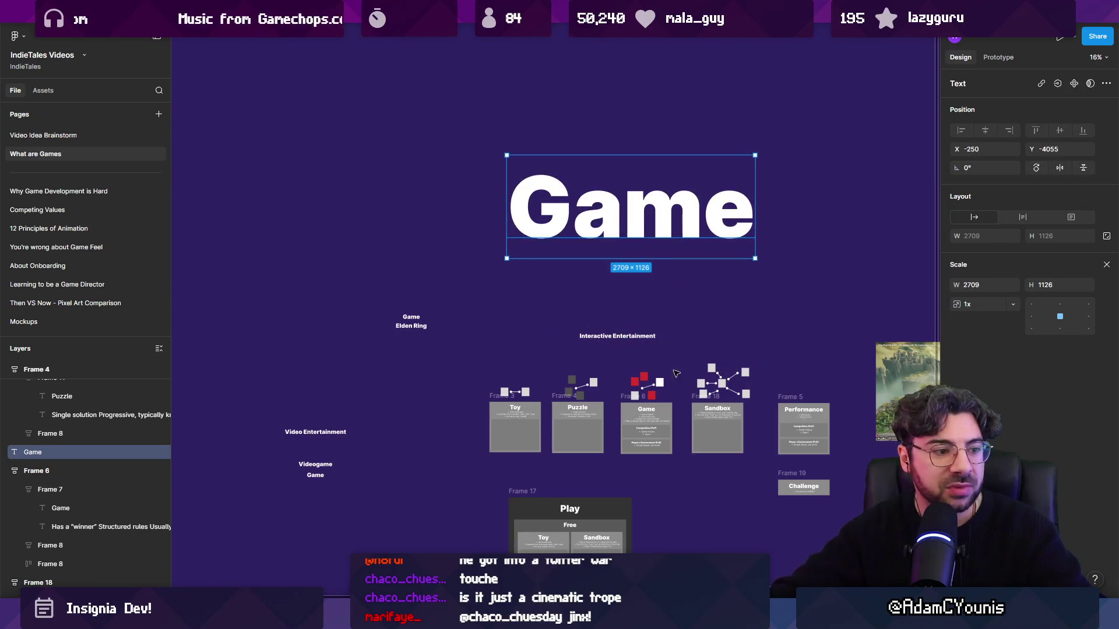
pyautogui.scroll(2, 672, 344)
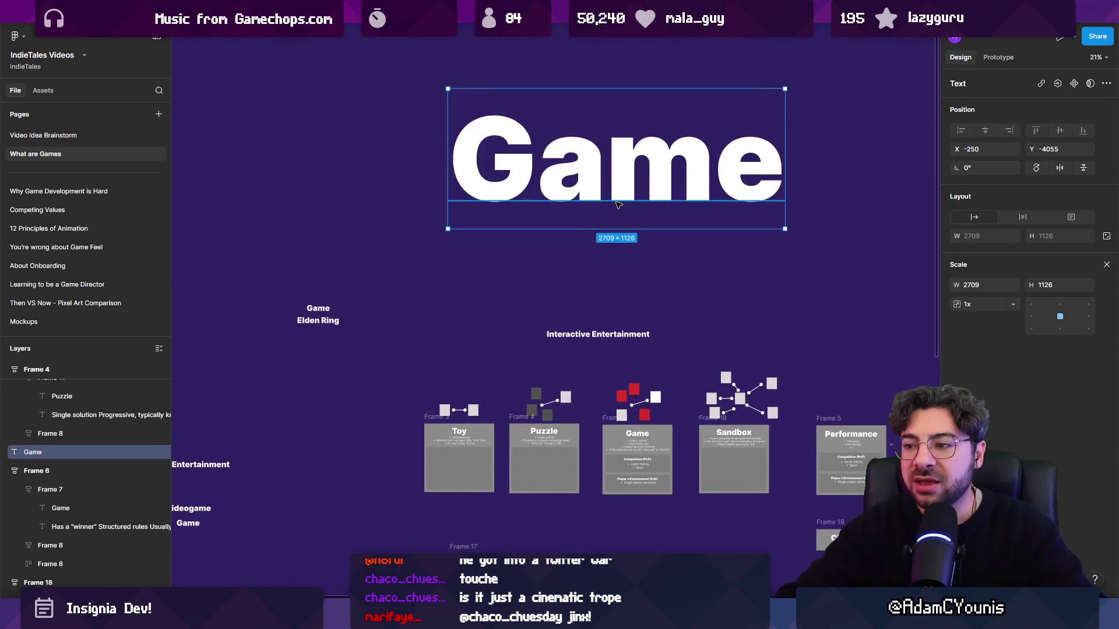
pyautogui.hotkey('ctrl', 'z')
pyautogui.scroll(-3, 583, 221)
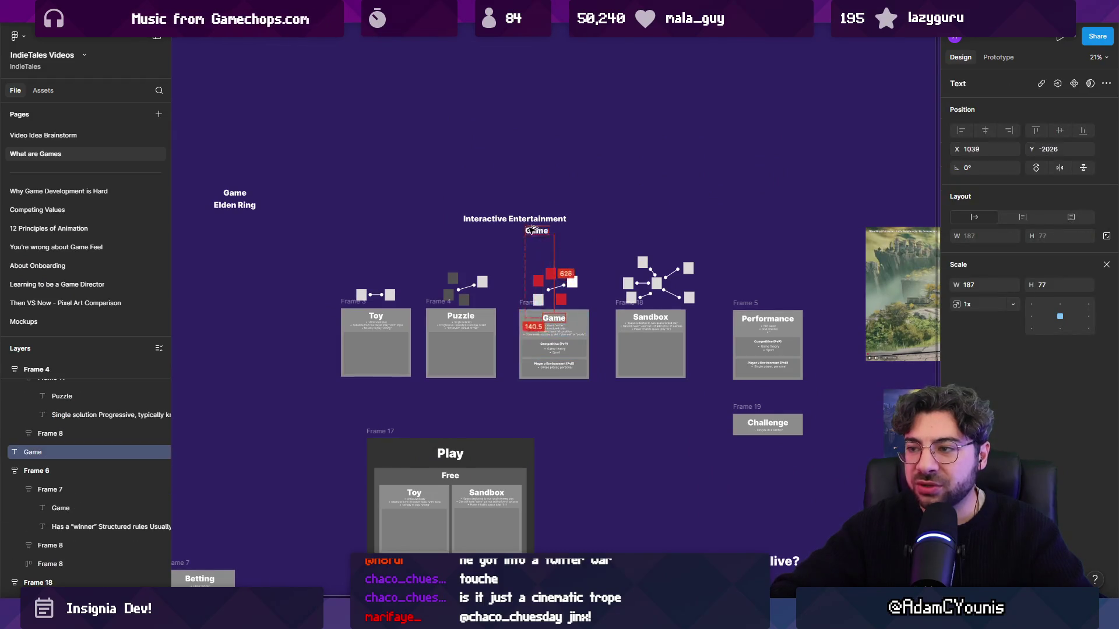
pyautogui.hotkey('ctrl', 'z')
pyautogui.moveTo(552, 321)
pyautogui.mouseDown()
pyautogui.moveTo(461, 198)
pyautogui.moveTo(582, 251)
pyautogui.mouseUp()
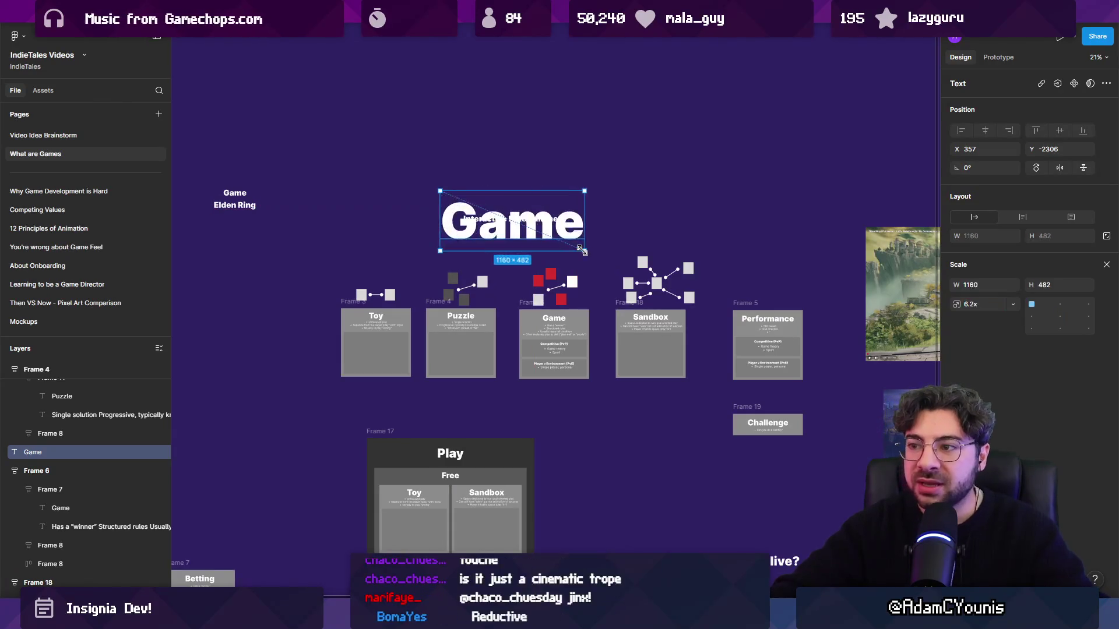
pyautogui.moveTo(513, 224); pyautogui.dragTo(515, 166)
# - Delete the Interactive Entertainment label and position the 1390×577 Game heading over the play-type cards
pyautogui.click(521, 218)
pyautogui.press('Delete')
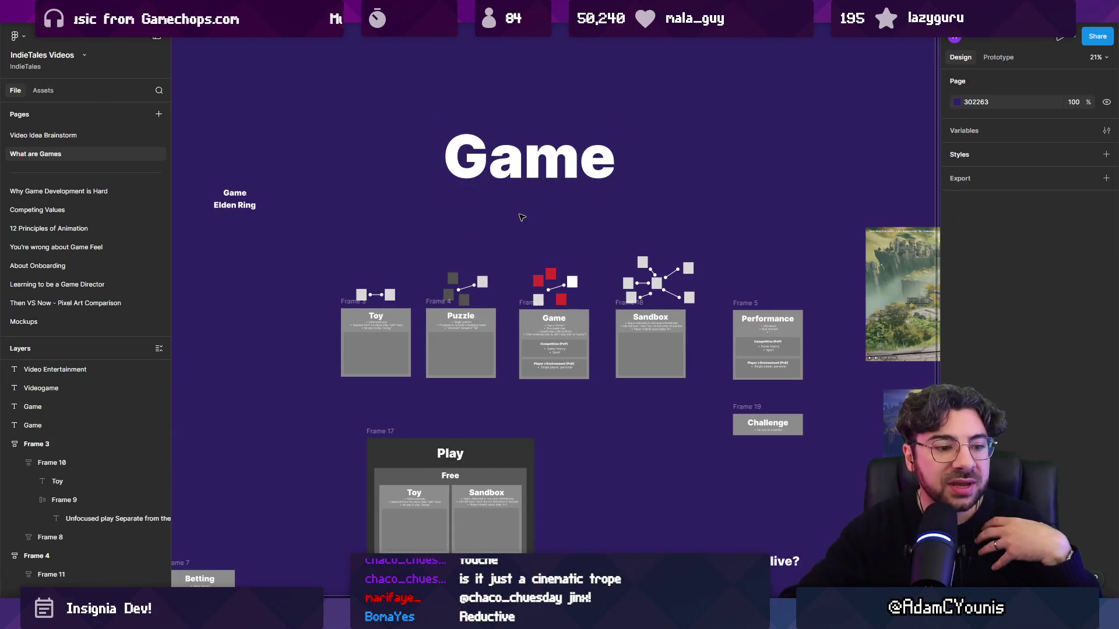
pyautogui.click(534, 182)
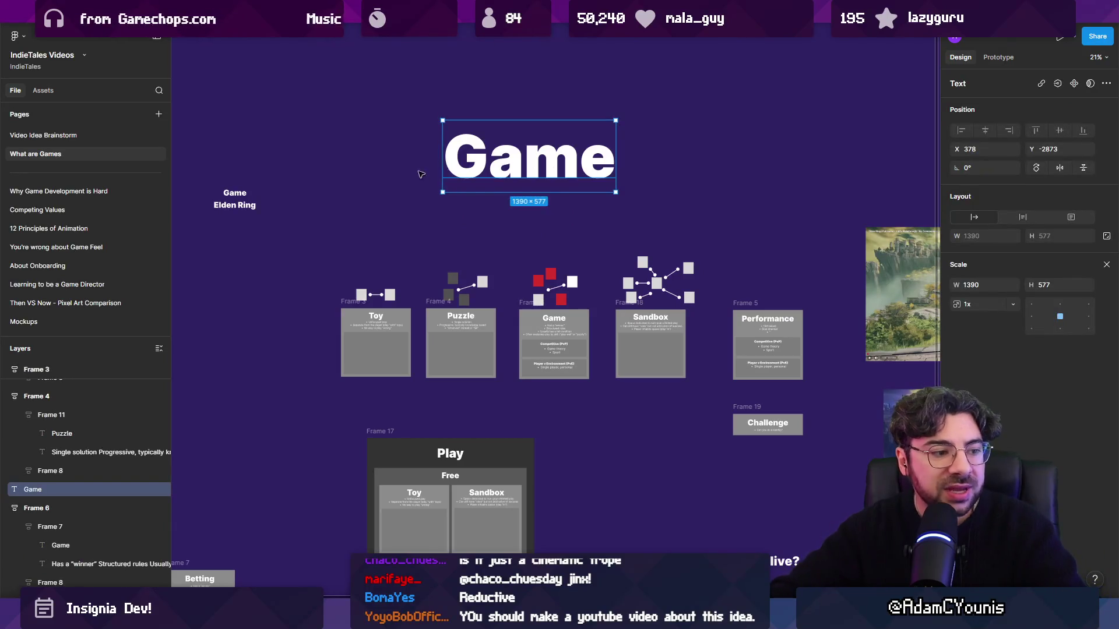
pyautogui.moveTo(481, 163)
pyautogui.mouseDown()
pyautogui.moveTo(486, 178)
pyautogui.moveTo(513, 173)
pyautogui.moveTo(498, 173)
pyautogui.mouseUp()
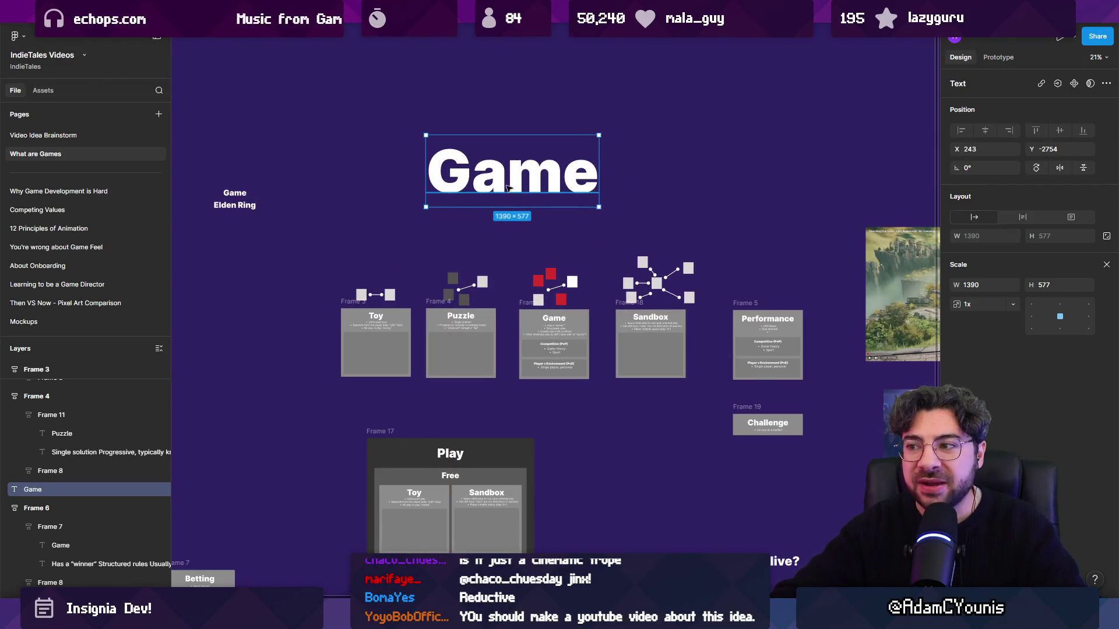
pyautogui.hscroll(-5, 510, 190)
pyautogui.hscroll(5, 518, 192)
pyautogui.moveTo(290, 138)
pyautogui.mouseDown()
pyautogui.moveTo(807, 445)
pyautogui.moveTo(716, 425)
pyautogui.mouseUp()
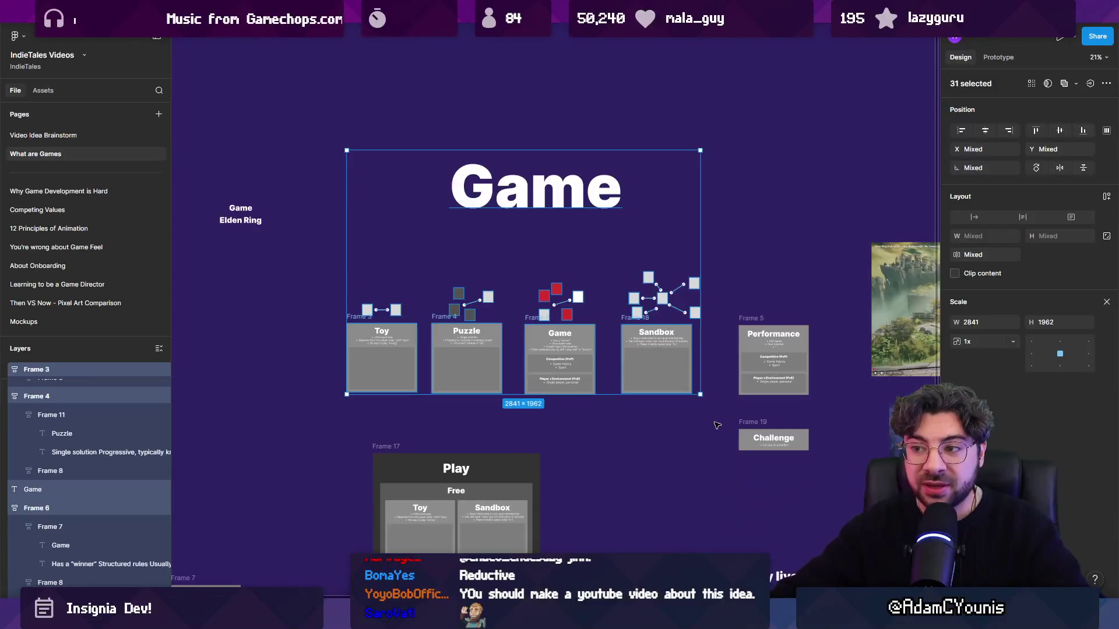
pyautogui.click(763, 278)
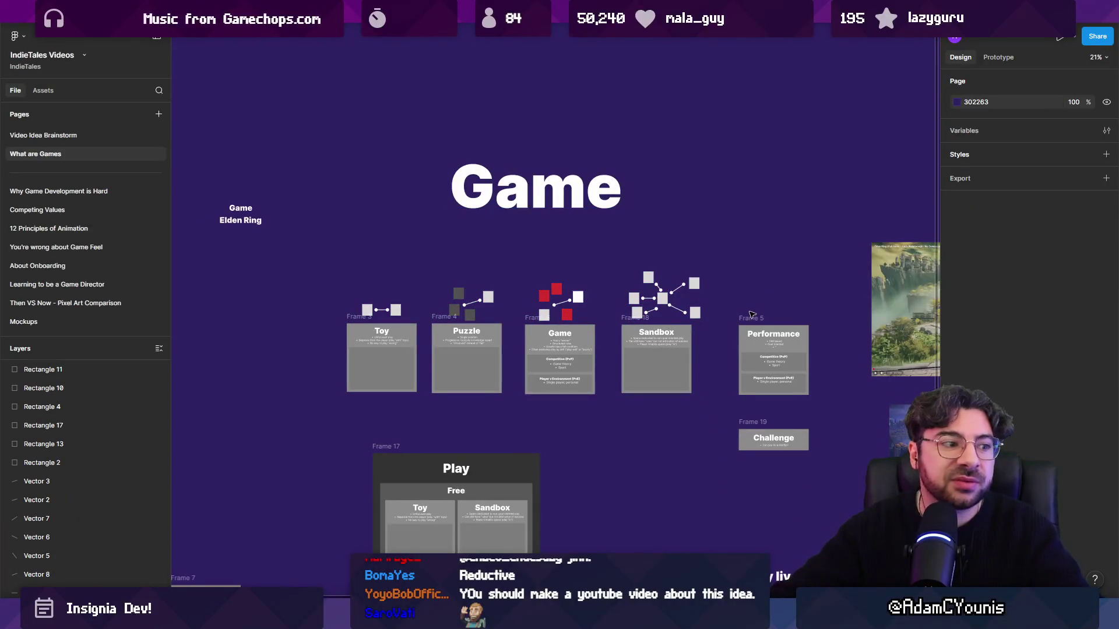
pyautogui.hscroll(-5, 610, 312)
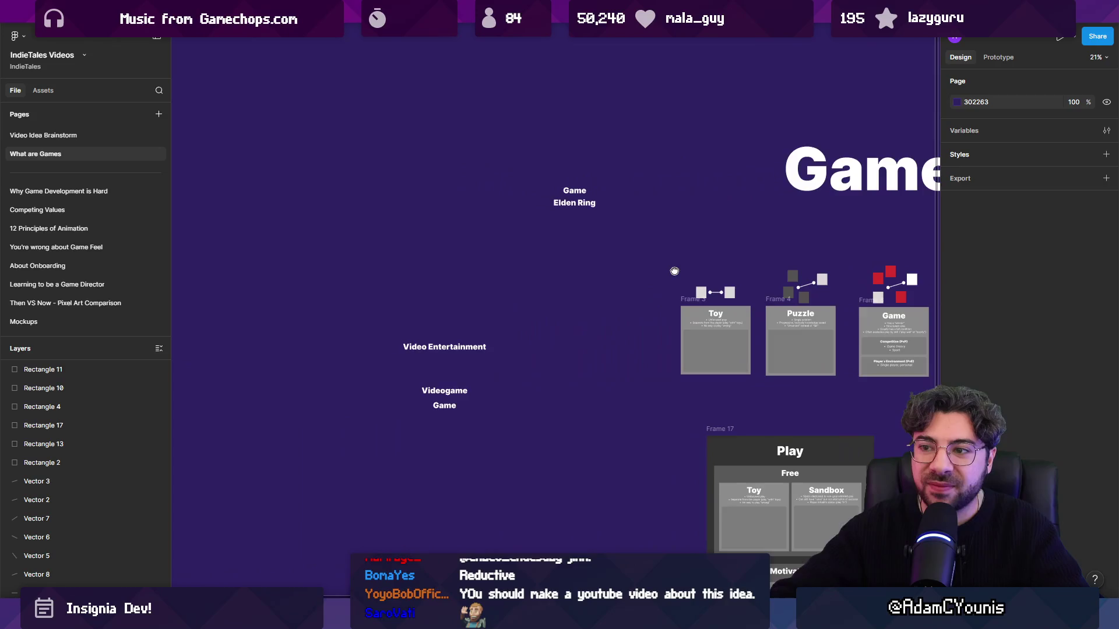
# - Delete the big Game heading
pyautogui.hscroll(6, 524, 245)
pyautogui.click(481, 206)
pyautogui.press('Delete')
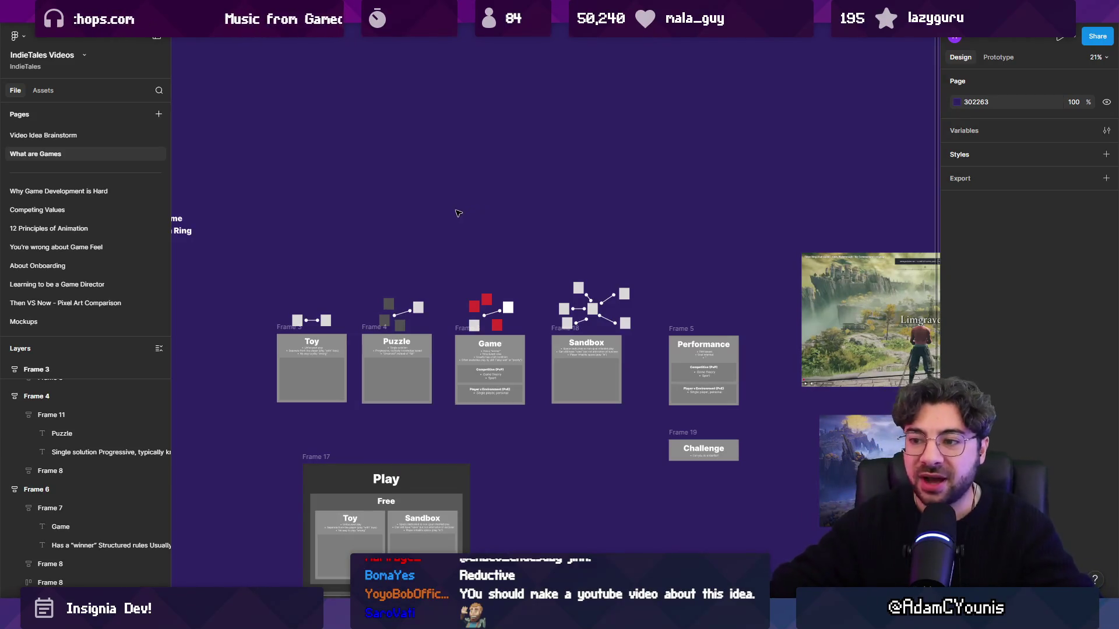
# - Copy the Video Entertainment label above the cards and retype it as Computer Entertainment
pyautogui.hscroll(-5, 458, 213)
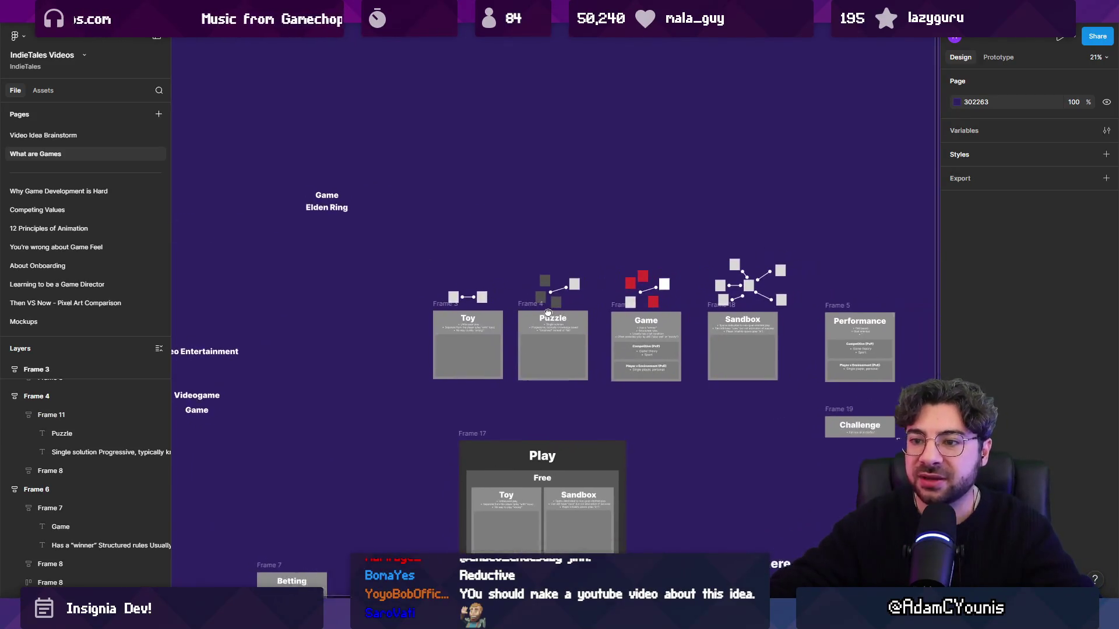
pyautogui.hscroll(-3, 332, 323)
pyautogui.moveTo(278, 356)
pyautogui.mouseDown()
pyautogui.moveTo(557, 286)
pyautogui.moveTo(694, 180)
pyautogui.mouseUp()
pyautogui.write('IOnm')
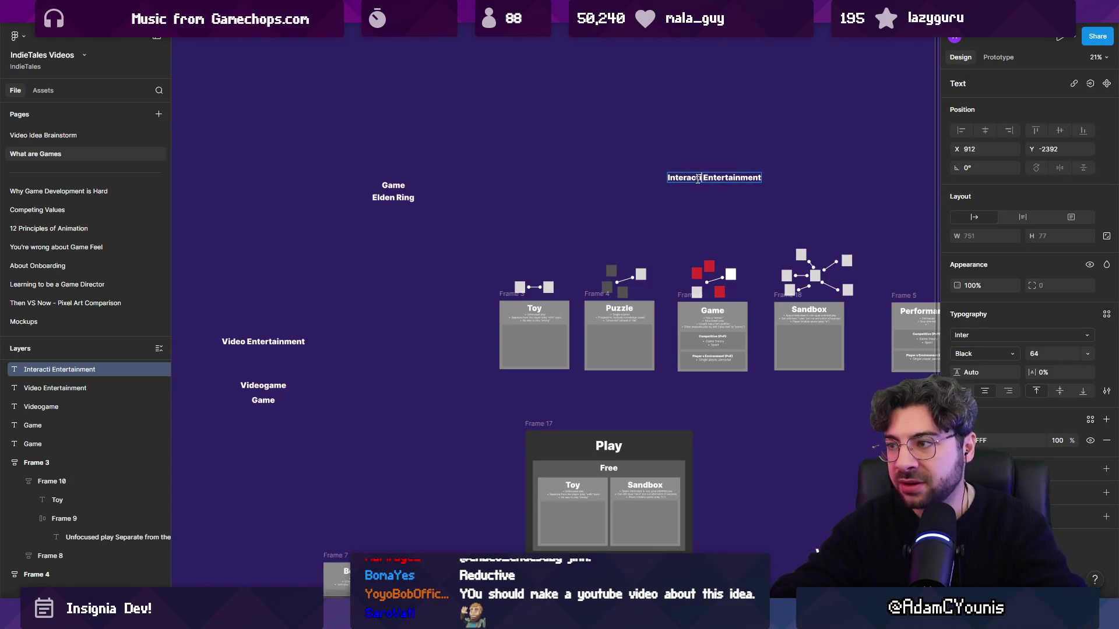
pyautogui.write('ve')
pyautogui.keyDown('ctrl'); pyautogui.scroll(3, 698, 178); pyautogui.keyUp('ctrl')
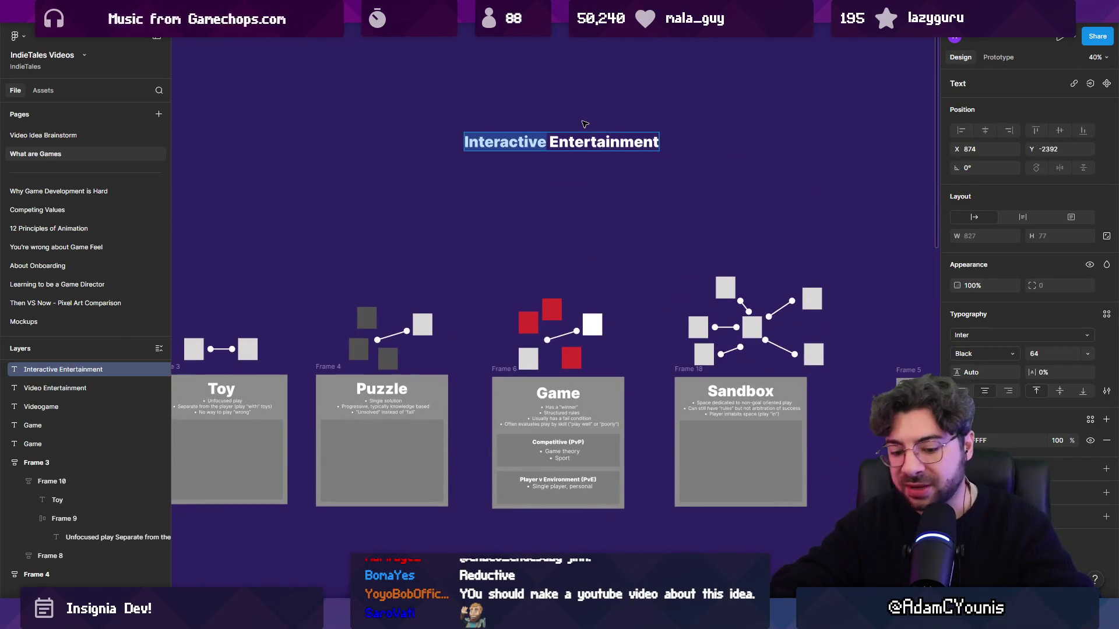
pyautogui.write('Computer')
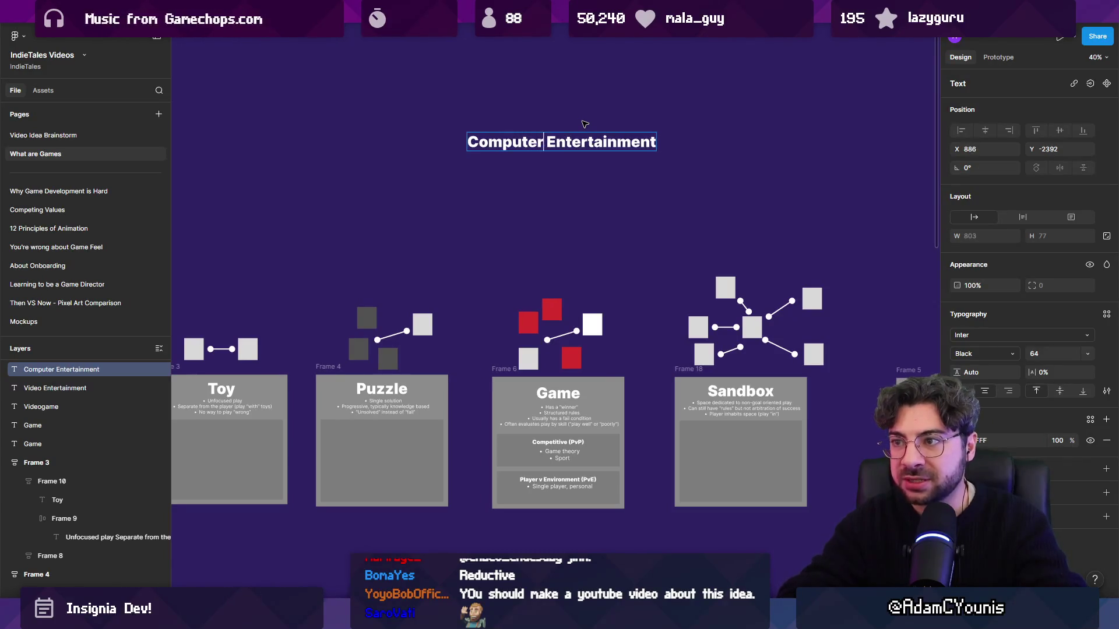
pyautogui.press('Escape')
pyautogui.moveTo(583, 143); pyautogui.dragTo(523, 198)
# - Move the Betting card up to sit left of the Toy card
pyautogui.scroll(-3, 523, 197)
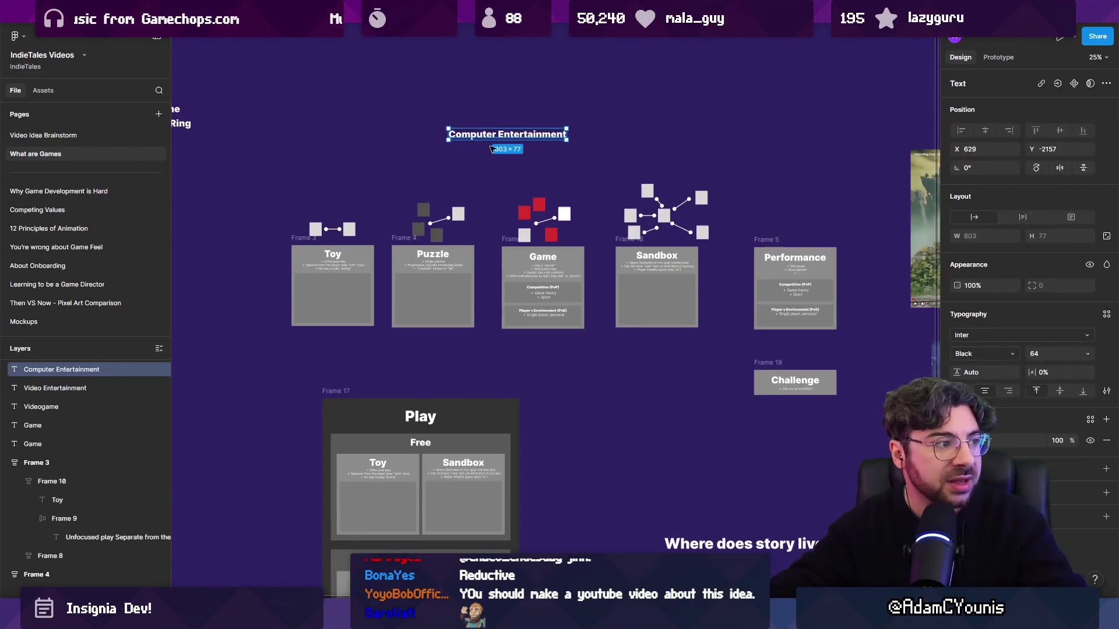
pyautogui.keyDown('ctrl'); pyautogui.scroll(-2, 524, 169); pyautogui.keyUp('ctrl')
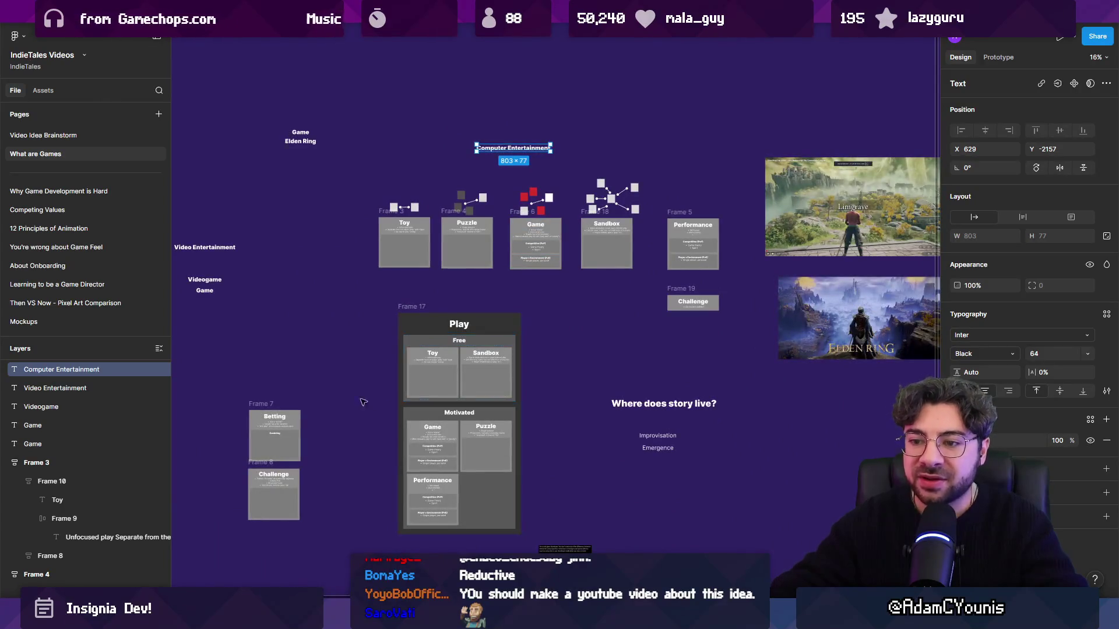
pyautogui.moveTo(269, 408)
pyautogui.mouseDown()
pyautogui.moveTo(299, 217)
pyautogui.moveTo(293, 255)
pyautogui.mouseUp()
pyautogui.moveTo(361, 169); pyautogui.dragTo(648, 291)
pyautogui.press('Escape')
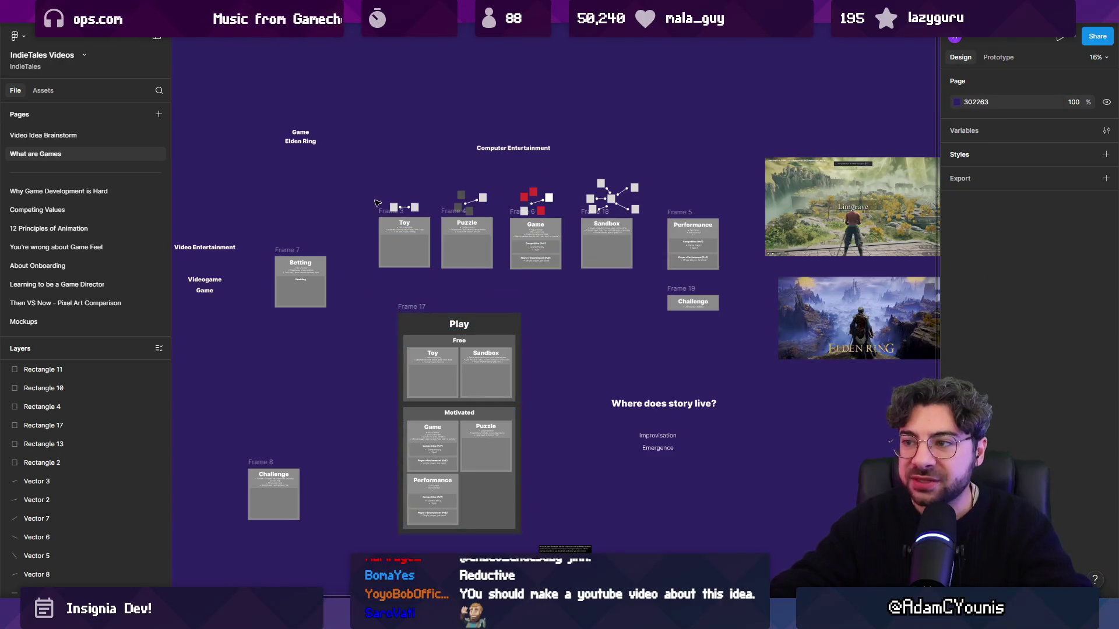
pyautogui.scroll(5, 449, 365)
pyautogui.click(474, 252)
pyautogui.scroll(-4, 482, 292)
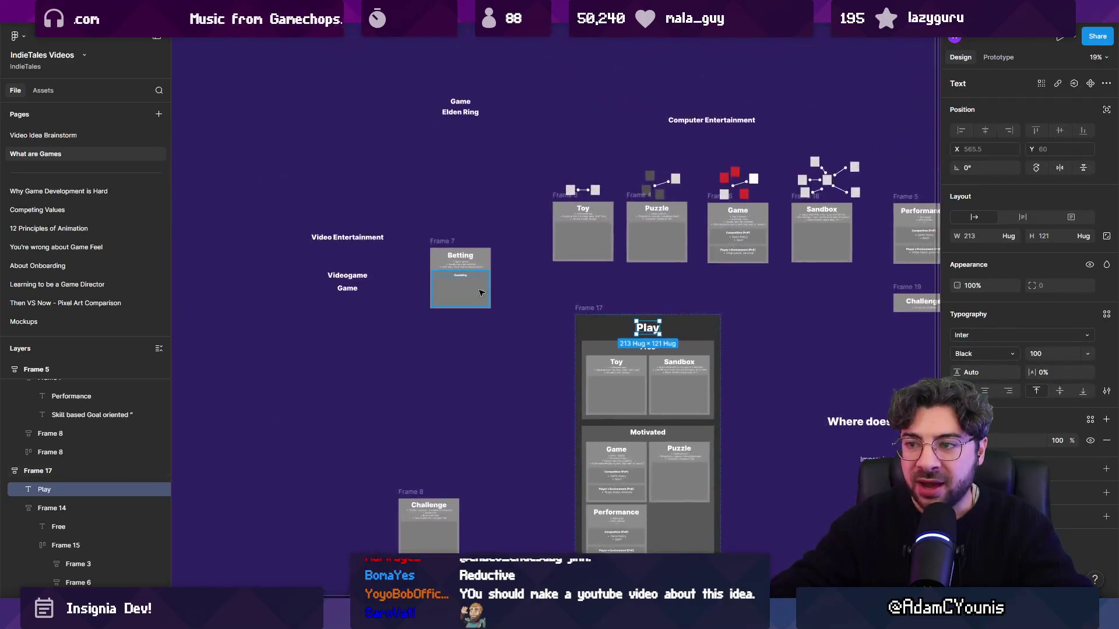
pyautogui.scroll(5, 473, 269)
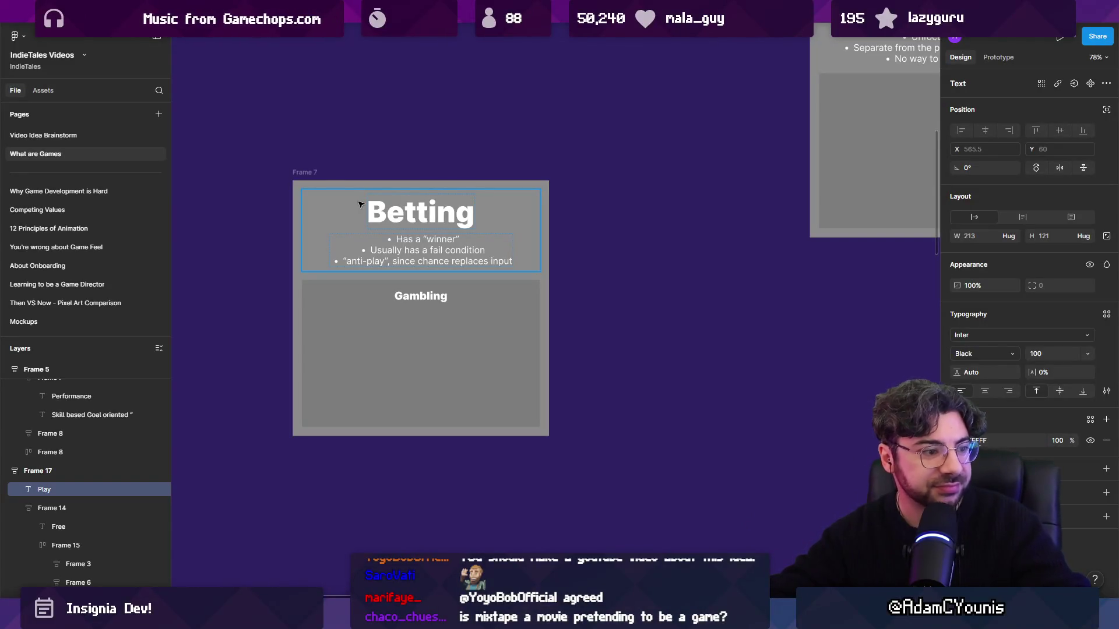
pyautogui.click(590, 255)
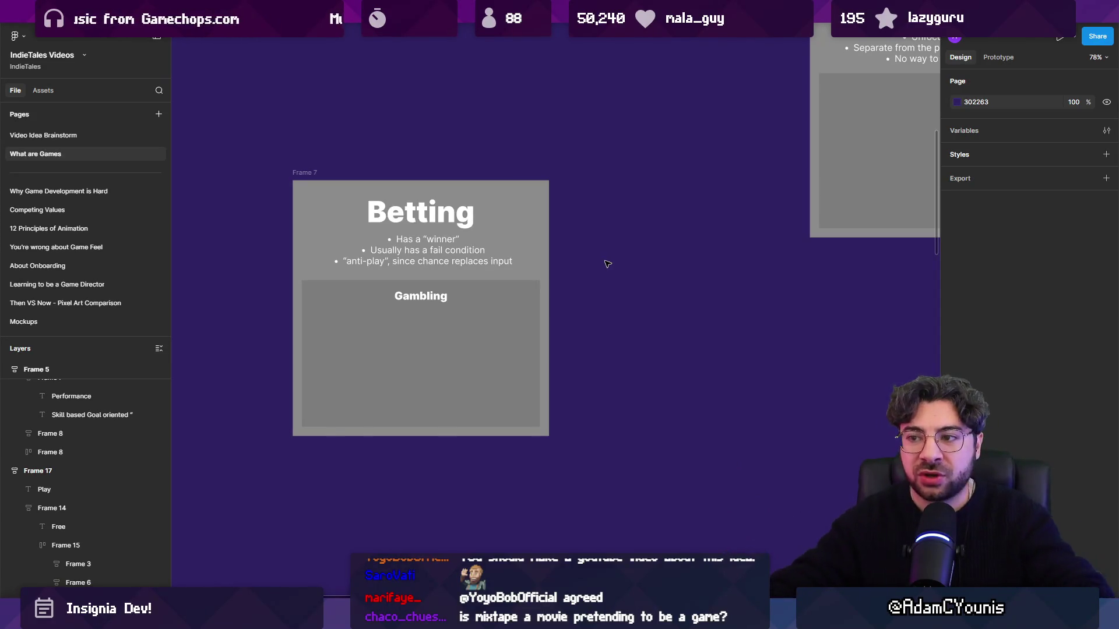
pyautogui.moveTo(306, 172); pyautogui.dragTo(307, 198)
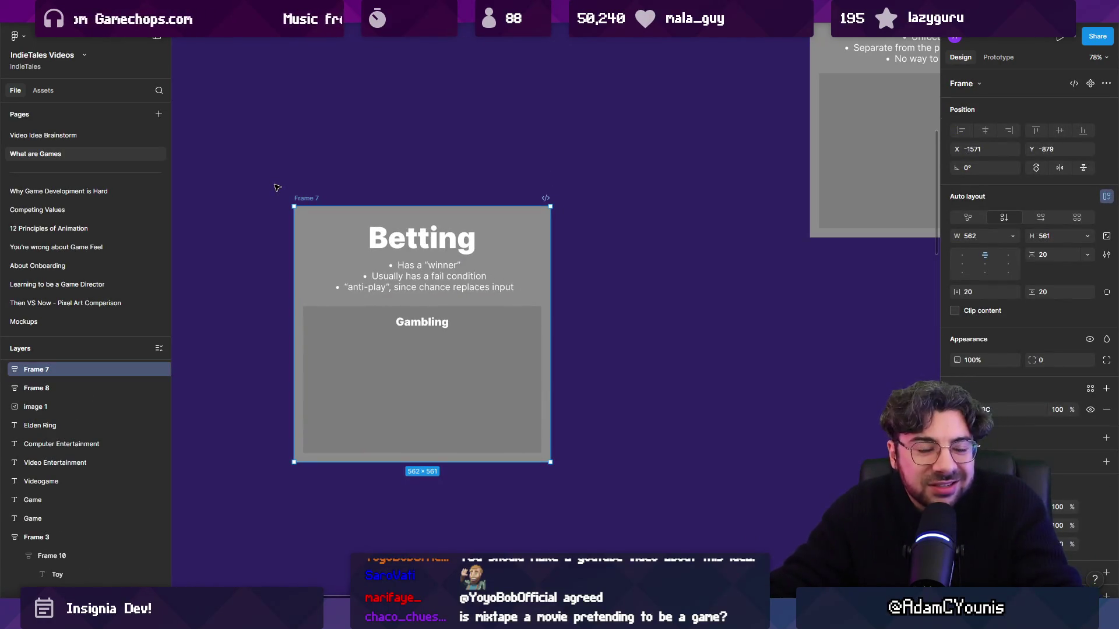
pyautogui.press('Delete')
pyautogui.scroll(-5, 357, 245)
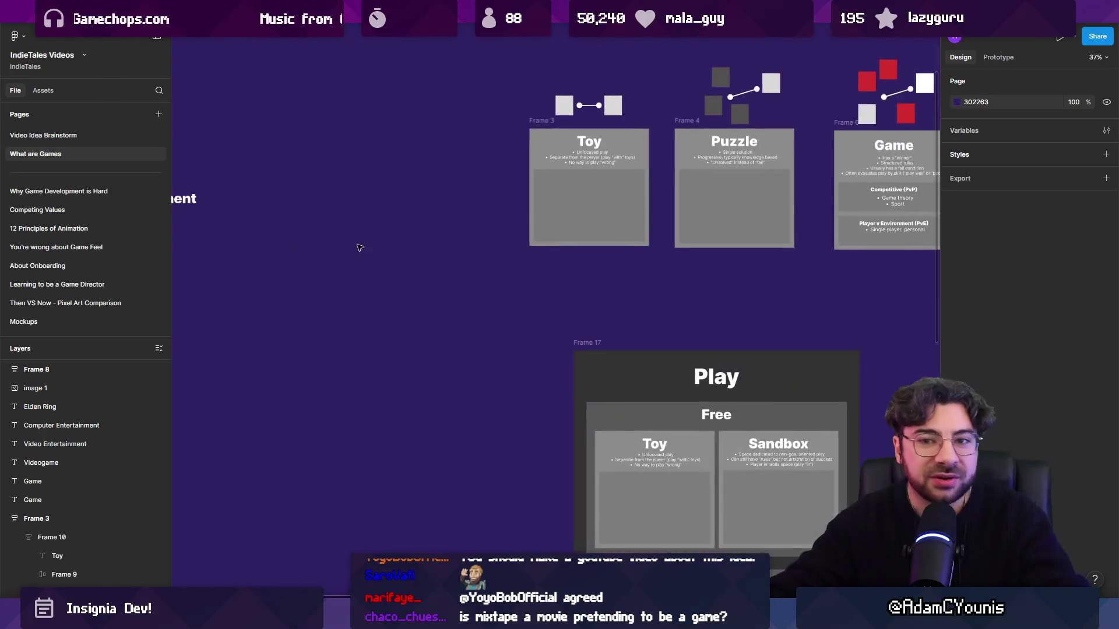
pyautogui.scroll(3, 454, 335)
pyautogui.hotkey('ctrl', 'z')
pyautogui.hotkey('shift', '2')
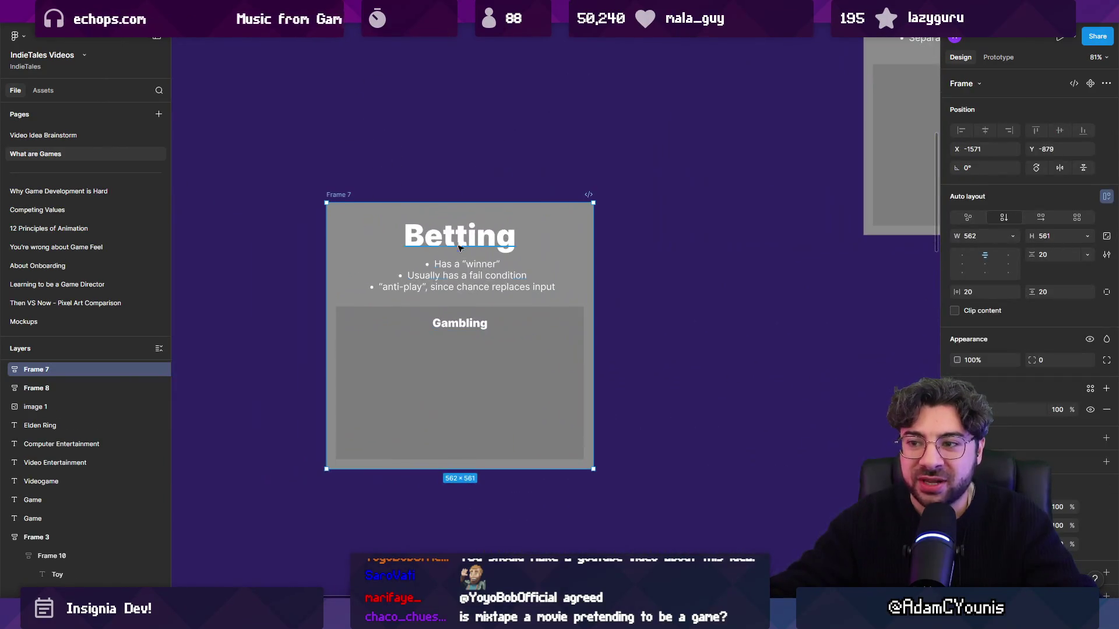
pyautogui.doubleClick(460, 236)
pyautogui.press('Escape')
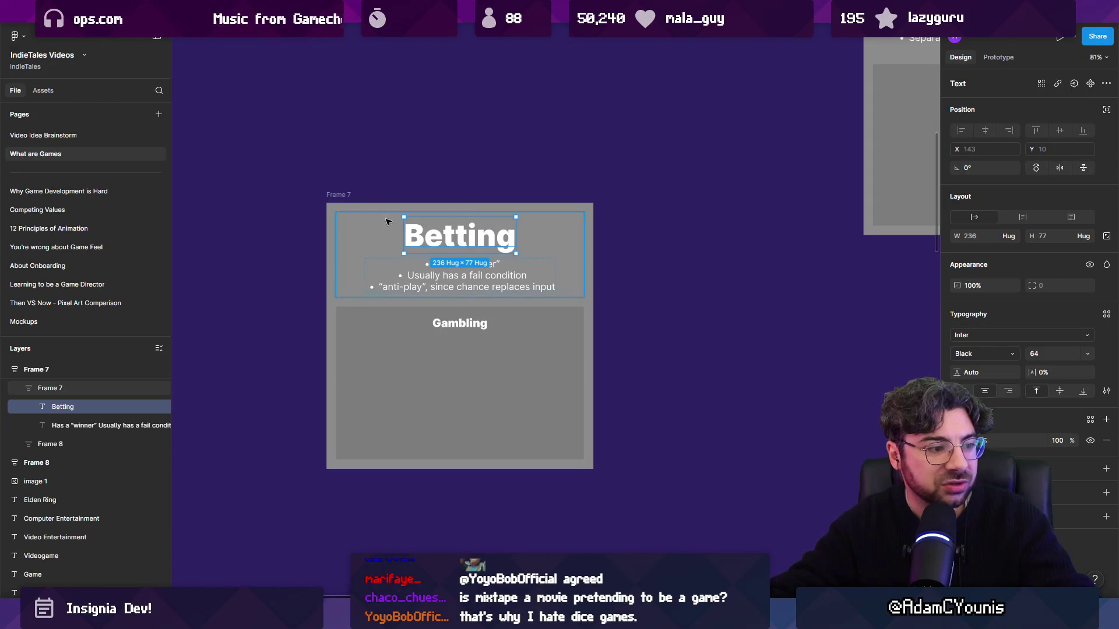
# - Copy the Betting title above the card and retype it as “Gaming” industry
pyautogui.moveTo(440, 215); pyautogui.dragTo(440, 144)
pyautogui.doubleClick(437, 169)
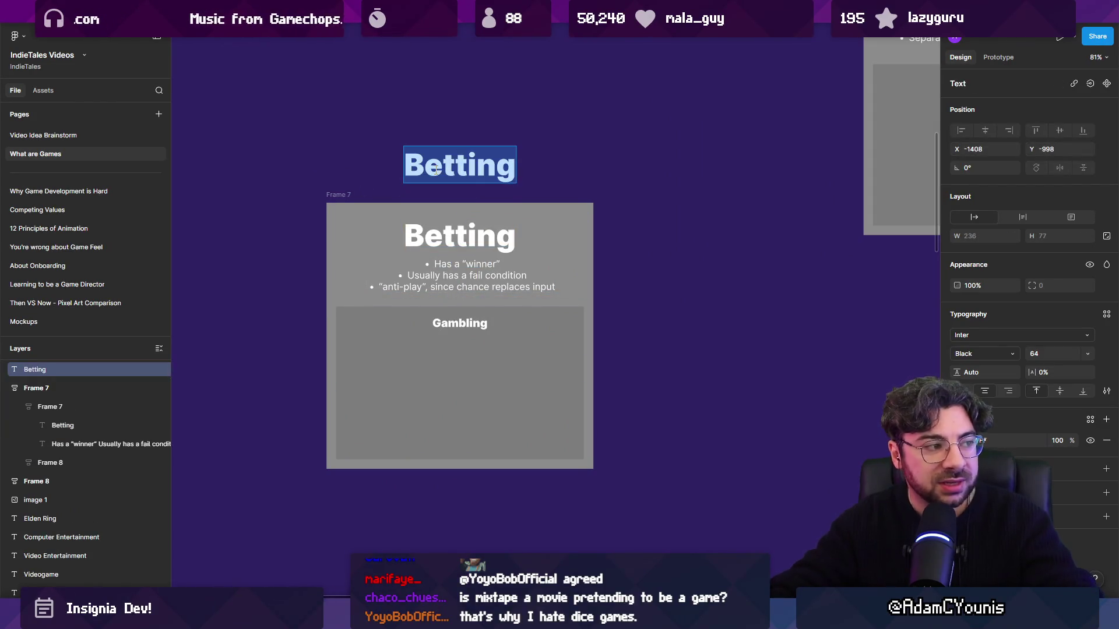
pyautogui.write('“Gaming')
pyautogui.write('“')
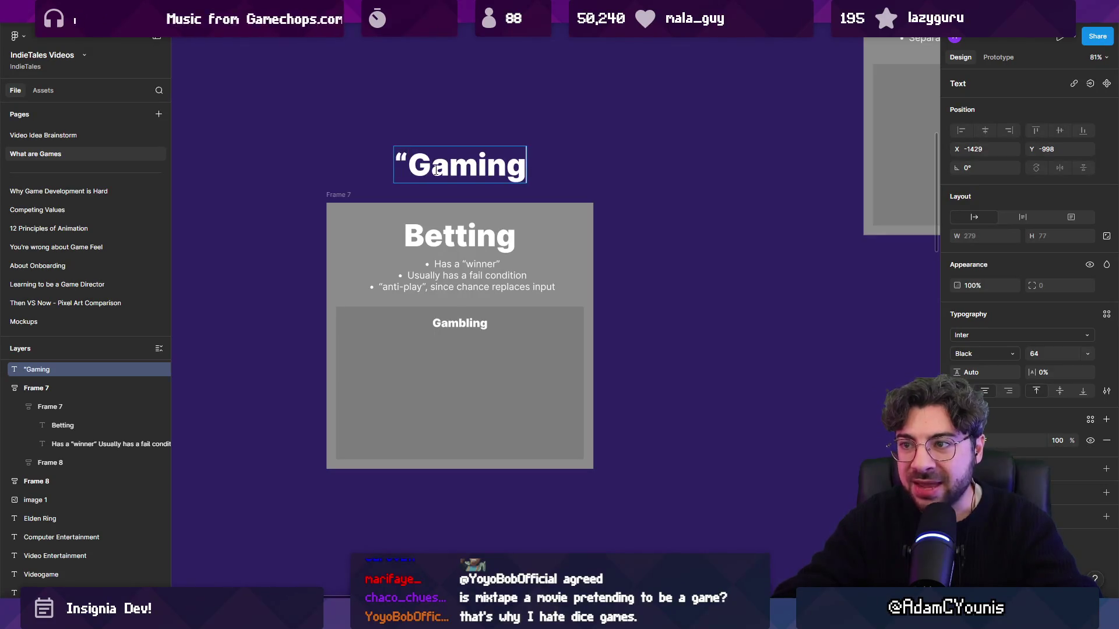
pyautogui.write('” industryu')
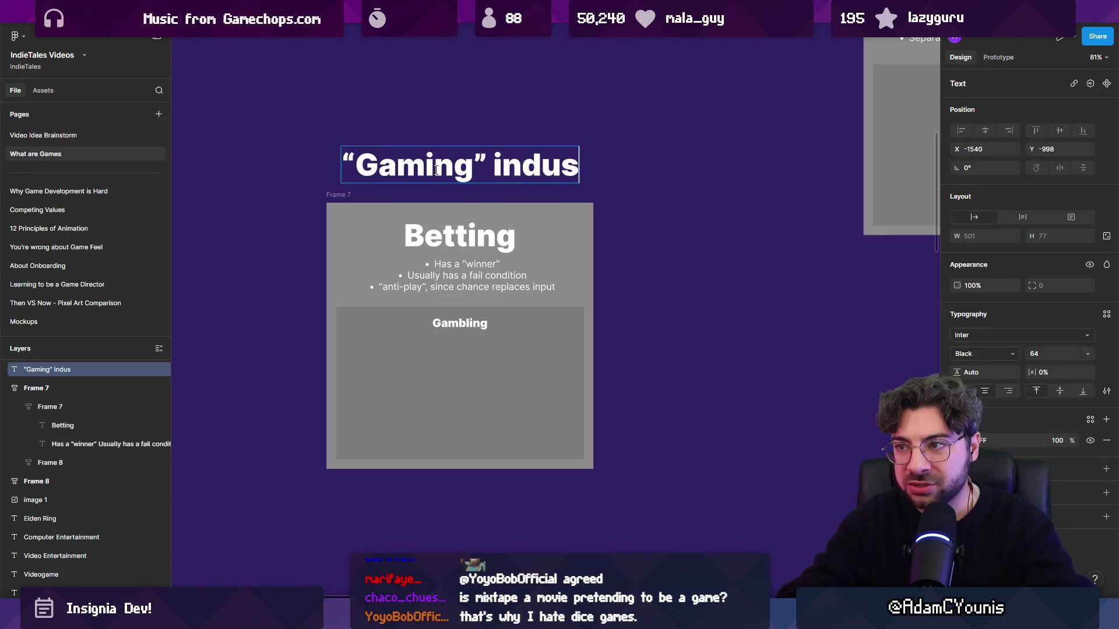
pyautogui.press('BackSpace')
pyautogui.press('Escape')
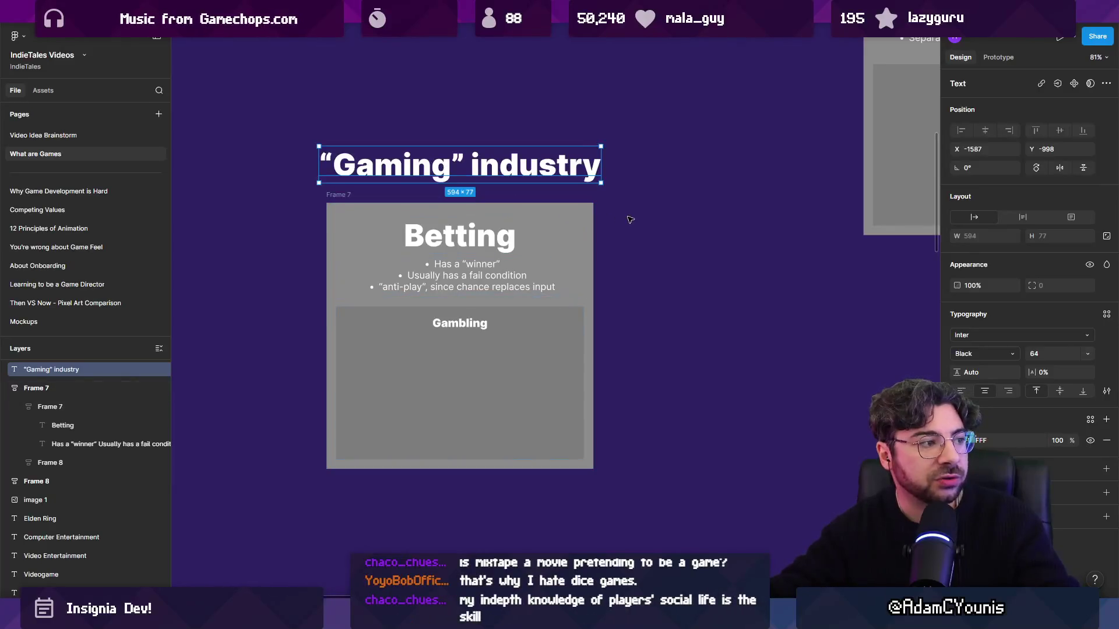
pyautogui.click(637, 219)
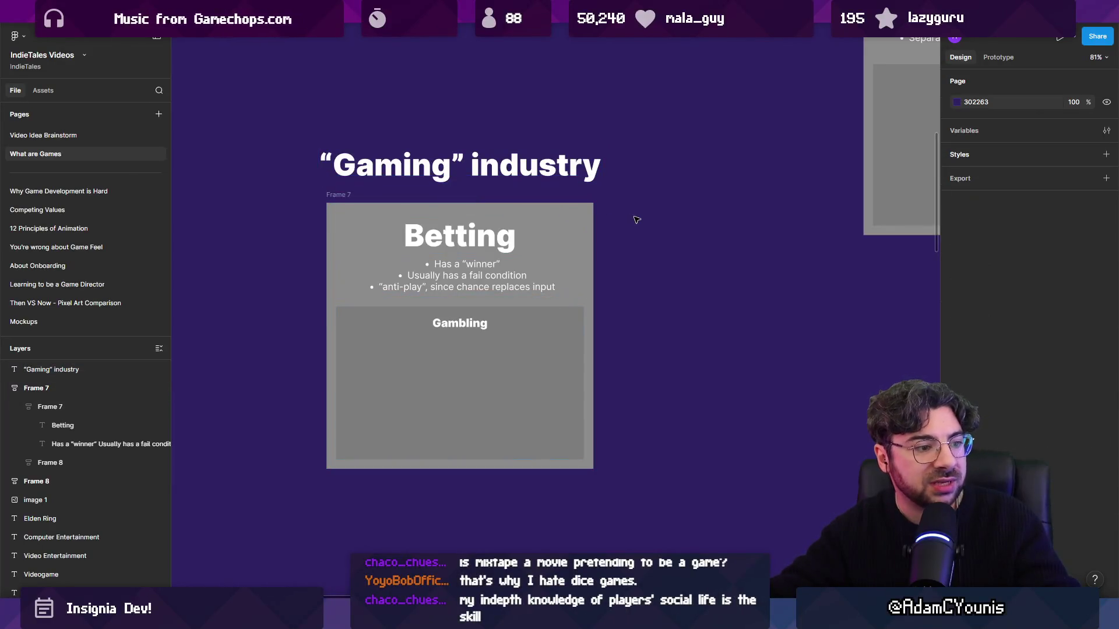
pyautogui.doubleClick(576, 180)
pyautogui.moveTo(453, 166); pyautogui.dragTo(348, 153)
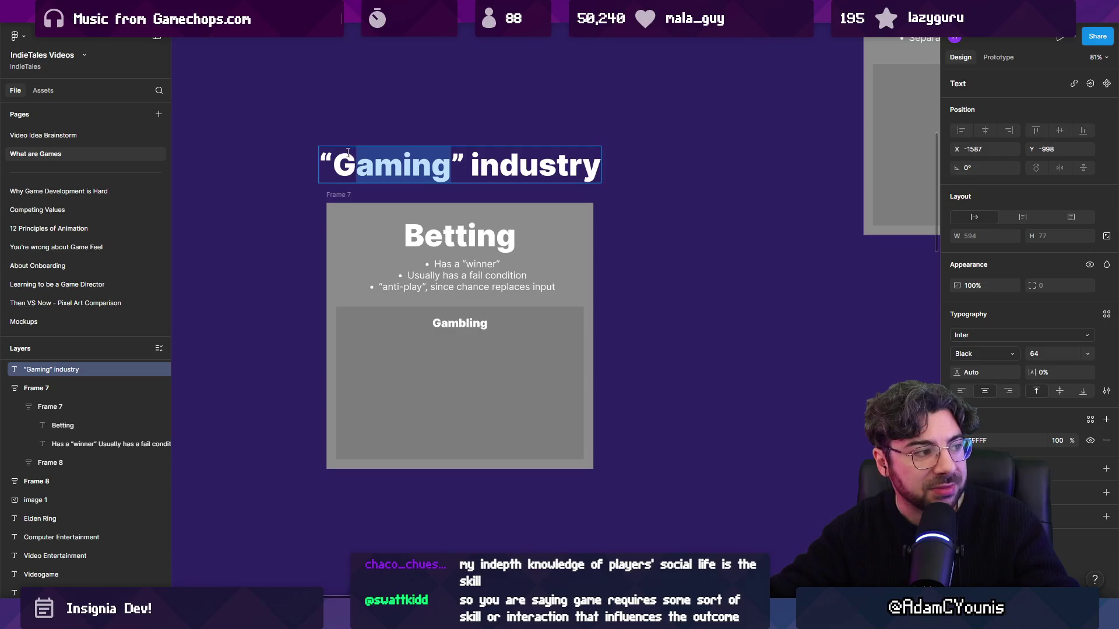
pyautogui.click(349, 115)
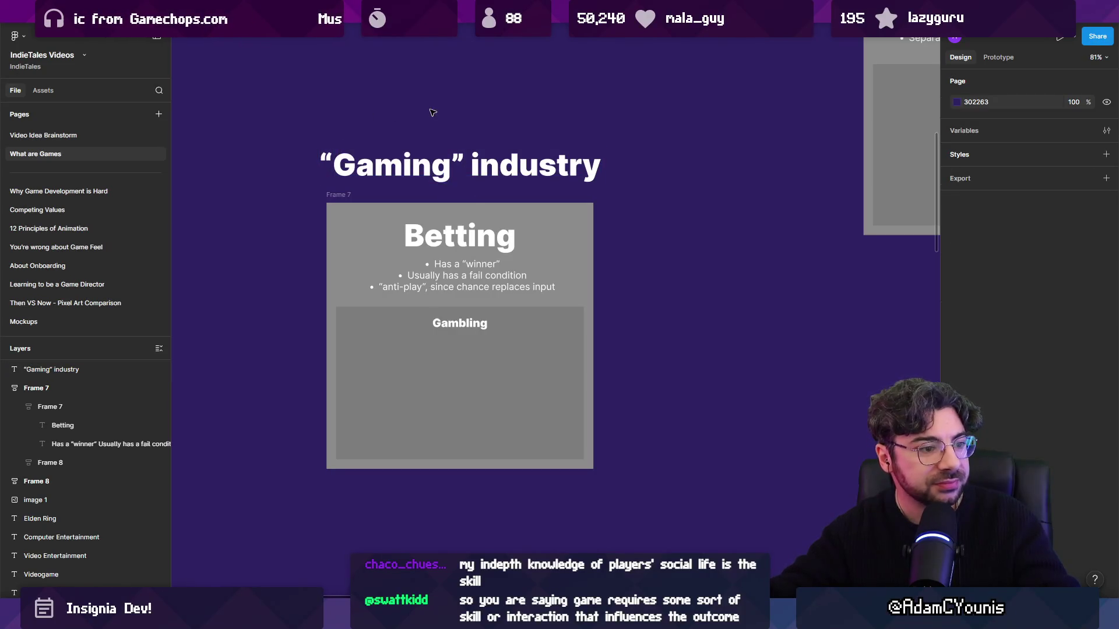
pyautogui.click(465, 156)
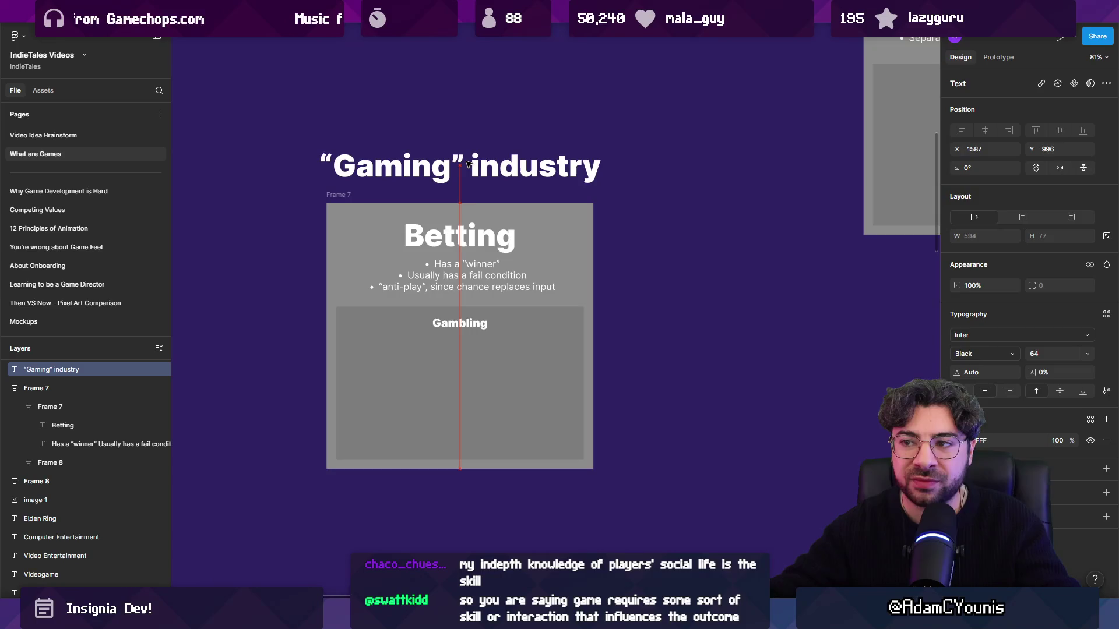
pyautogui.click(471, 126)
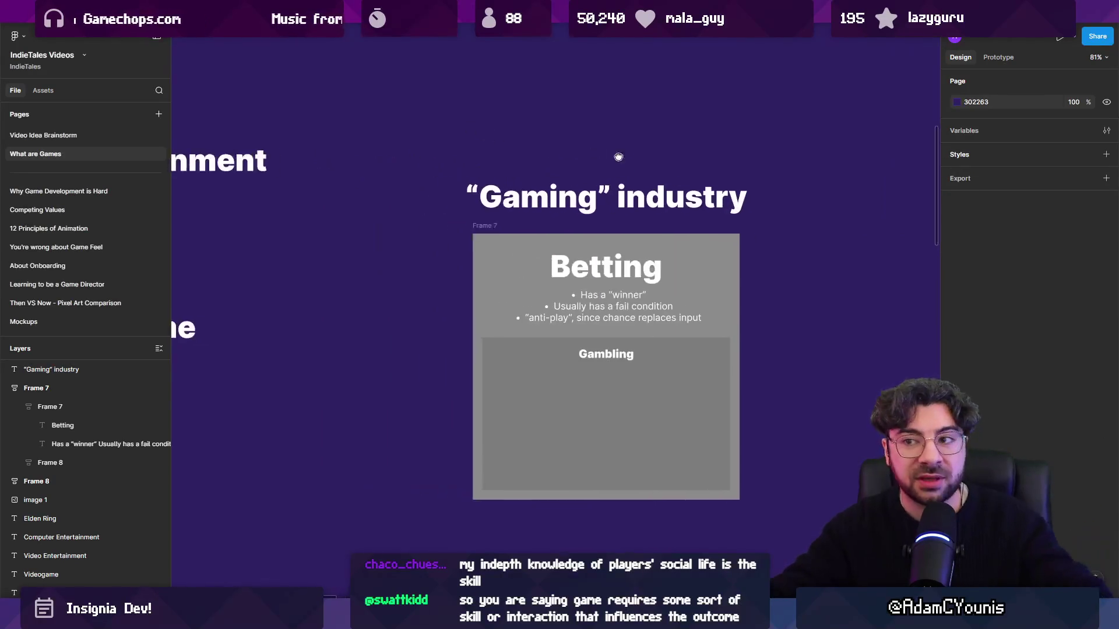
# - Duplicate the heading above the original and change it to “Screen” industry
pyautogui.hscroll(-5, 470, 126)
pyautogui.moveTo(654, 204); pyautogui.dragTo(654, 131)
pyautogui.doubleClick(625, 127)
pyautogui.doubleClick(625, 127)
pyautogui.write('Screen')
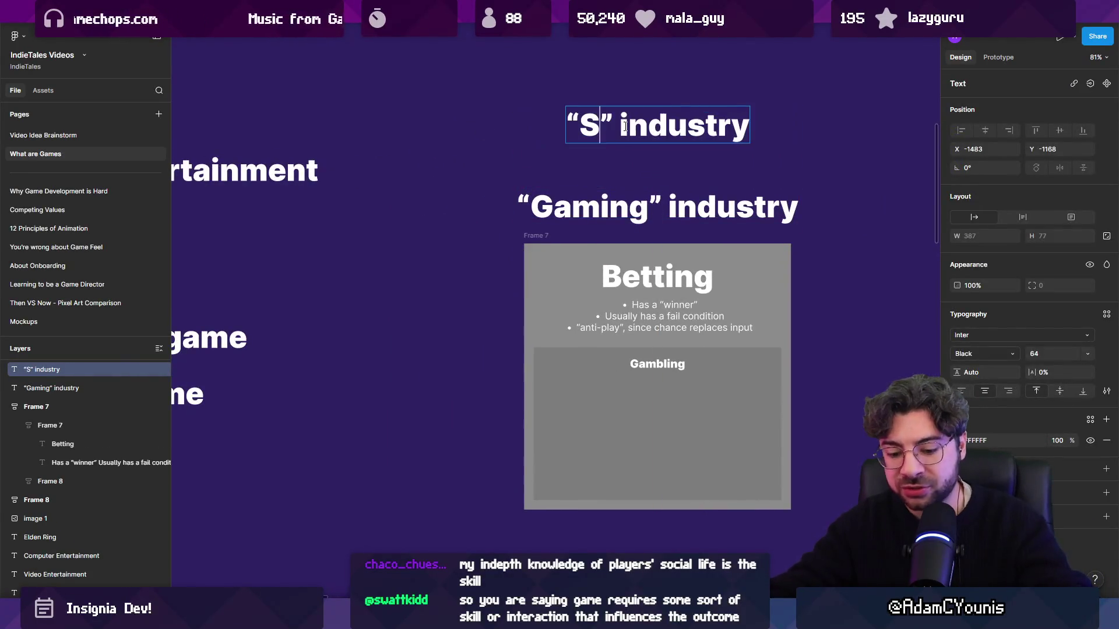
pyautogui.press('Escape')
pyautogui.press('Escape')
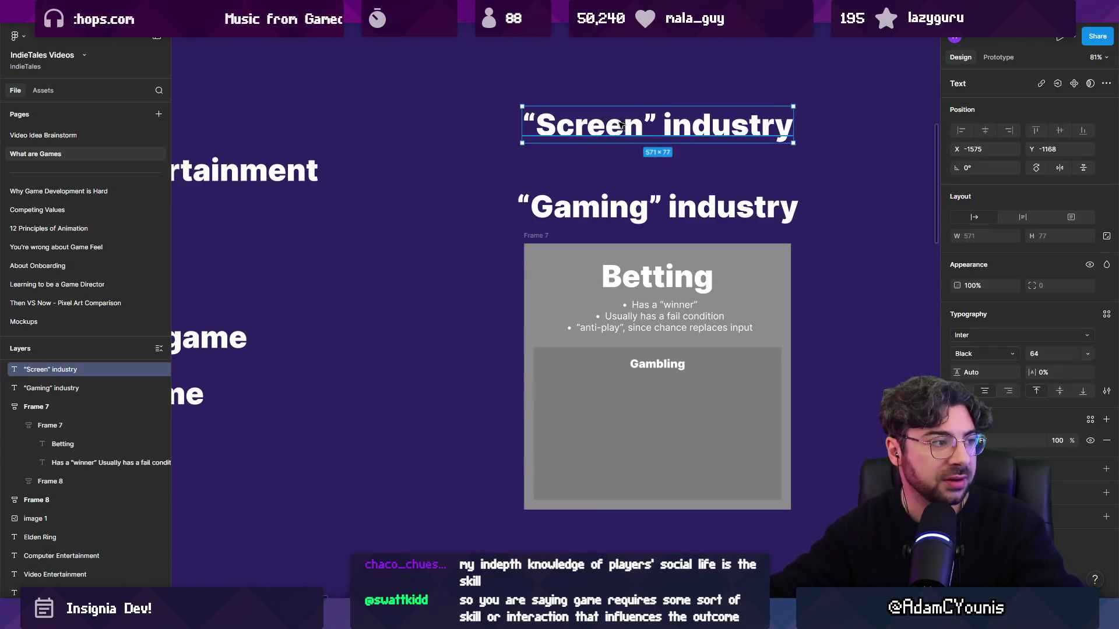
# - Insert 'Competition and ' so the lower heading reads “Competition and Gaming” industry
pyautogui.hscroll(5, 520, 175)
pyautogui.scroll(1, 520, 175)
pyautogui.scroll(-1, 509, 164)
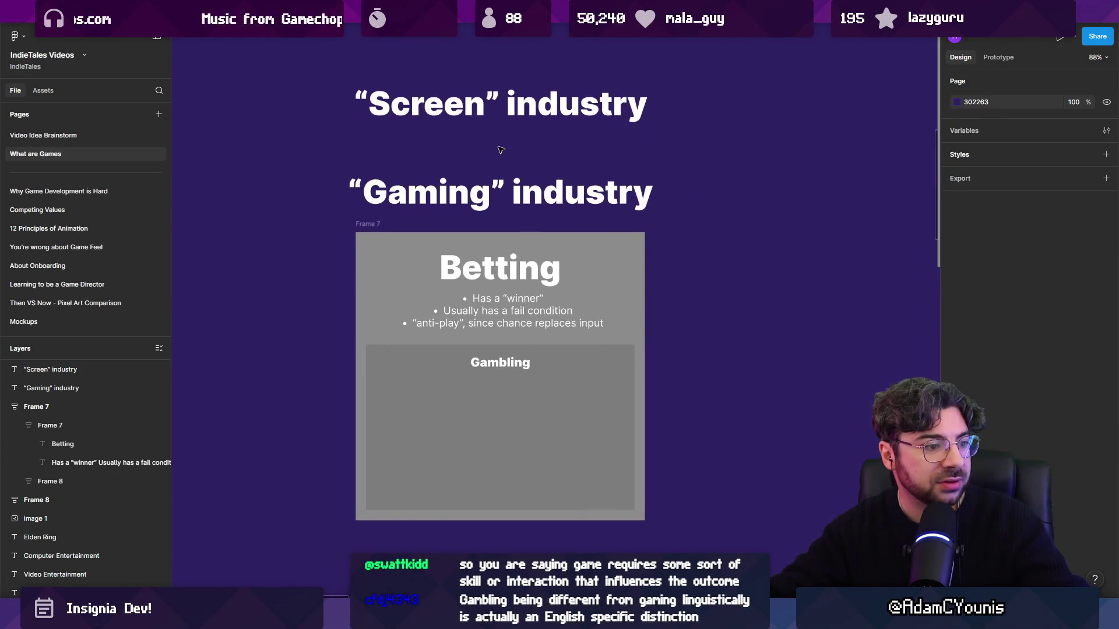
pyautogui.doubleClick(429, 188)
pyautogui.press('Left')
pyautogui.press('Right')
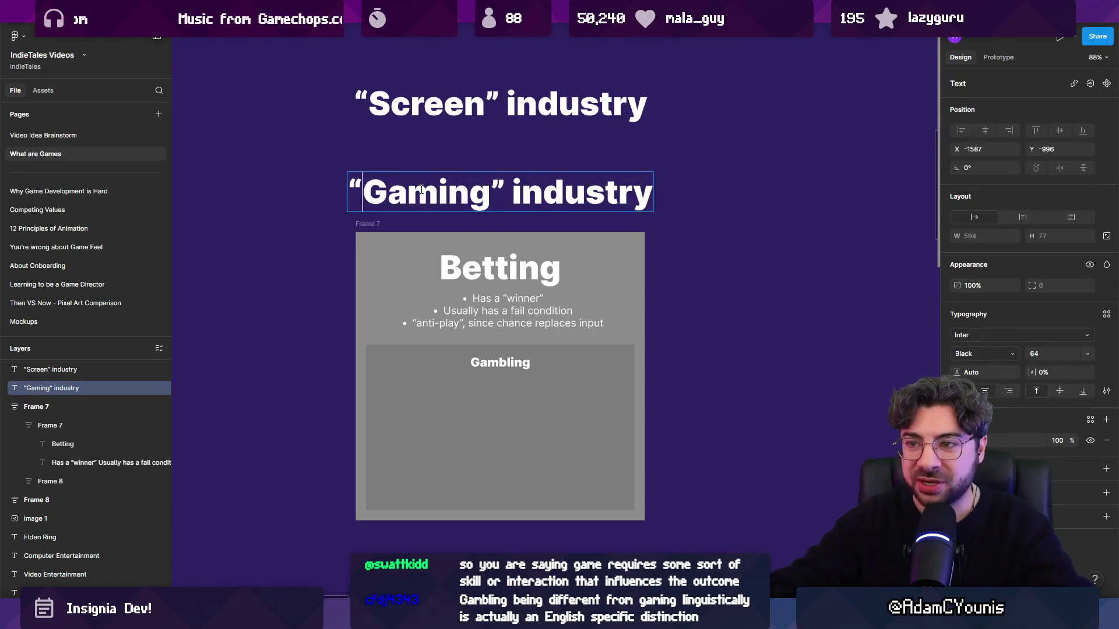
pyautogui.write('Competition and')
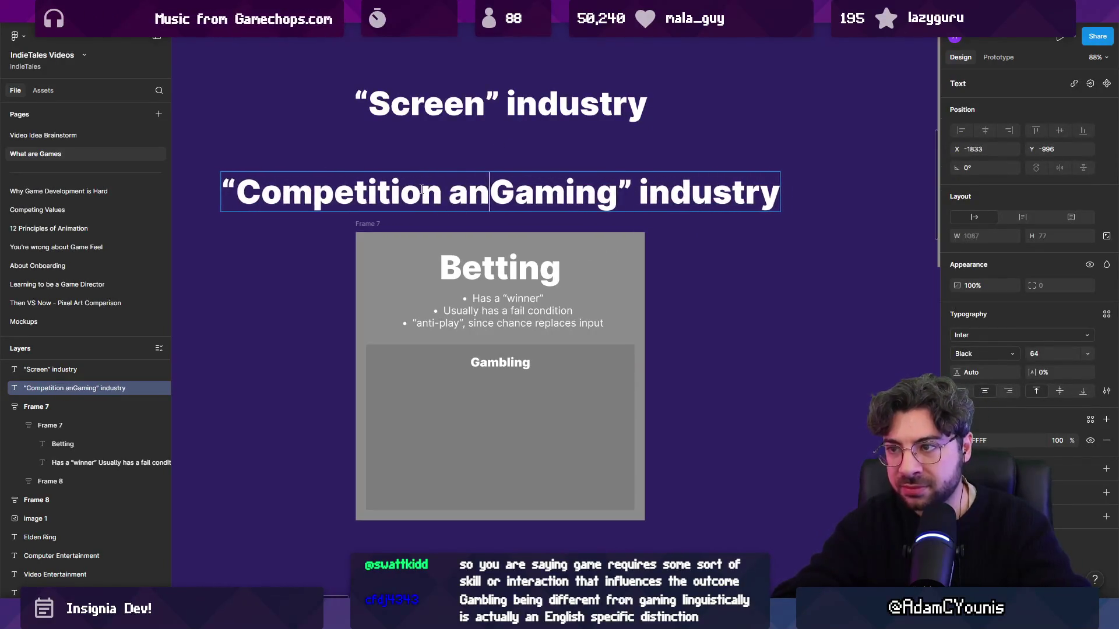
pyautogui.press('Escape')
pyautogui.press('Escape')
# - Check the words in the Competition and Gaming heading, then clear the selection
pyautogui.hscroll(2, 459, 242)
pyautogui.scroll(1, 458, 242)
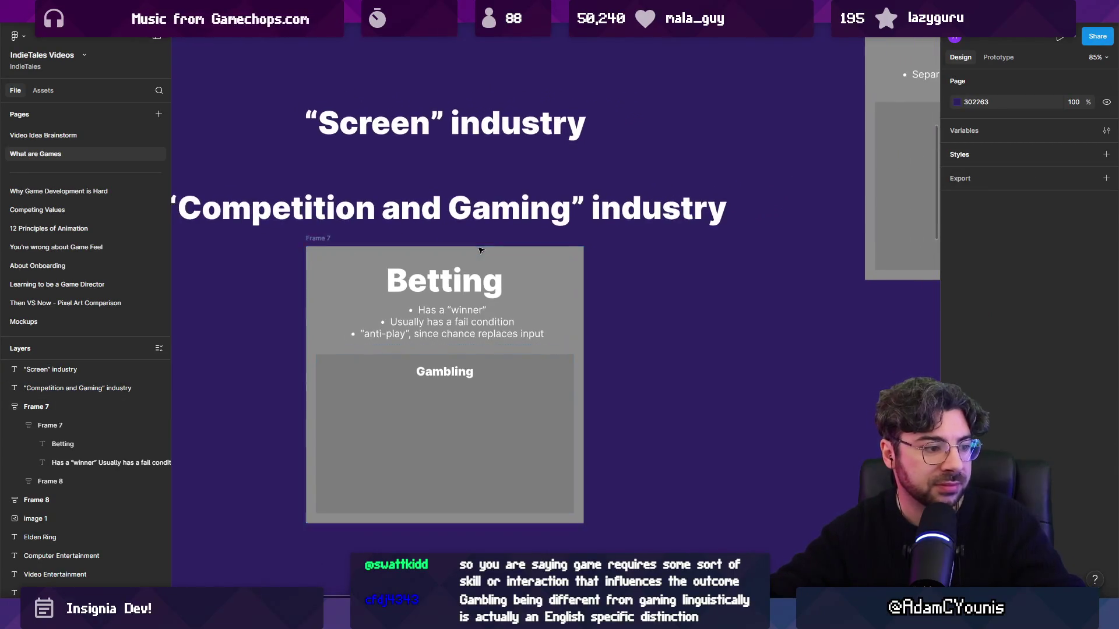
pyautogui.scroll(-1, 524, 221)
pyautogui.hscroll(-1, 523, 221)
pyautogui.scroll(1, 523, 221)
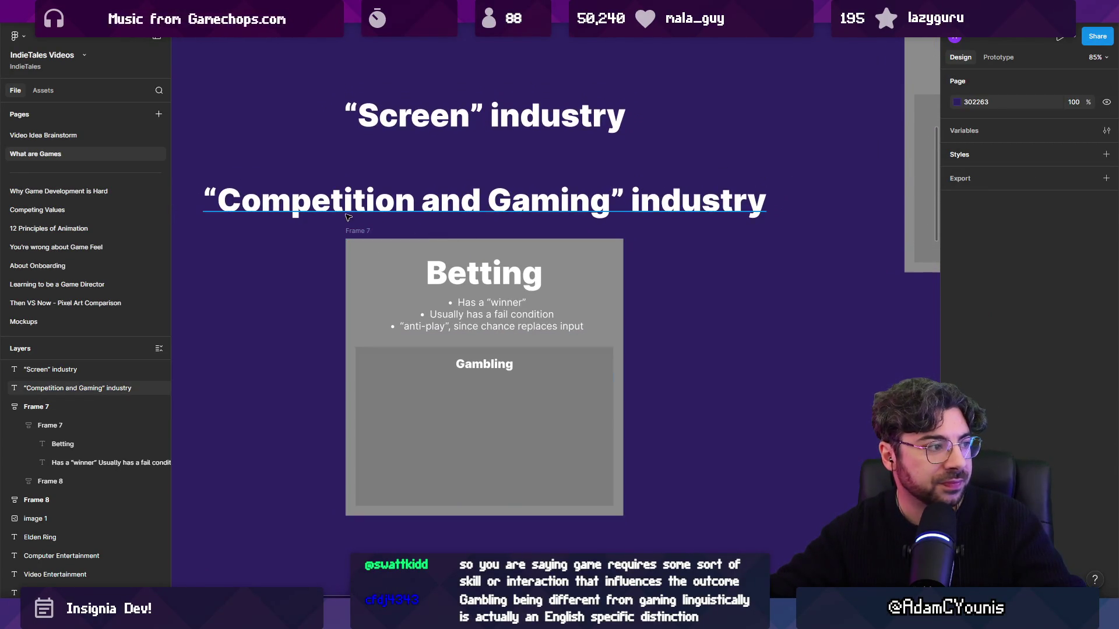
pyautogui.doubleClick(331, 199)
pyautogui.doubleClick(450, 200)
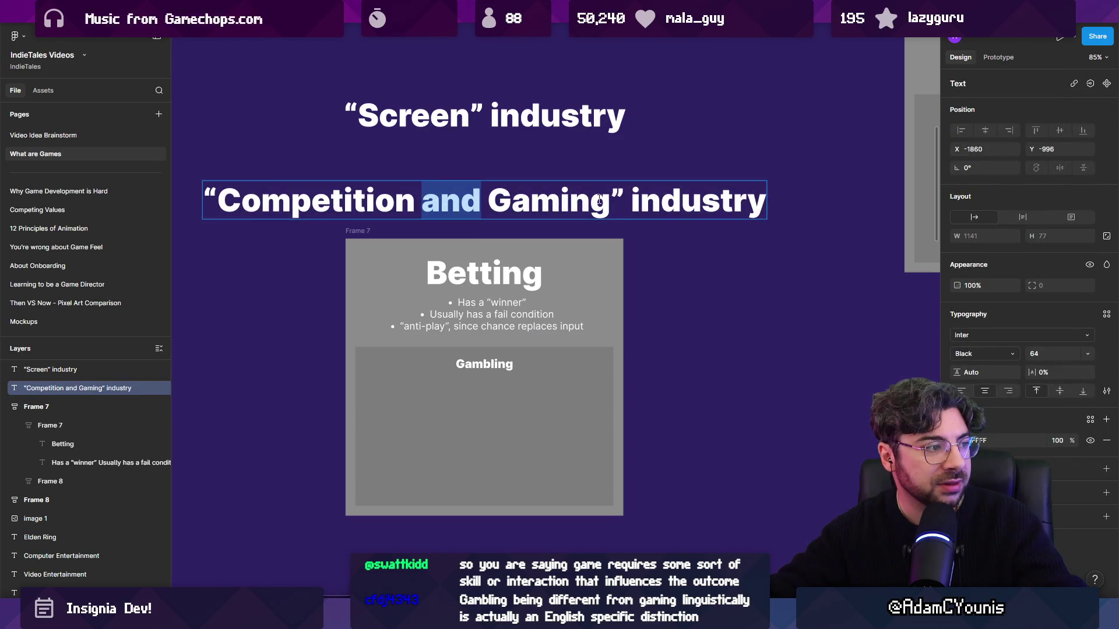
pyautogui.doubleClick(577, 201)
pyautogui.keyDown('shift'); pyautogui.click(511, 203); pyautogui.keyUp('shift')
pyautogui.click(496, 182)
pyautogui.doubleClick(548, 201)
pyautogui.click(476, 282)
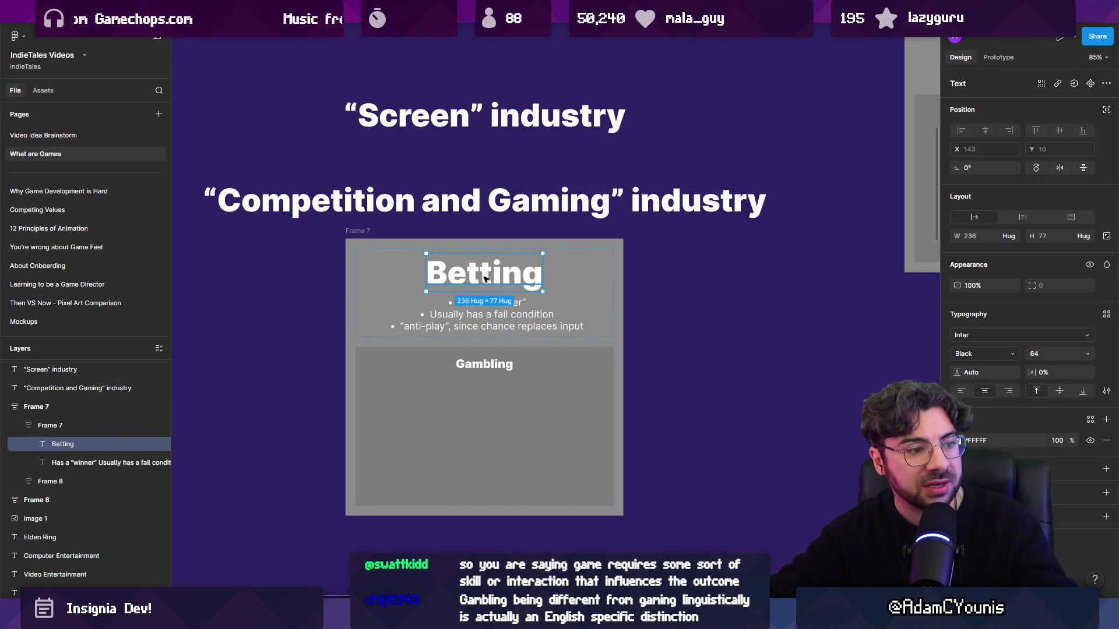
pyautogui.click(348, 164)
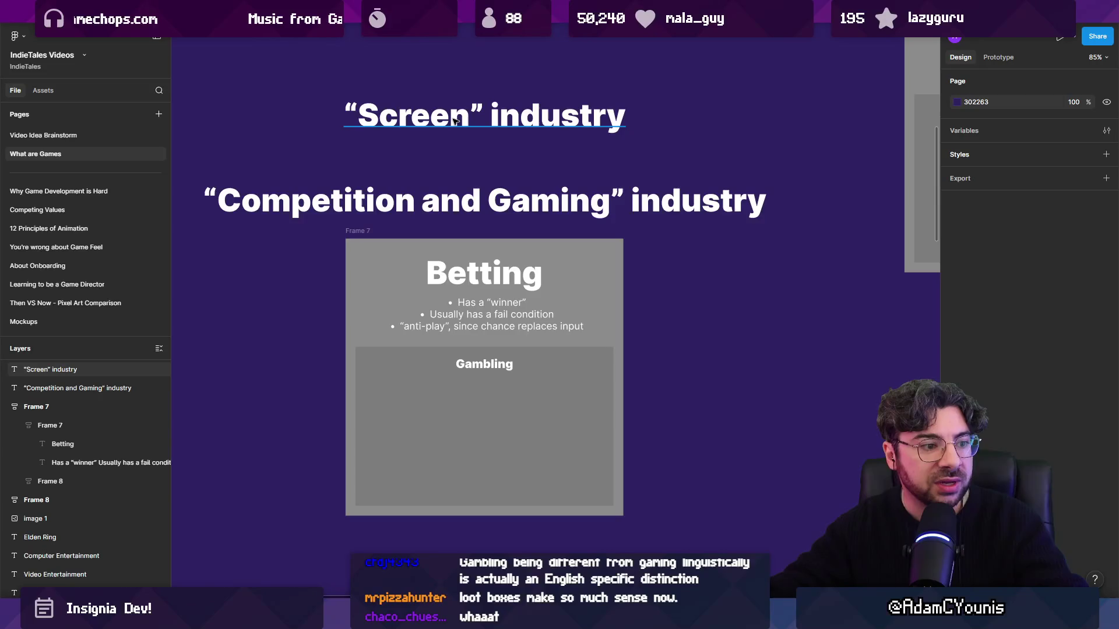
# - Pan and zoom out to about 14% to show the headings beside the Betting card
pyautogui.moveTo(453, 127)
pyautogui.mouseDown()
pyautogui.moveTo(414, 215)
pyautogui.moveTo(433, 221)
pyautogui.mouseUp()
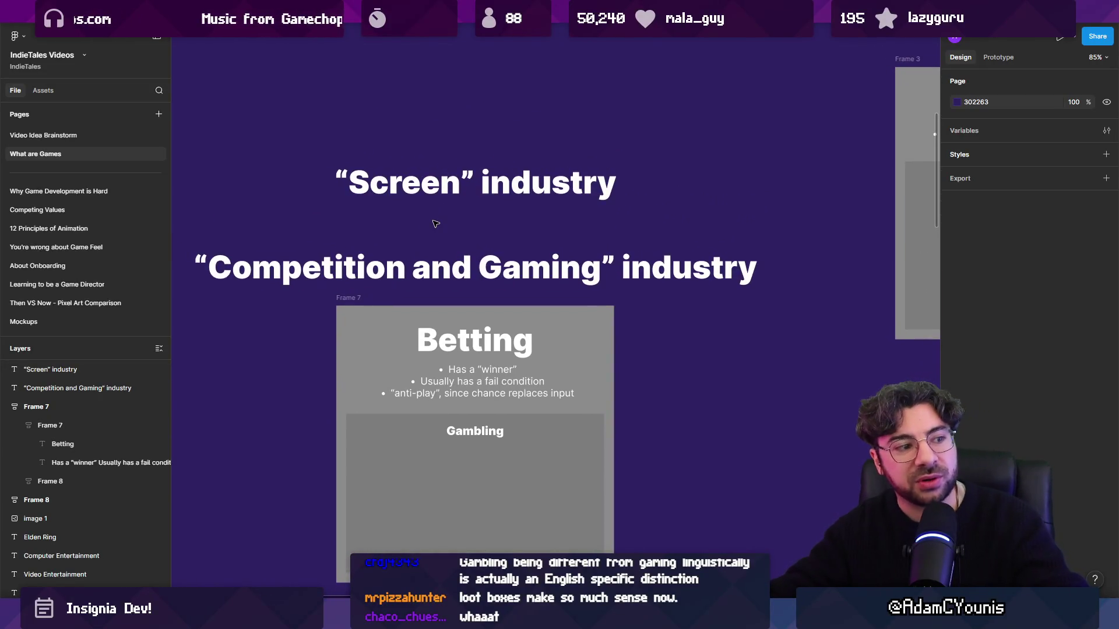
pyautogui.scroll(-10, 436, 224)
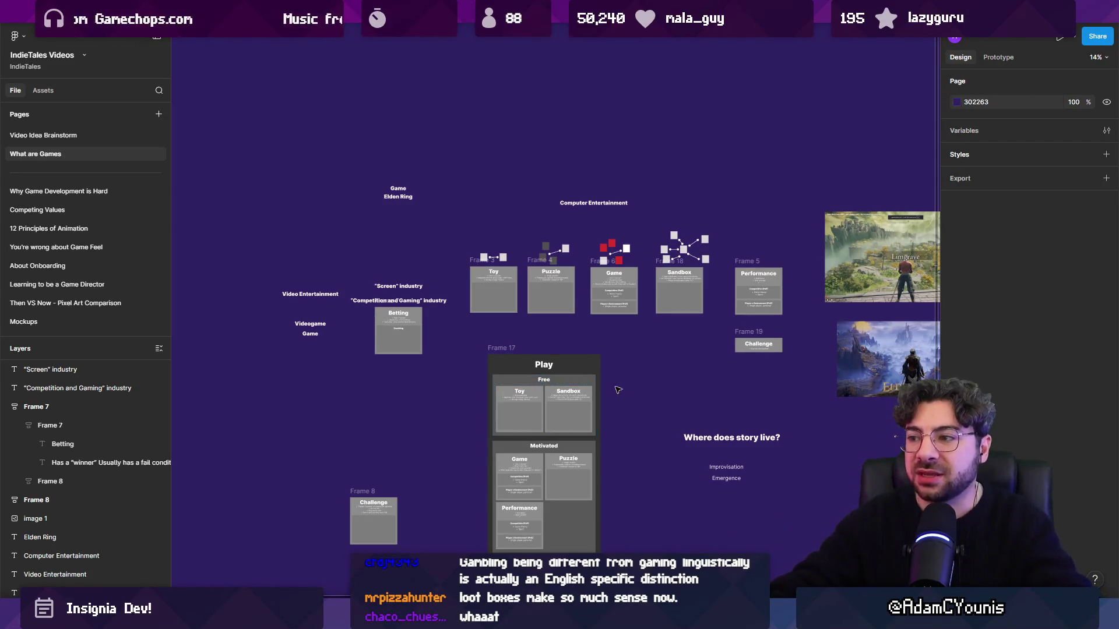
# - Zoom in on the Game card and select everything inside it
pyautogui.hscroll(3, 575, 364)
pyautogui.scroll(5, 533, 282)
pyautogui.click(534, 278)
pyautogui.moveTo(445, 170)
pyautogui.mouseDown()
pyautogui.moveTo(600, 388)
pyautogui.moveTo(476, 177)
pyautogui.mouseUp()
pyautogui.click(605, 393)
pyautogui.press('Return')
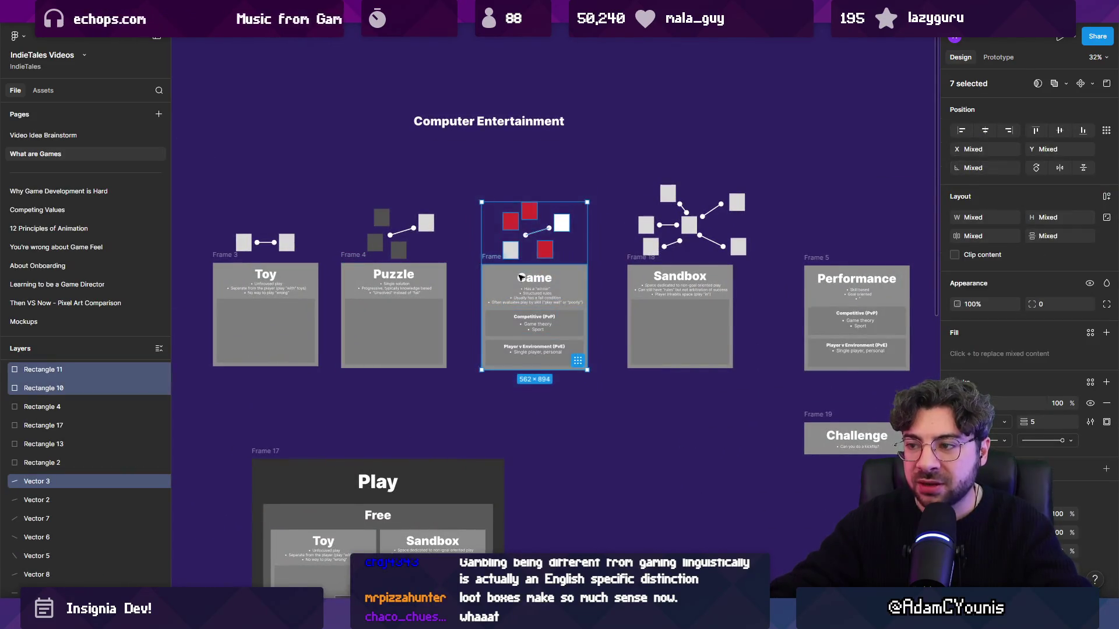
# - Switch to Unity and pan the level scene view
pyautogui.scroll(3, 518, 277)
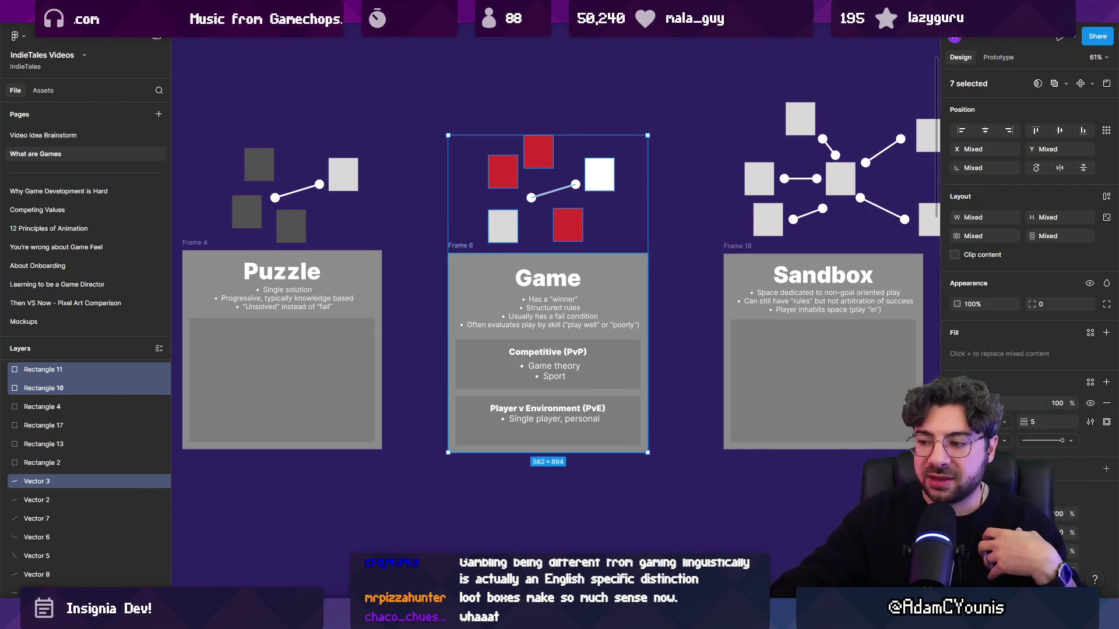
pyautogui.hotkey('alt', 'Tab')
pyautogui.moveTo(583, 432); pyautogui.dragTo(468, 306)
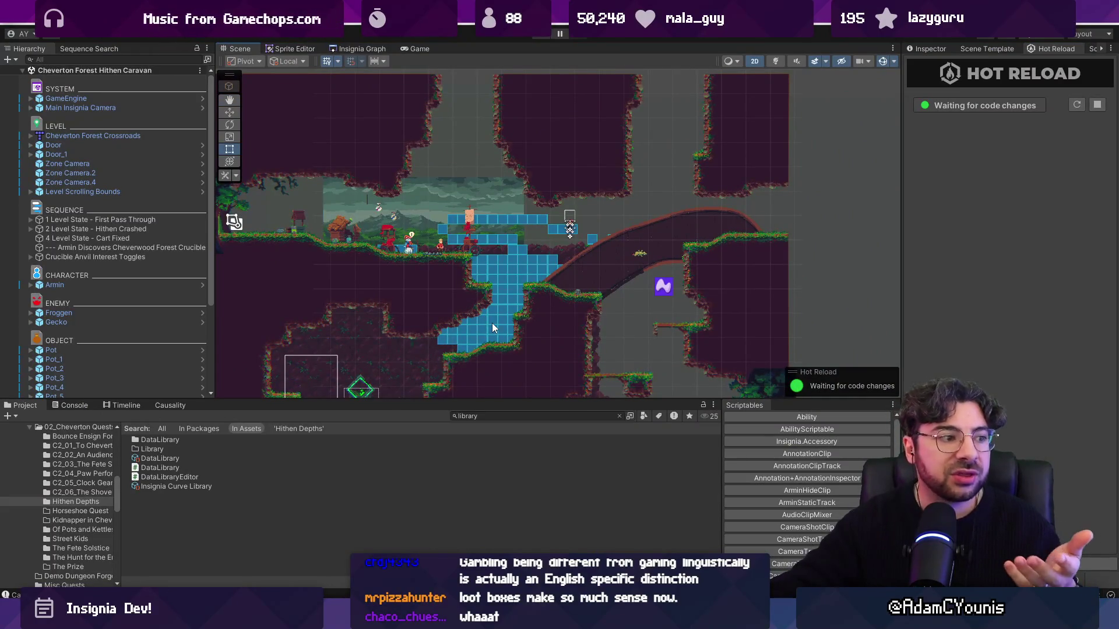
# - Pan and zoom around the Cheverton Forest level scene, then return to the Figma board
pyautogui.scroll(3, 492, 321)
pyautogui.moveTo(497, 212); pyautogui.dragTo(604, 252)
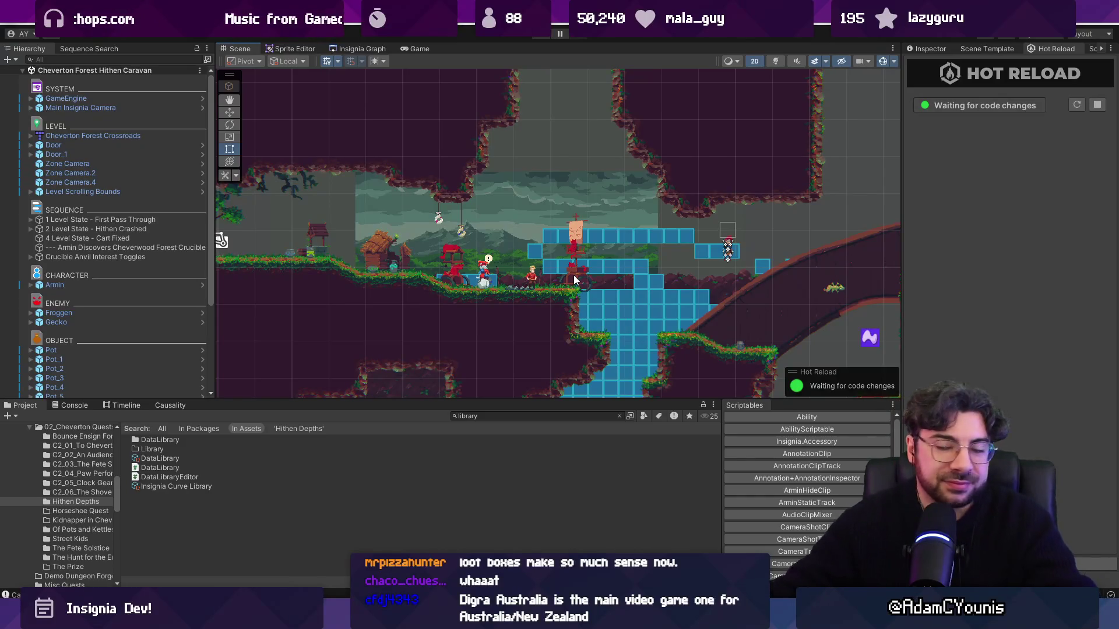
pyautogui.scroll(-3, 578, 233)
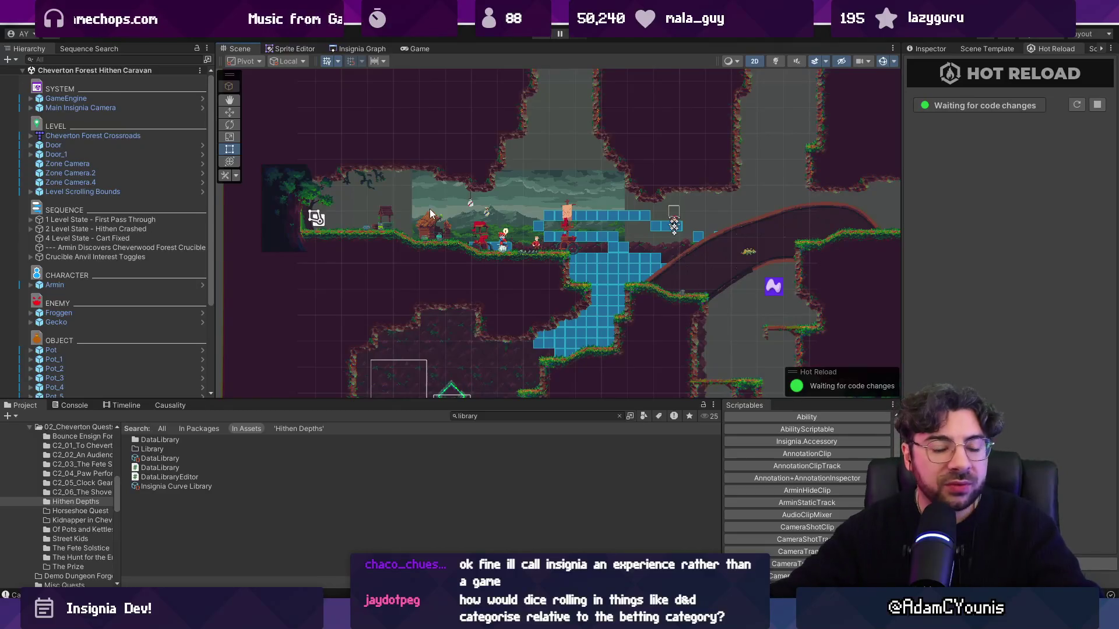
pyautogui.hotkey('alt', 'Tab')
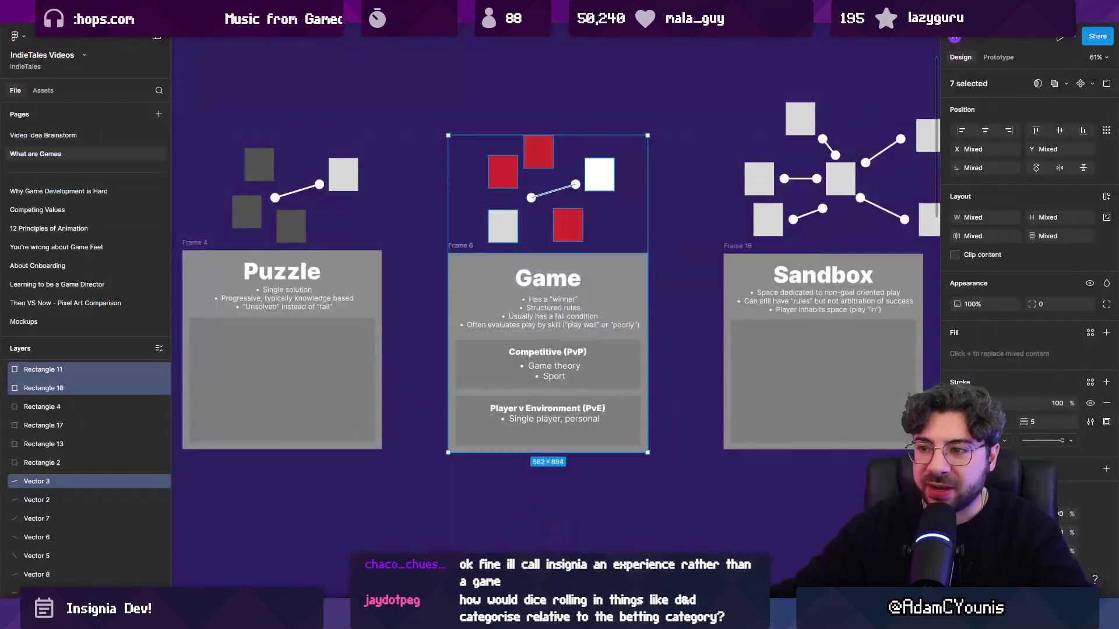
pyautogui.scroll(-5, 418, 430)
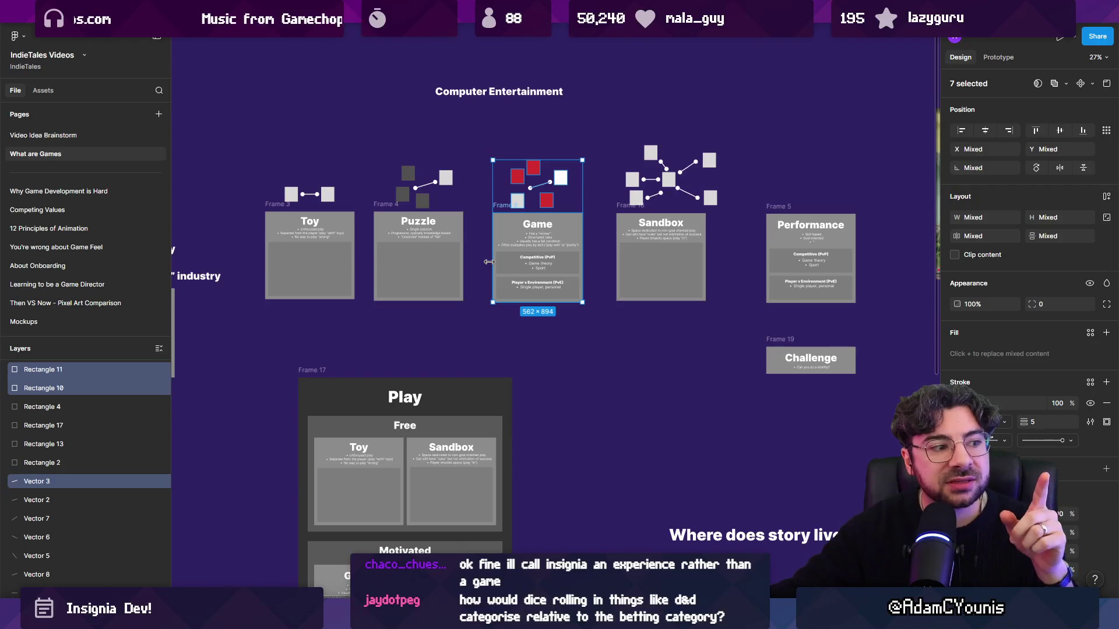
pyautogui.scroll(-5, 483, 279)
pyautogui.hscroll(-6, 473, 361)
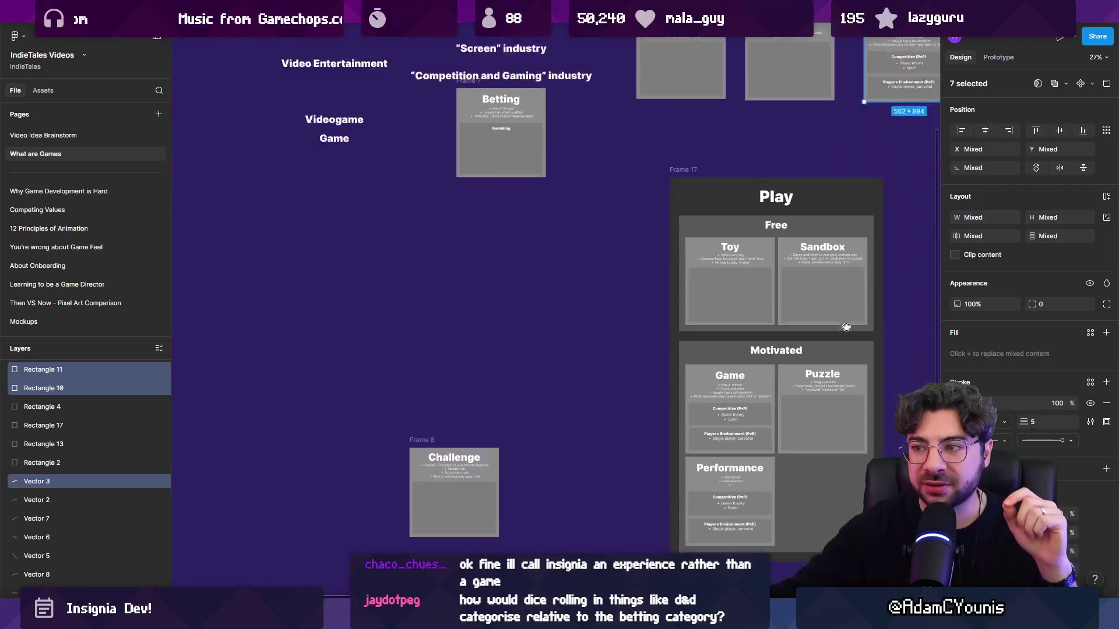
pyautogui.scroll(3, 473, 382)
pyautogui.hscroll(3, 473, 382)
pyautogui.click(319, 220)
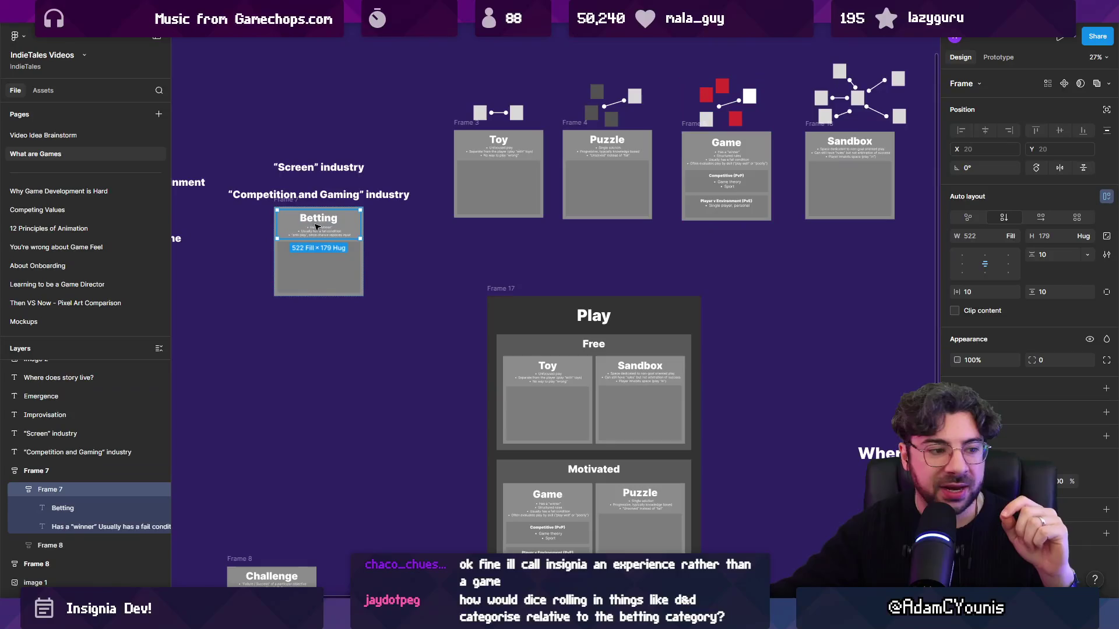
pyautogui.click(431, 238)
pyautogui.scroll(3, 392, 308)
pyautogui.hscroll(3, 392, 307)
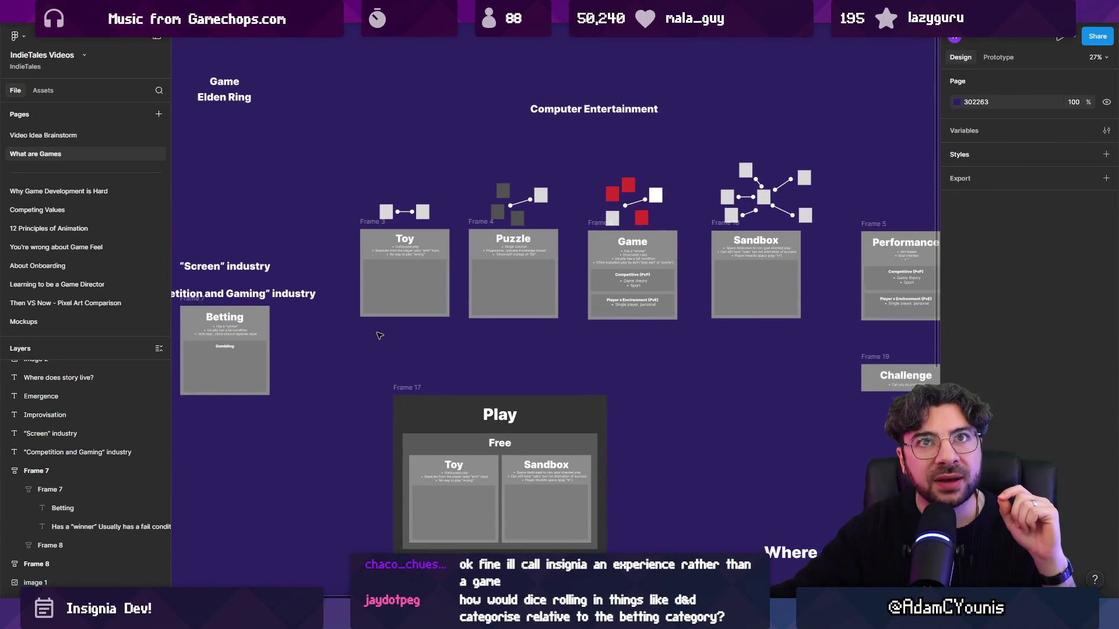
pyautogui.scroll(2, 392, 266)
pyautogui.hscroll(-2, 393, 265)
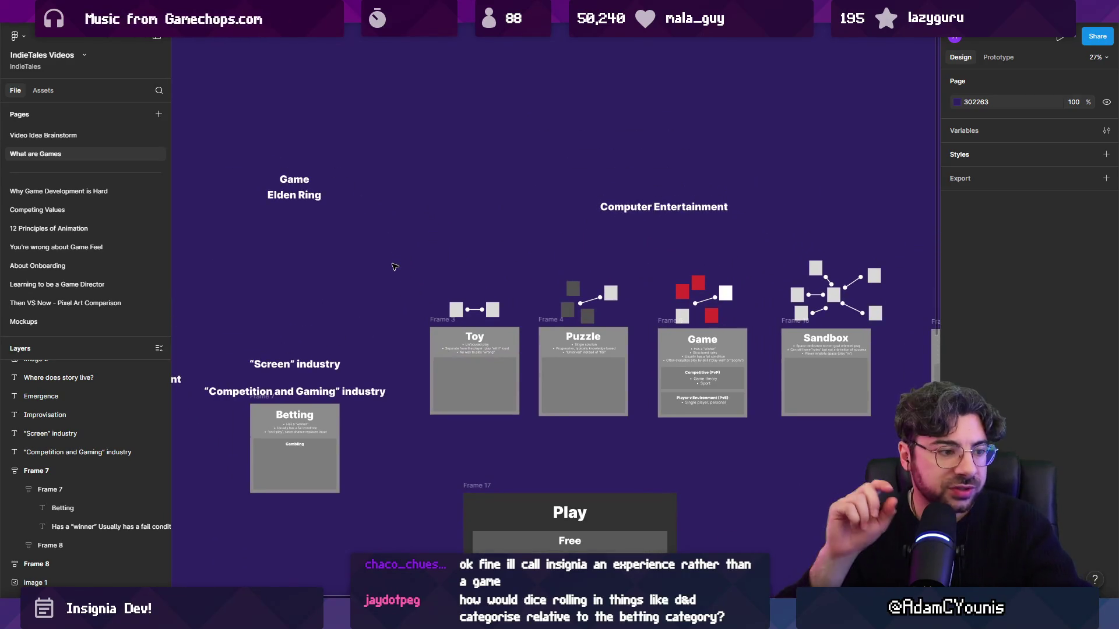
pyautogui.hscroll(2, 537, 248)
pyautogui.scroll(1, 536, 248)
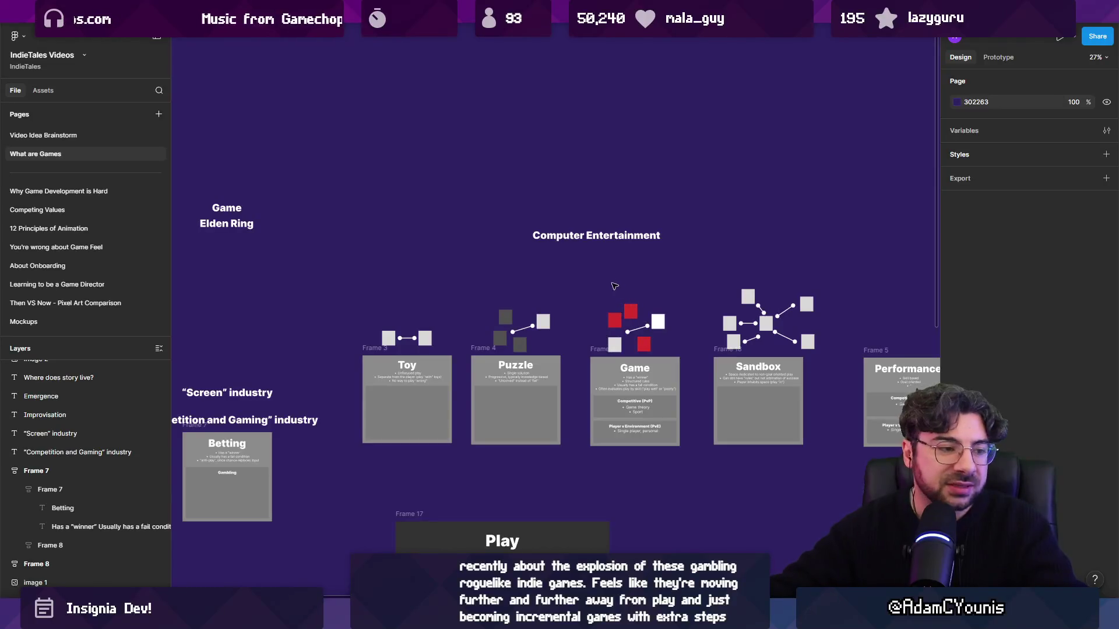
pyautogui.hscroll(2, 612, 284)
pyautogui.scroll(-1, 612, 284)
pyautogui.scroll(1, 526, 260)
pyautogui.moveTo(231, 222); pyautogui.dragTo(775, 446)
pyautogui.click(775, 446)
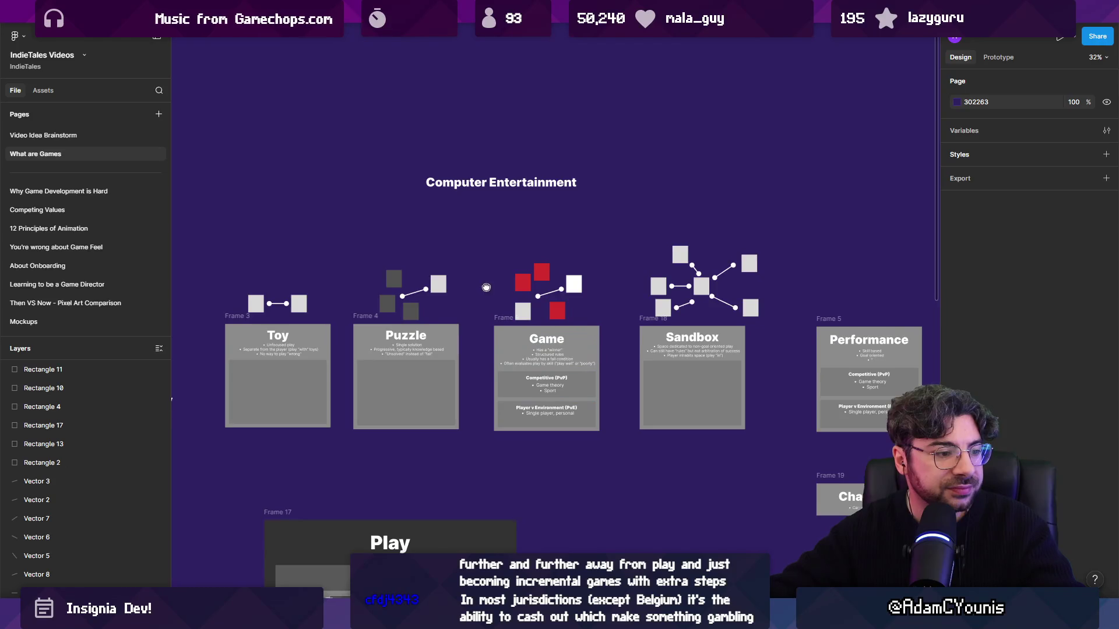
pyautogui.hscroll(-1, 518, 301)
pyautogui.scroll(1, 518, 301)
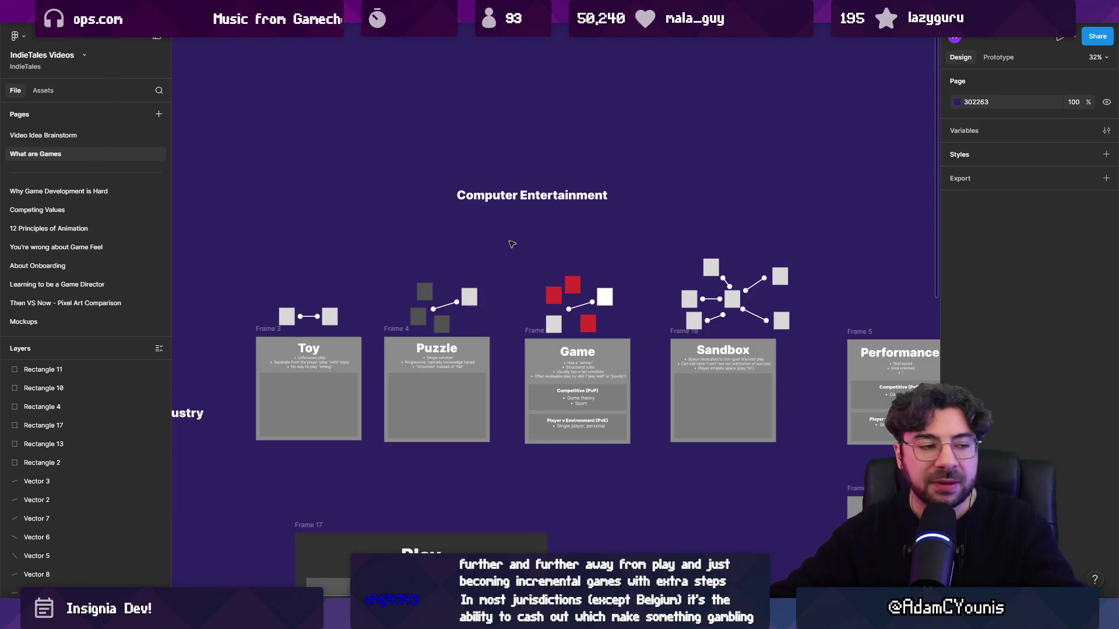
pyautogui.moveTo(211, 131)
pyautogui.mouseDown()
pyautogui.moveTo(338, 140)
pyautogui.moveTo(837, 100)
pyautogui.mouseUp()
pyautogui.scroll(2, 828, 134)
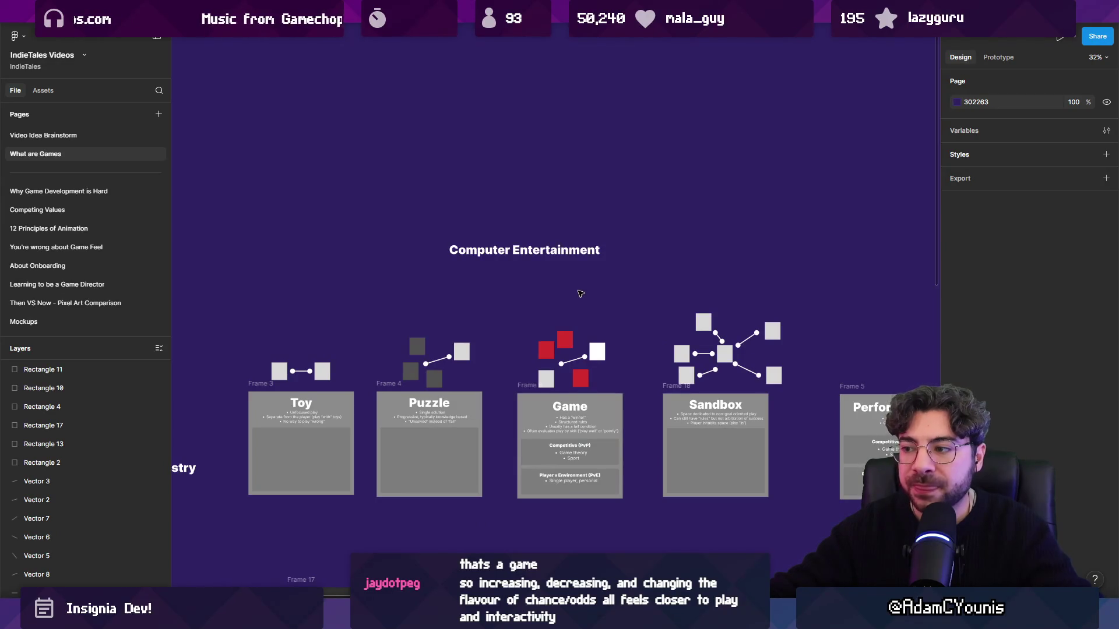
# - Zoom out to the overview, return to the play-type cards, and select the Game card's title
pyautogui.scroll(-5, 583, 289)
pyautogui.scroll(2, 587, 280)
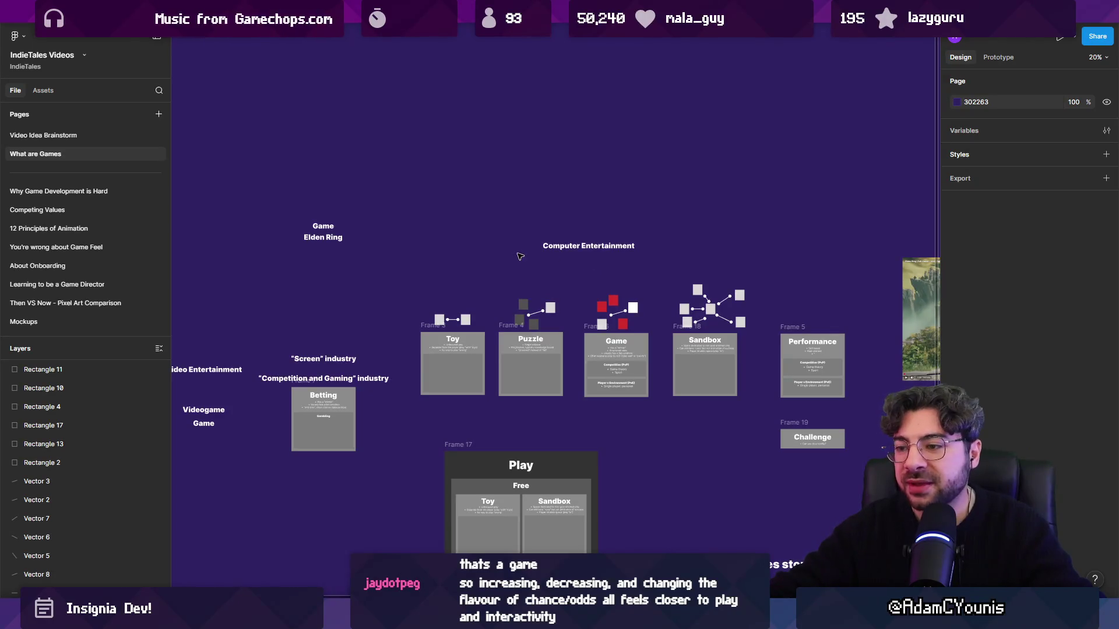
pyautogui.scroll(-8, 520, 256)
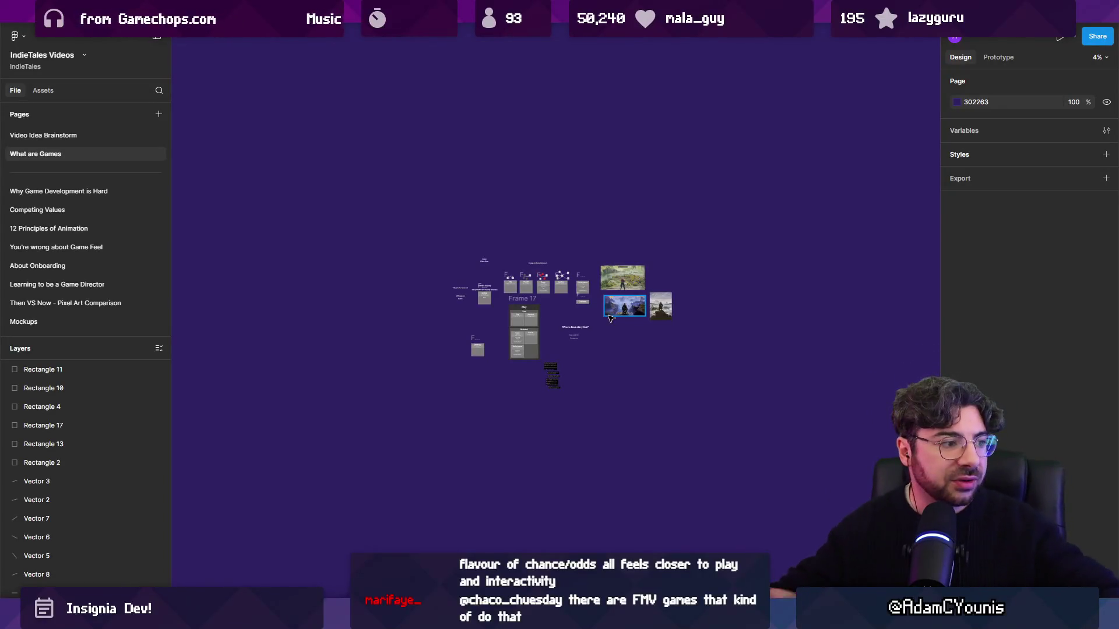
pyautogui.scroll(10, 548, 290)
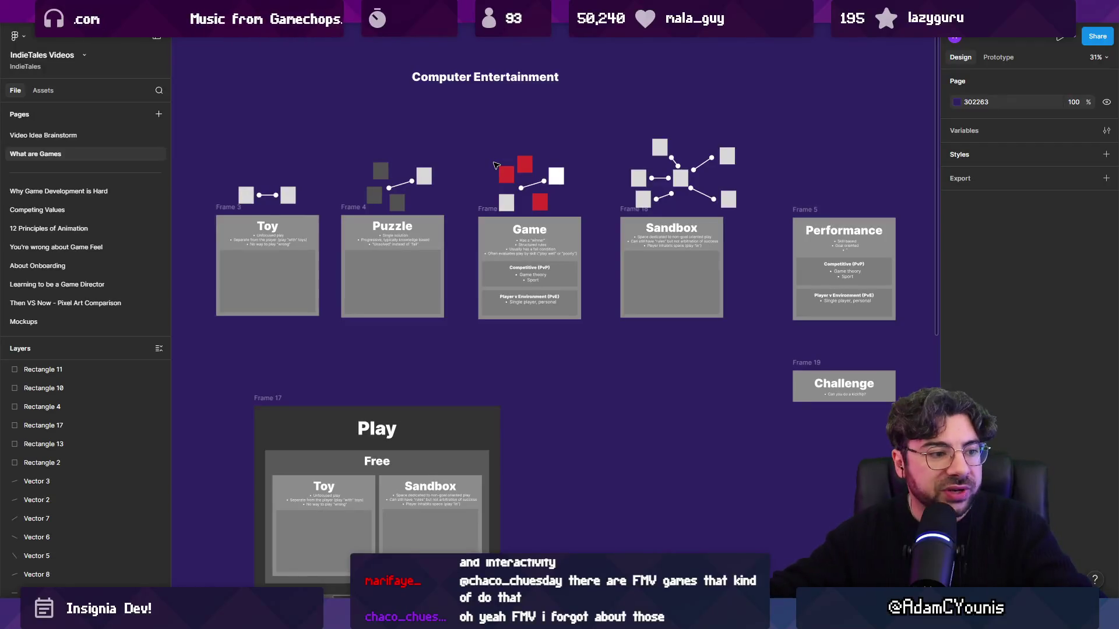
pyautogui.moveTo(491, 177); pyautogui.dragTo(578, 278)
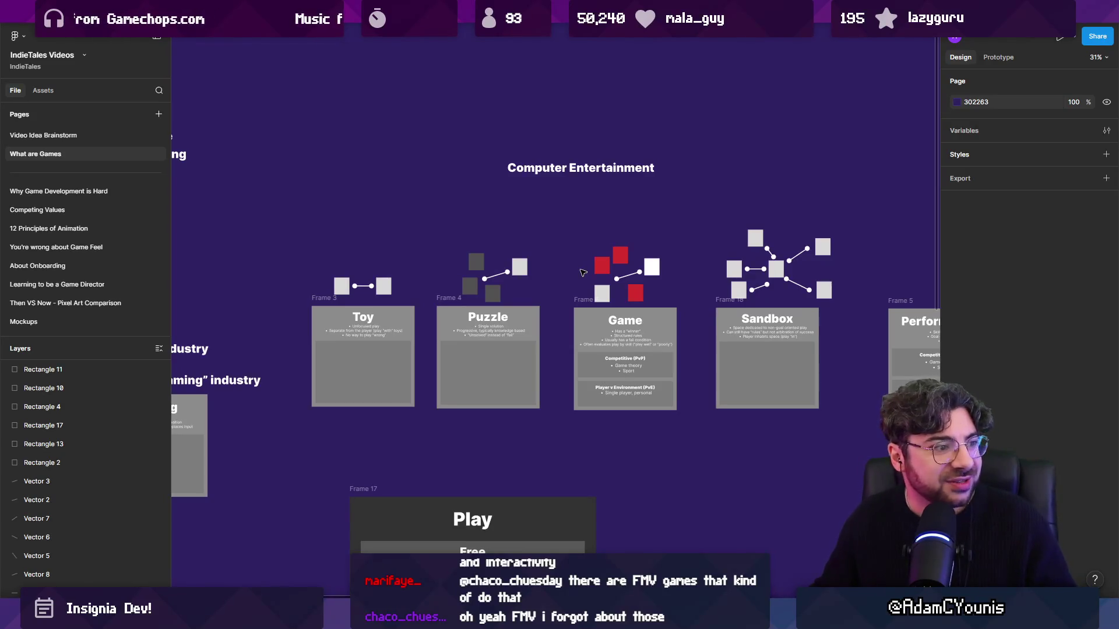
pyautogui.moveTo(494, 206); pyautogui.dragTo(473, 202)
pyautogui.doubleClick(610, 317)
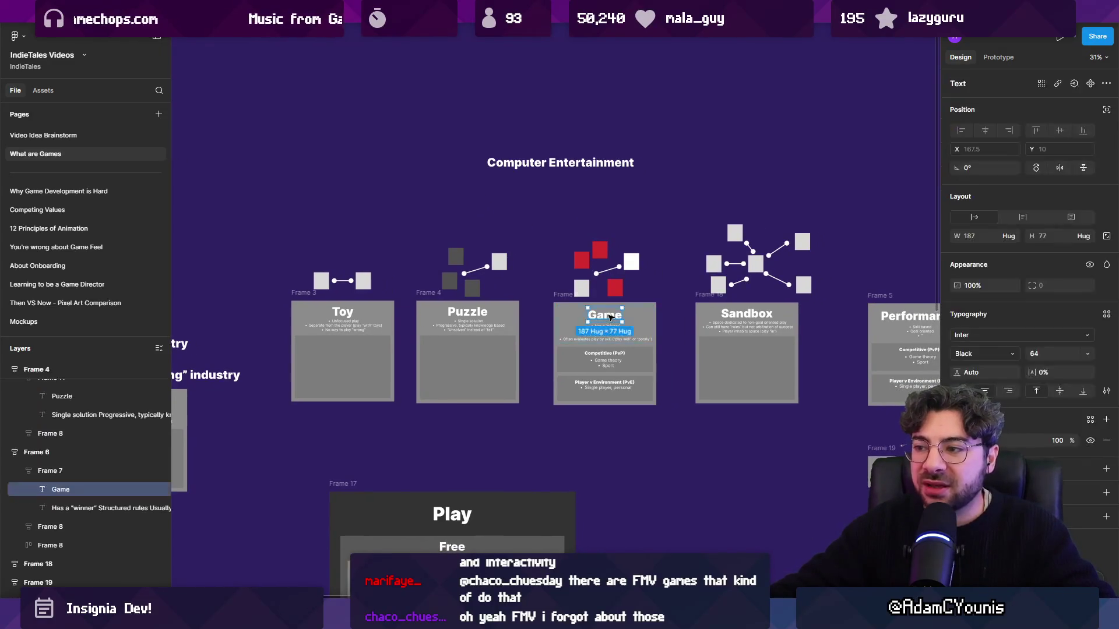
pyautogui.moveTo(610, 318); pyautogui.dragTo(545, 328)
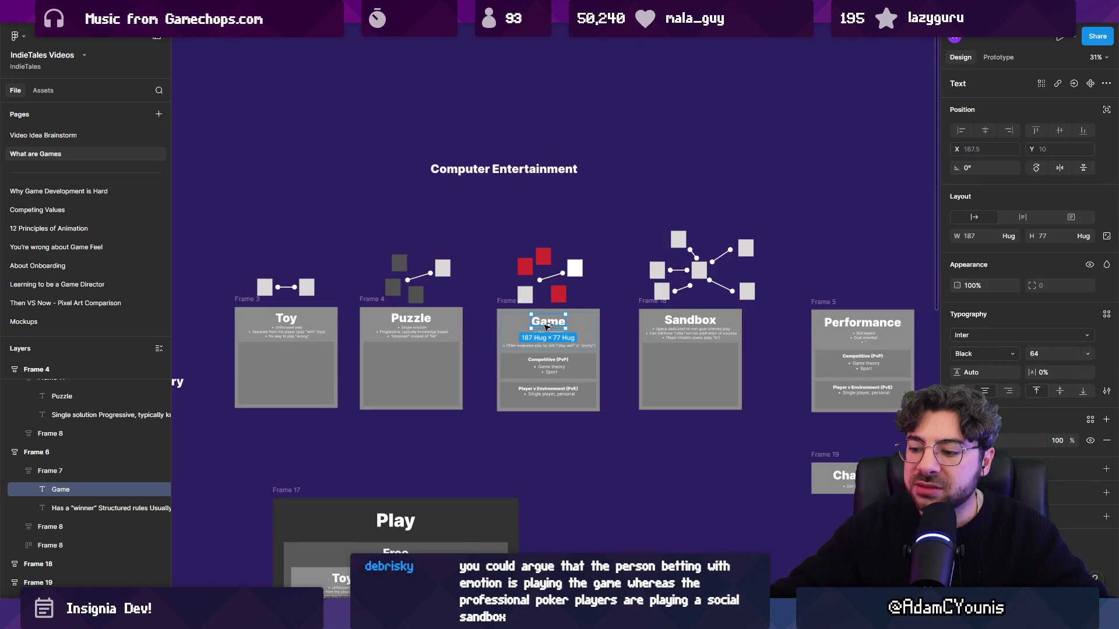
# - Copy the Game title above Computer Entertainment, change it to 'Gamer', and centre it
pyautogui.moveTo(546, 327)
pyautogui.mouseDown()
pyautogui.moveTo(522, 221)
pyautogui.moveTo(524, 172)
pyautogui.mouseUp()
pyautogui.scroll(4, 524, 270)
pyautogui.doubleClick(525, 280)
pyautogui.click(526, 282)
pyautogui.write('r')
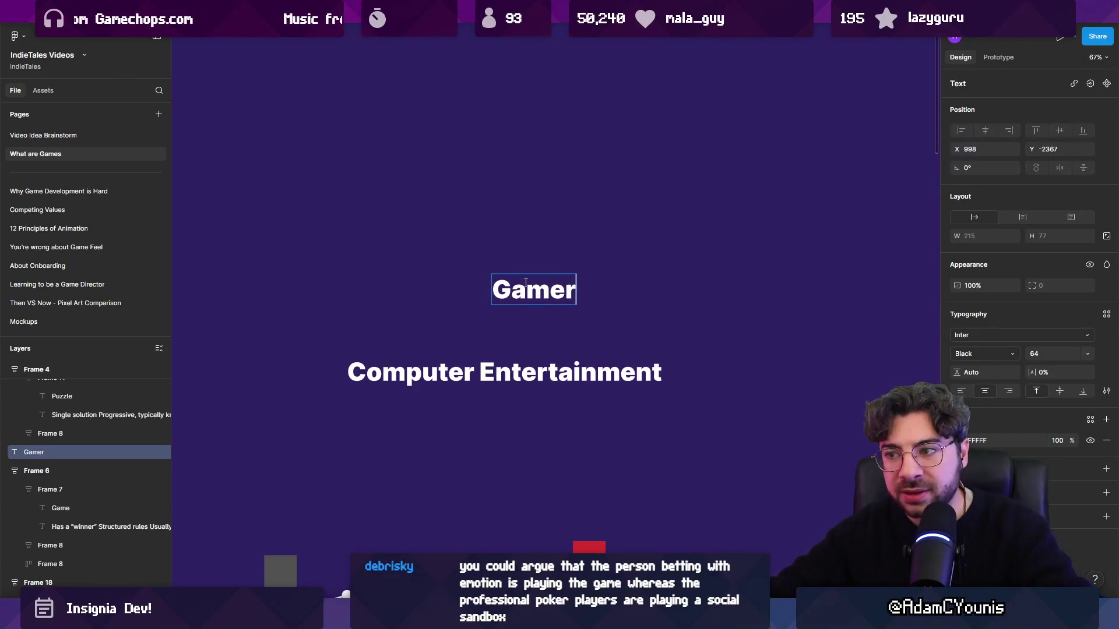
pyautogui.press('Escape')
pyautogui.press('Escape')
pyautogui.moveTo(529, 288)
pyautogui.mouseDown()
pyautogui.moveTo(501, 235)
pyautogui.moveTo(488, 240)
pyautogui.mouseUp()
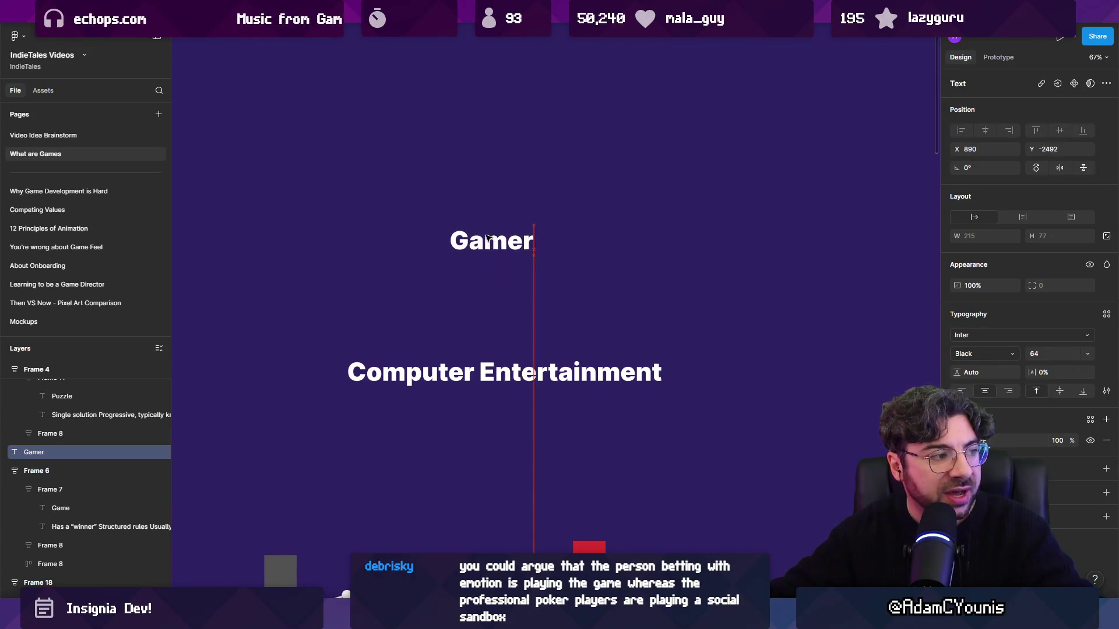
# - Select the word Gamer, dismiss the link box, and deselect the Inter Black 64 heading
pyautogui.doubleClick(492, 240)
pyautogui.click(507, 240)
pyautogui.doubleClick(528, 240)
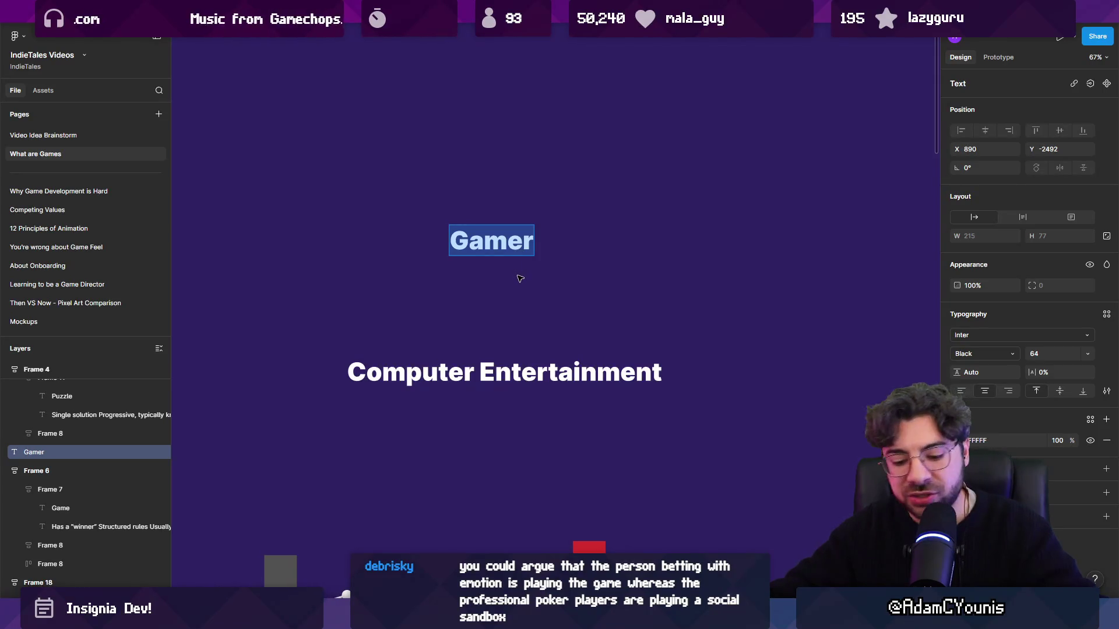
pyautogui.hotkey('ctrl', 'k')
pyautogui.press('Escape')
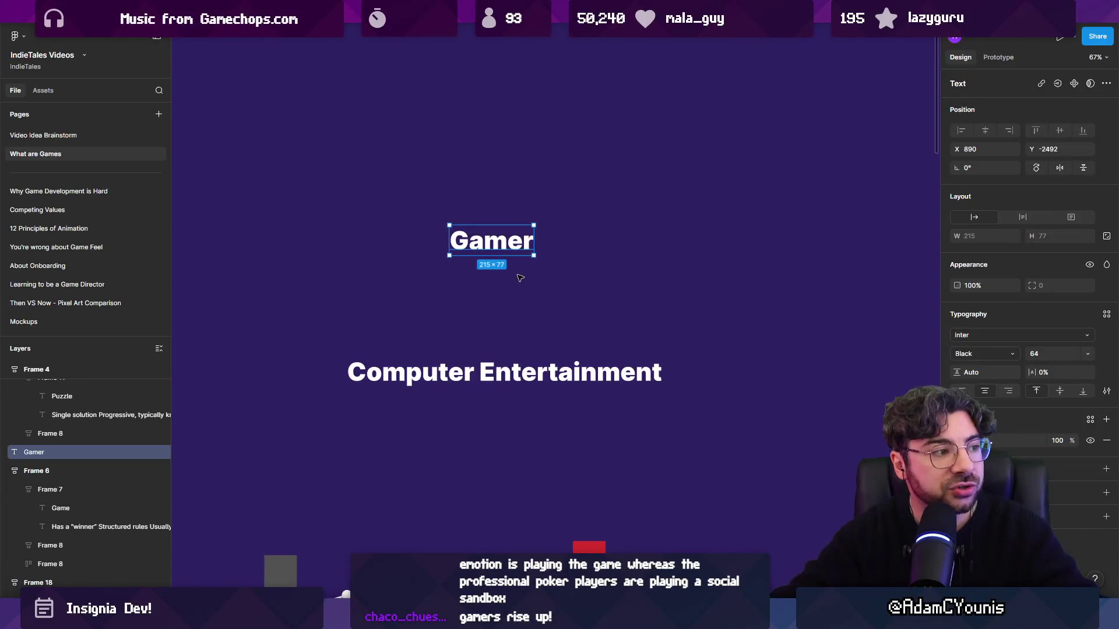
pyautogui.press('Escape')
pyautogui.scroll(-3, 560, 272)
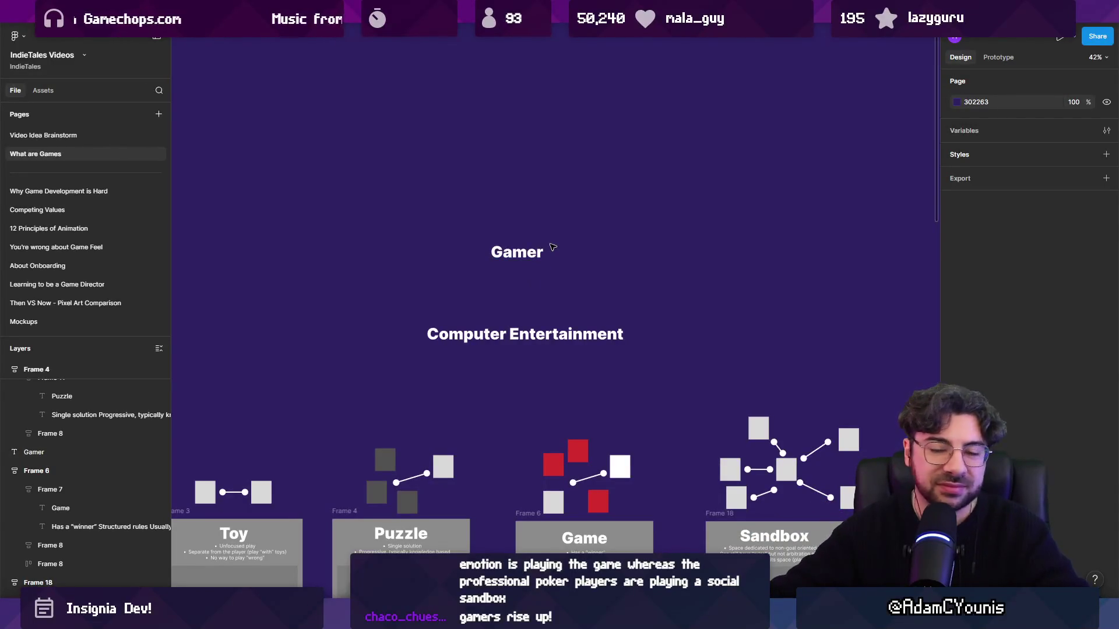
# - Close the Steam profile pop-up and marquee-select the Toy, Puzzle, Game and Sandbox cards
pyautogui.scroll(-5, 554, 247)
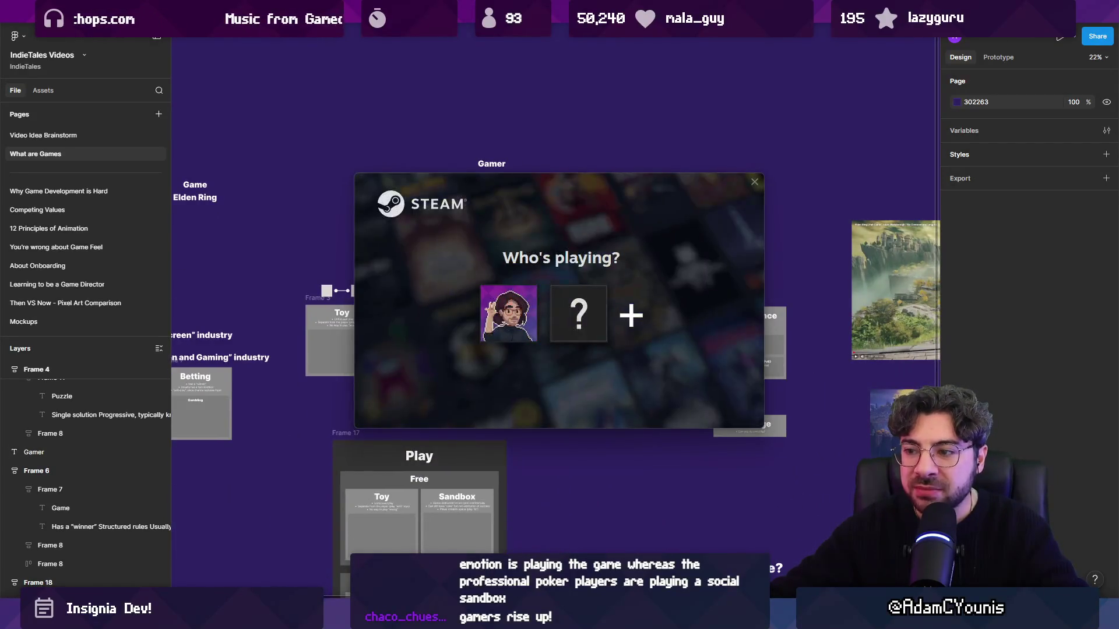
pyautogui.click(487, 318)
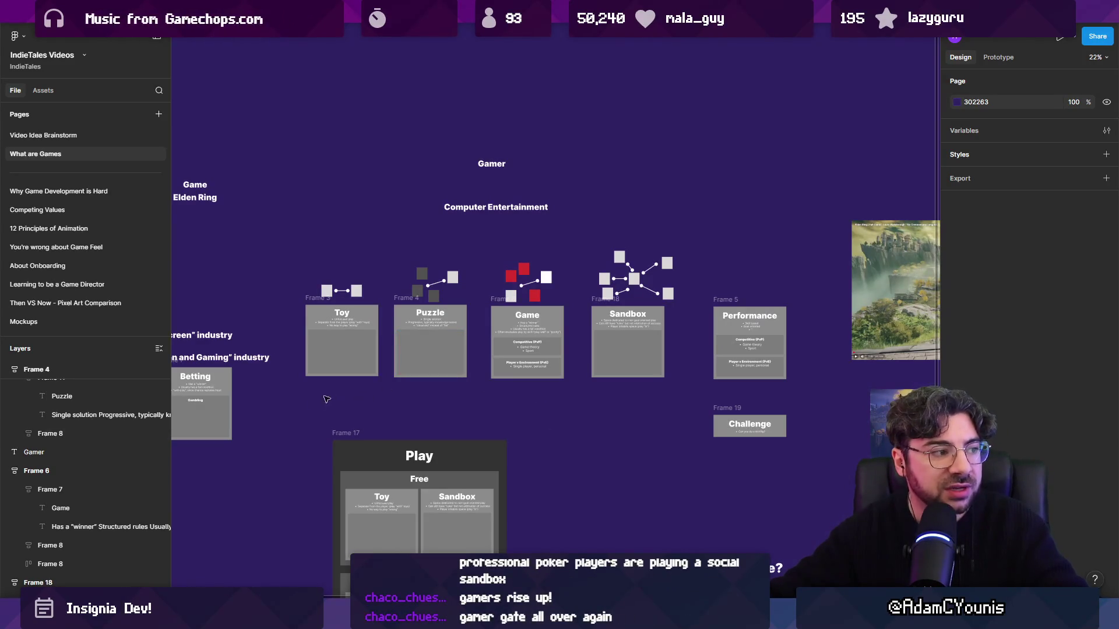
pyautogui.moveTo(293, 403)
pyautogui.mouseDown()
pyautogui.moveTo(680, 198)
pyautogui.moveTo(693, 225)
pyautogui.mouseUp()
pyautogui.scroll(2, 260, 202)
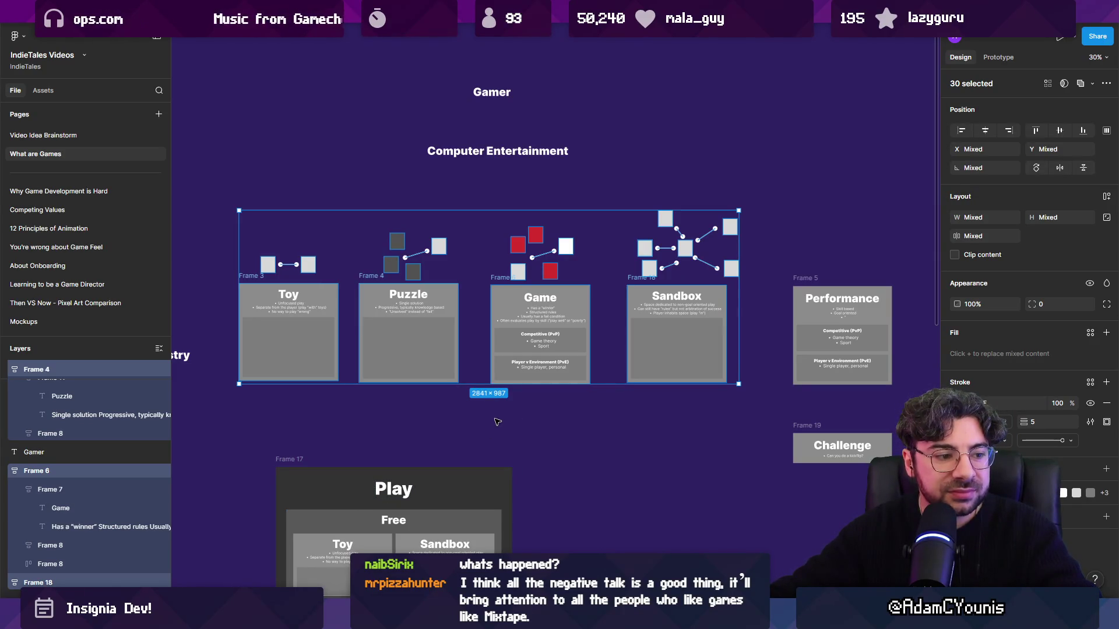
# - Nudge the Puzzle card slightly to the right
pyautogui.click(555, 424)
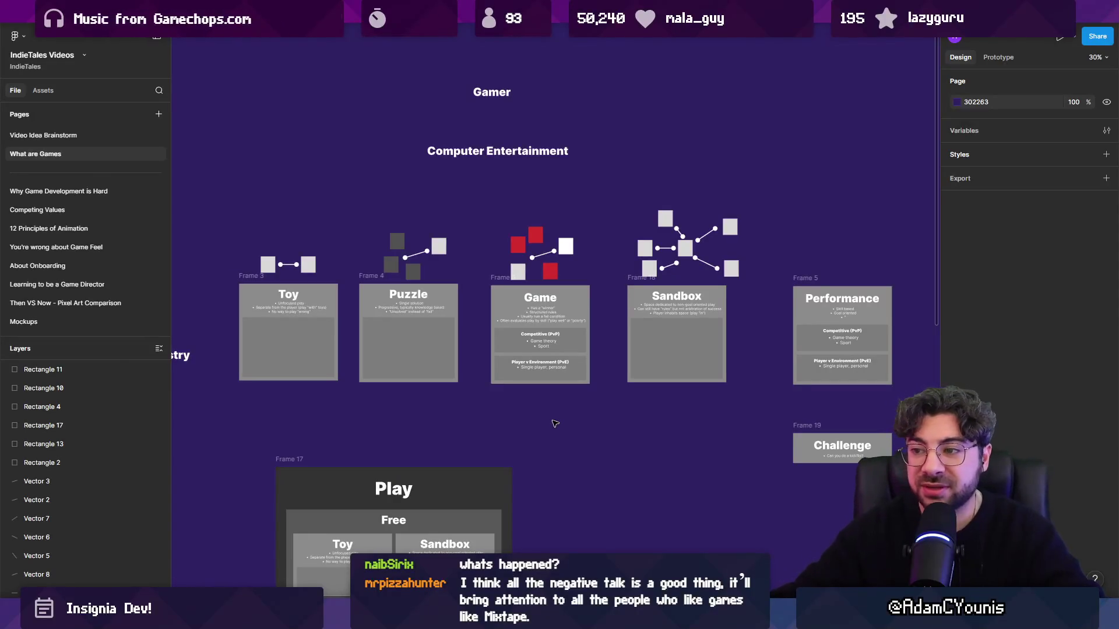
pyautogui.moveTo(354, 224)
pyautogui.mouseDown()
pyautogui.moveTo(463, 387)
pyautogui.moveTo(440, 373)
pyautogui.mouseUp()
pyautogui.click(450, 405)
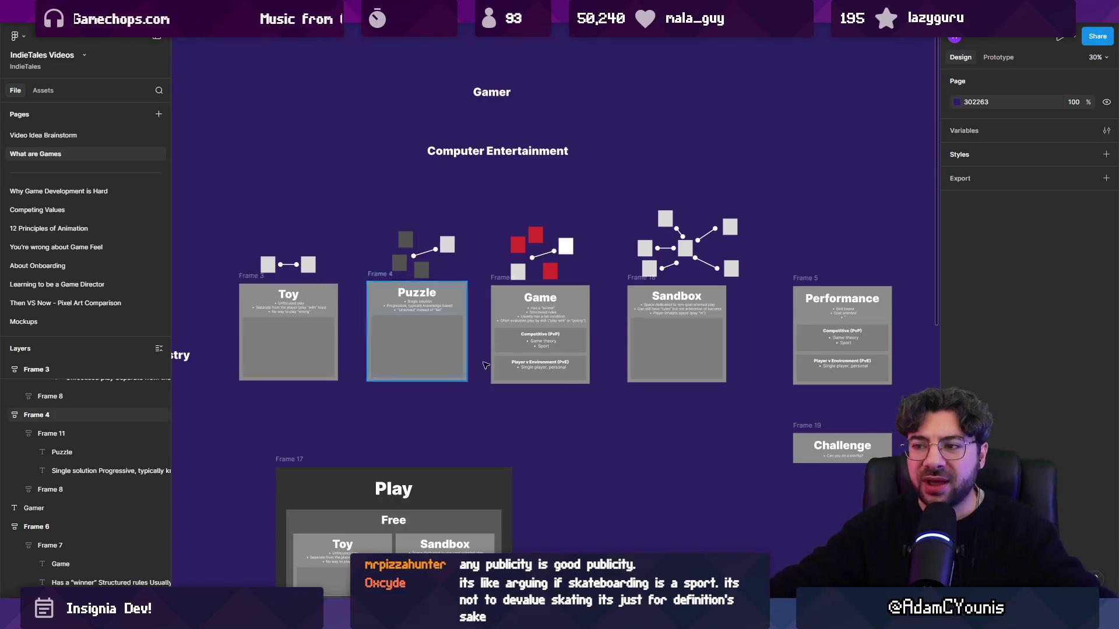
# - Select the Game card together with its square icon
pyautogui.scroll(2, 450, 405)
pyautogui.click(579, 339)
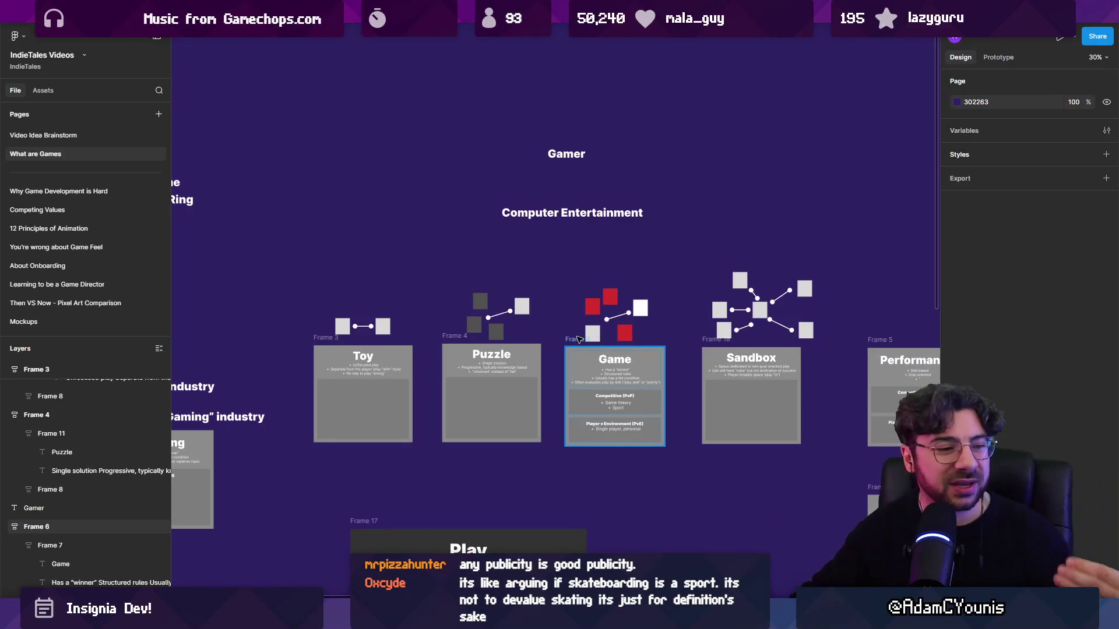
pyautogui.moveTo(548, 274); pyautogui.dragTo(653, 460)
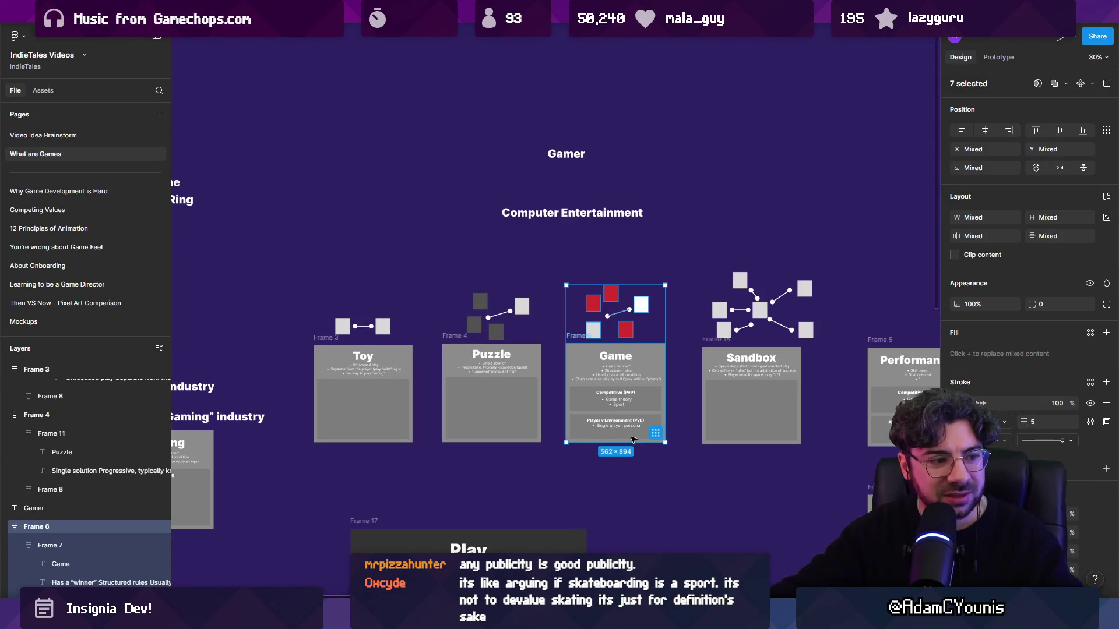
# - Nudge the Gamer heading right to centre it over Computer Entertainment, then switch to The Desktop
pyautogui.click(640, 459)
pyautogui.click(571, 156)
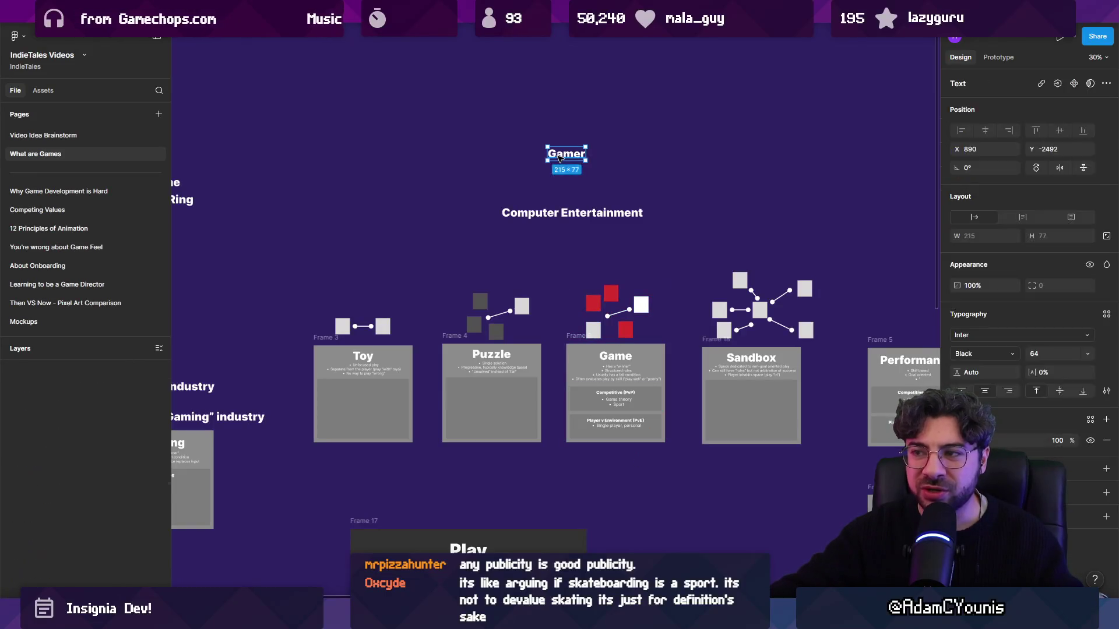
pyautogui.click(507, 194)
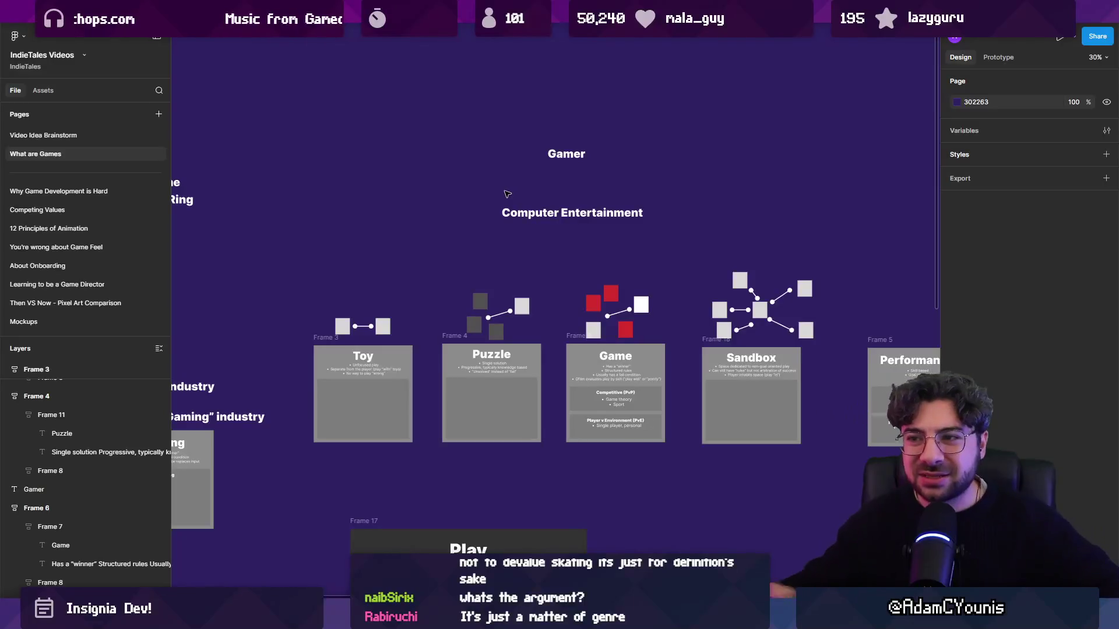
pyautogui.moveTo(551, 159); pyautogui.dragTo(557, 160)
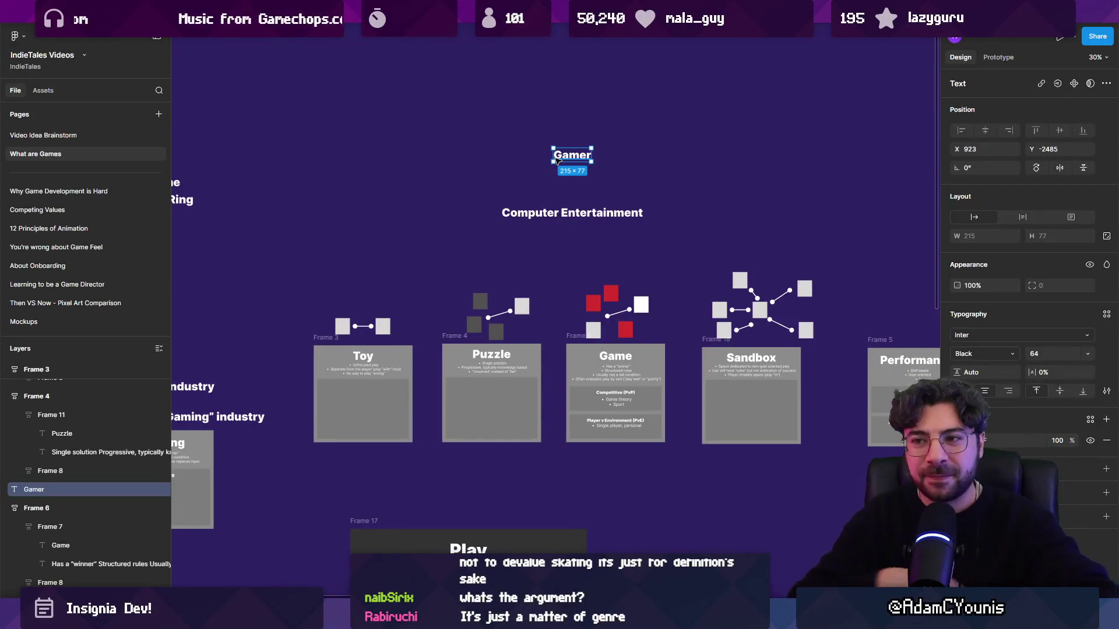
pyautogui.click(664, 102)
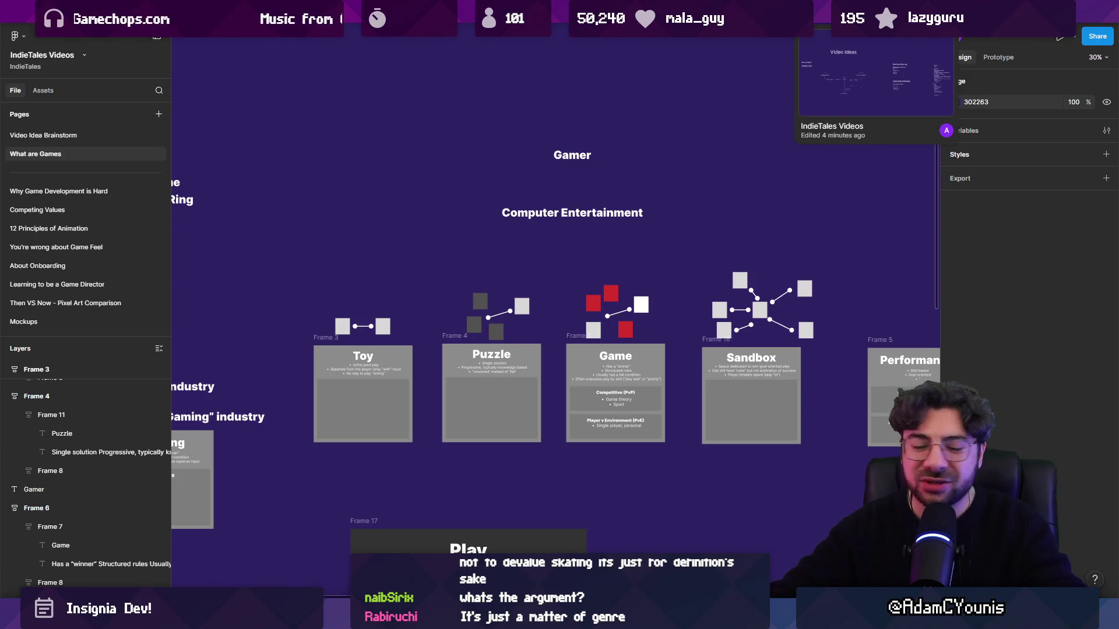
pyautogui.hotkey('ctrl', 'Tab')
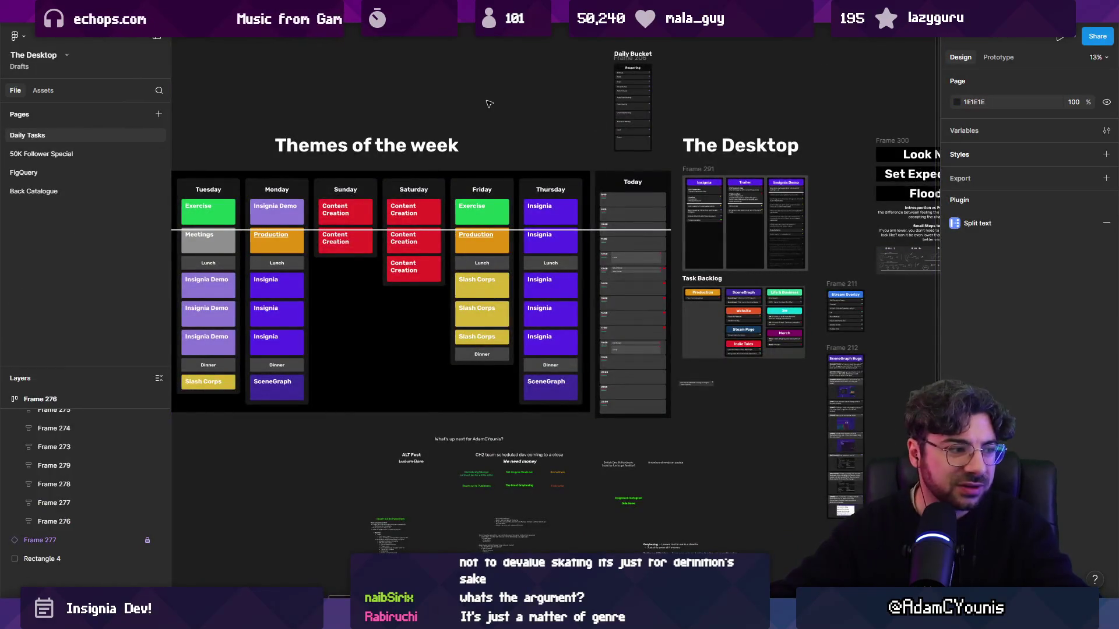
# - Pan across The Desktop's weekly schedule board and select the Themes of the week title
pyautogui.hscroll(-4, 525, 106)
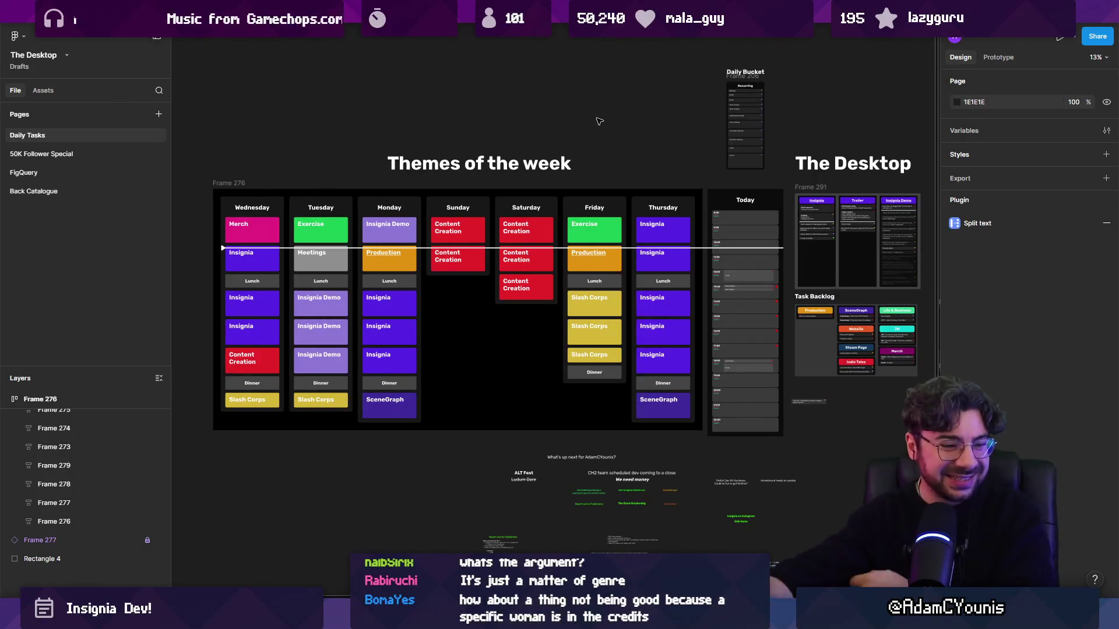
pyautogui.moveTo(545, 133); pyautogui.dragTo(569, 154)
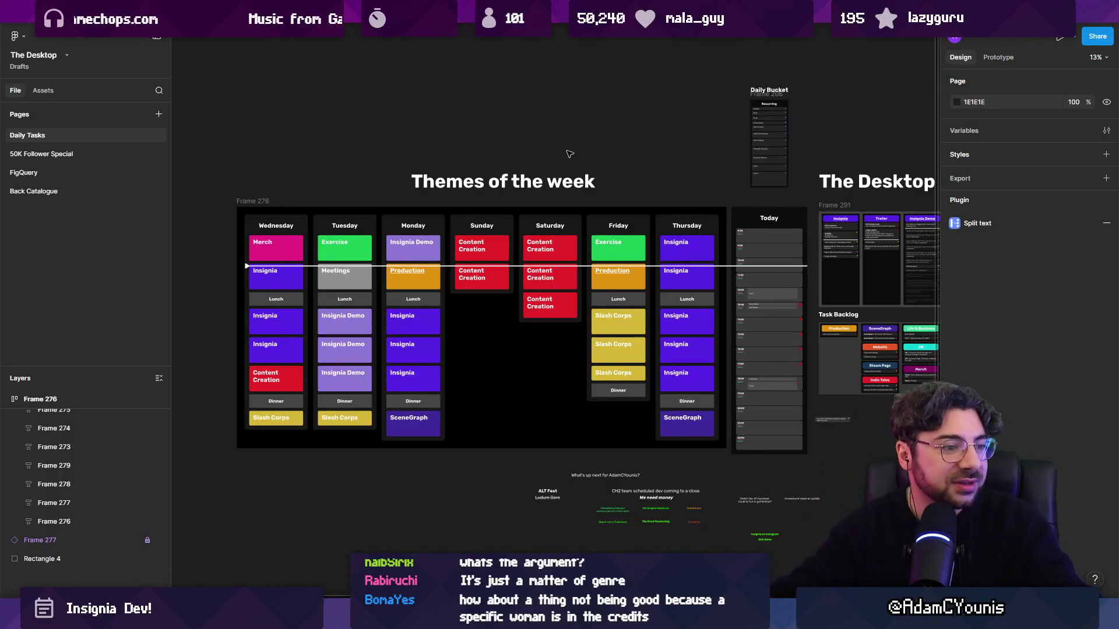
pyautogui.hscroll(3, 553, 146)
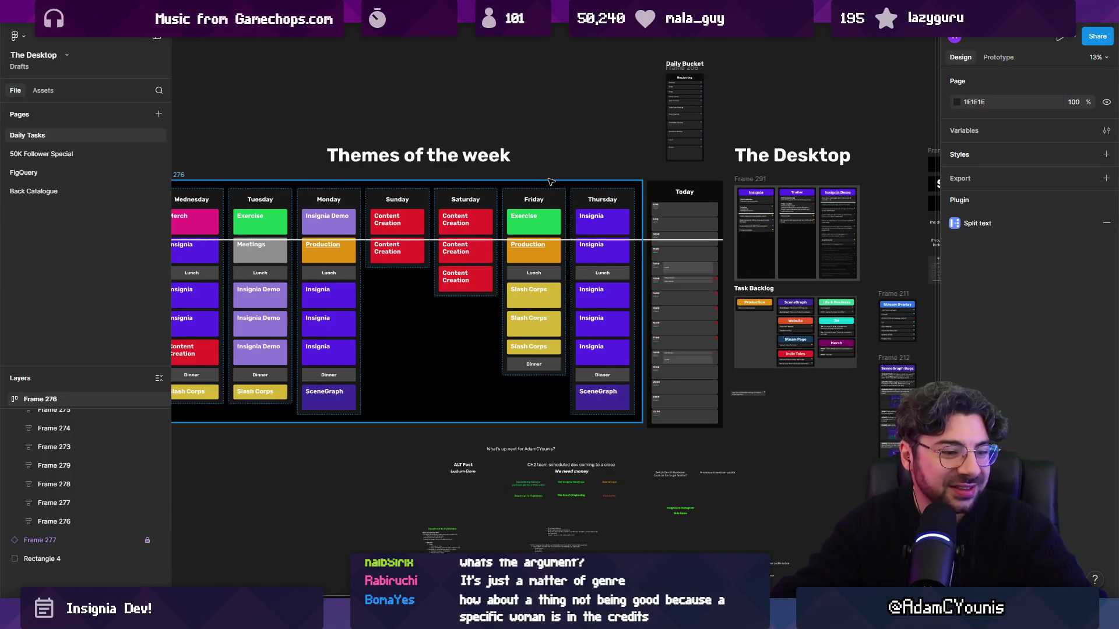
pyautogui.hscroll(-3, 606, 172)
pyautogui.scroll(2, 606, 172)
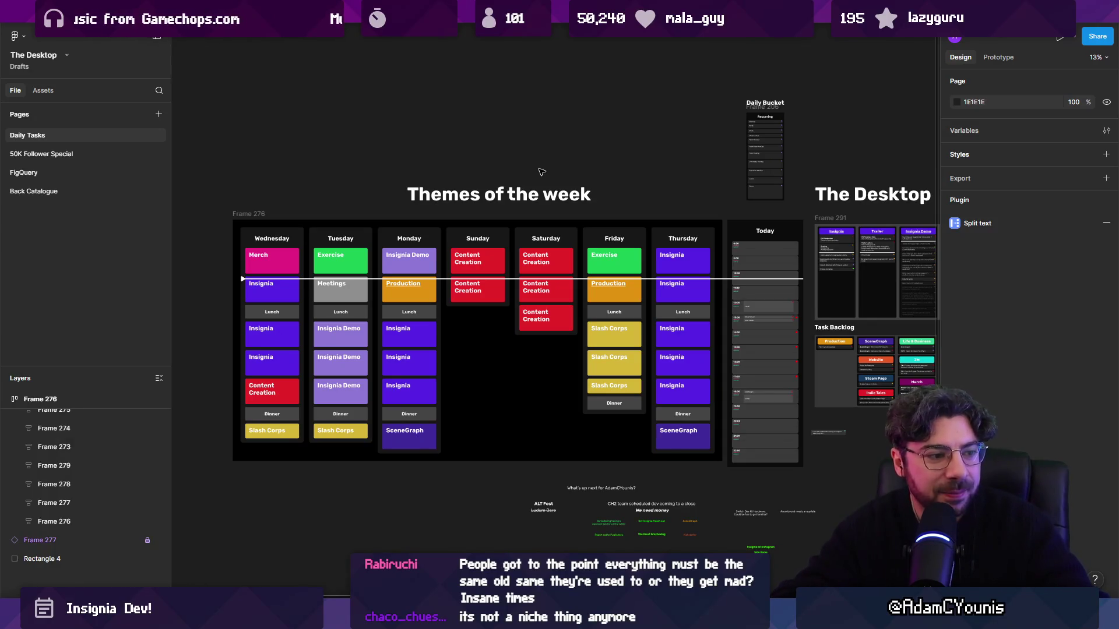
pyautogui.click(501, 201)
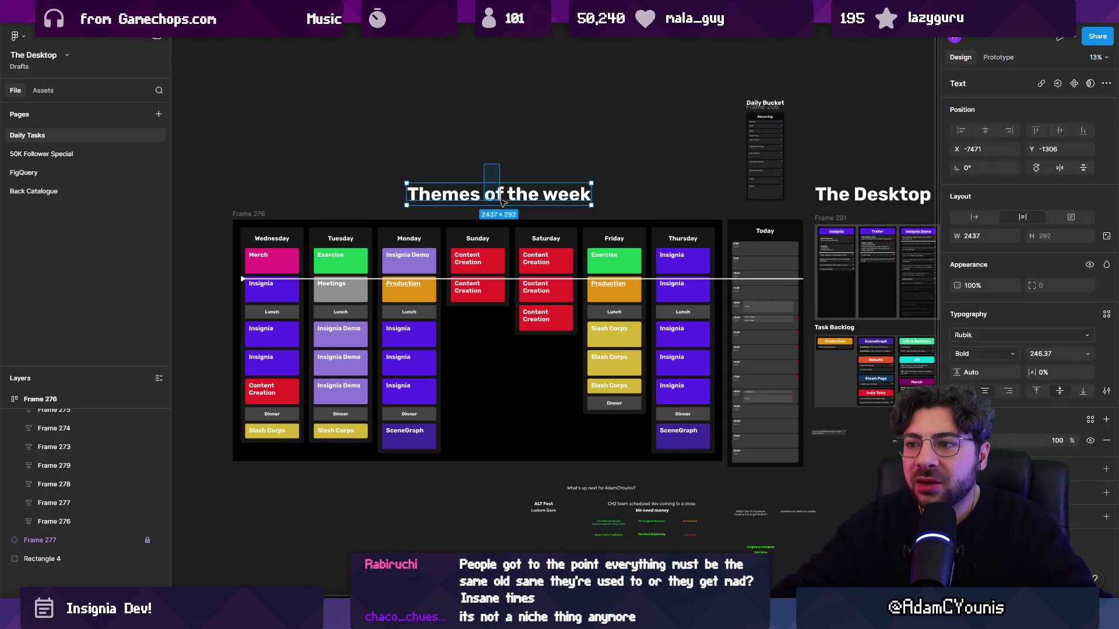
# - Deselect the title and pan across The Desktop's weekly task boards
pyautogui.click(500, 162)
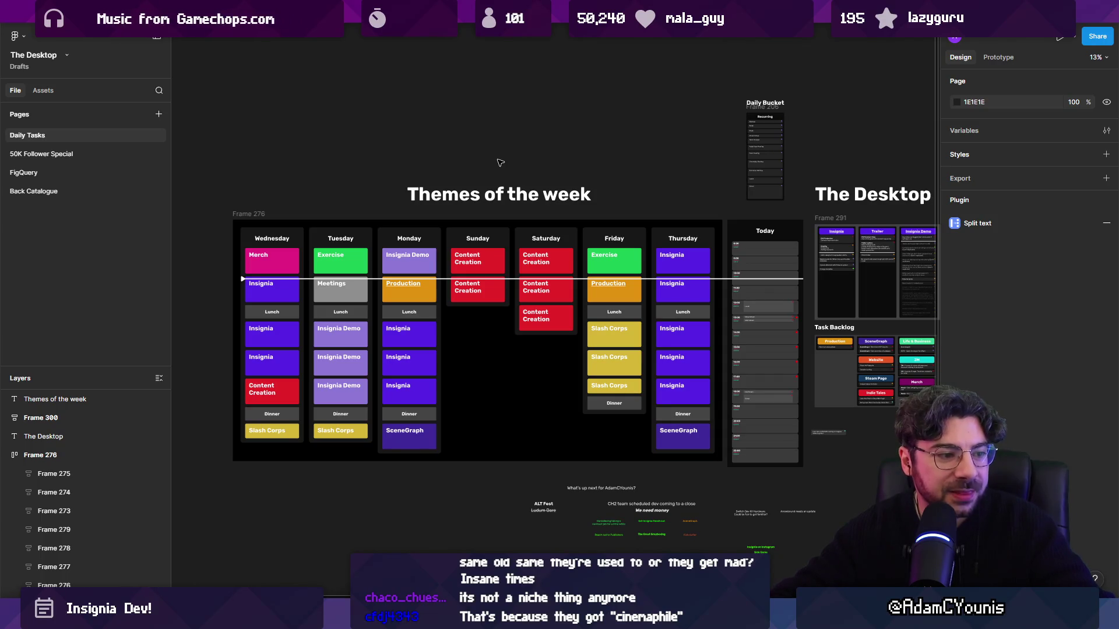
pyautogui.hscroll(3, 477, 163)
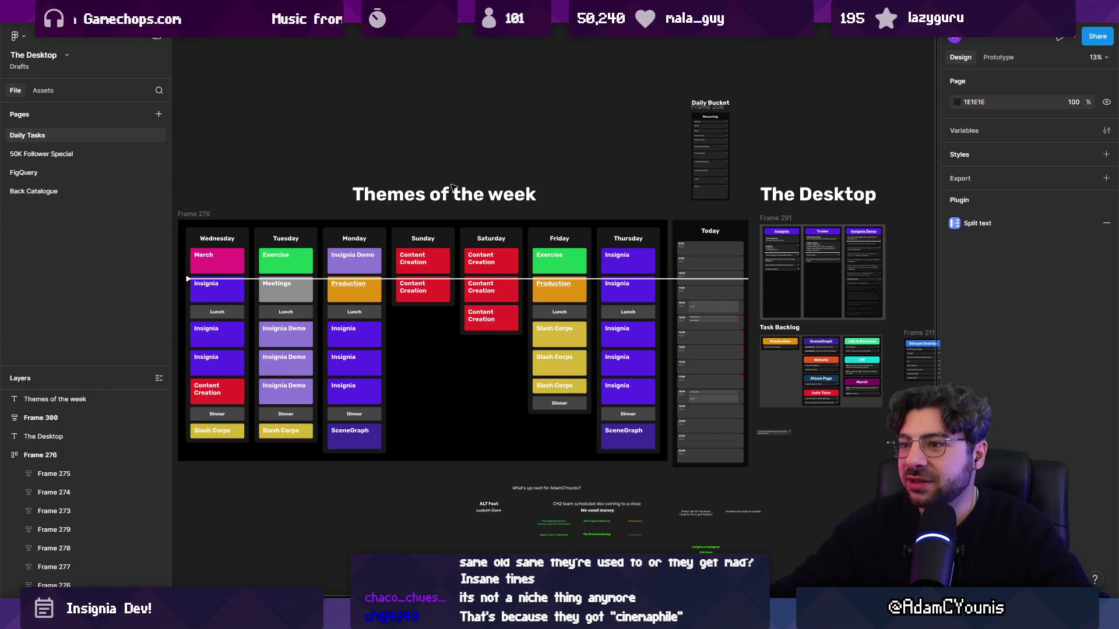
pyautogui.scroll(-3, 524, 174)
pyautogui.scroll(3, 529, 178)
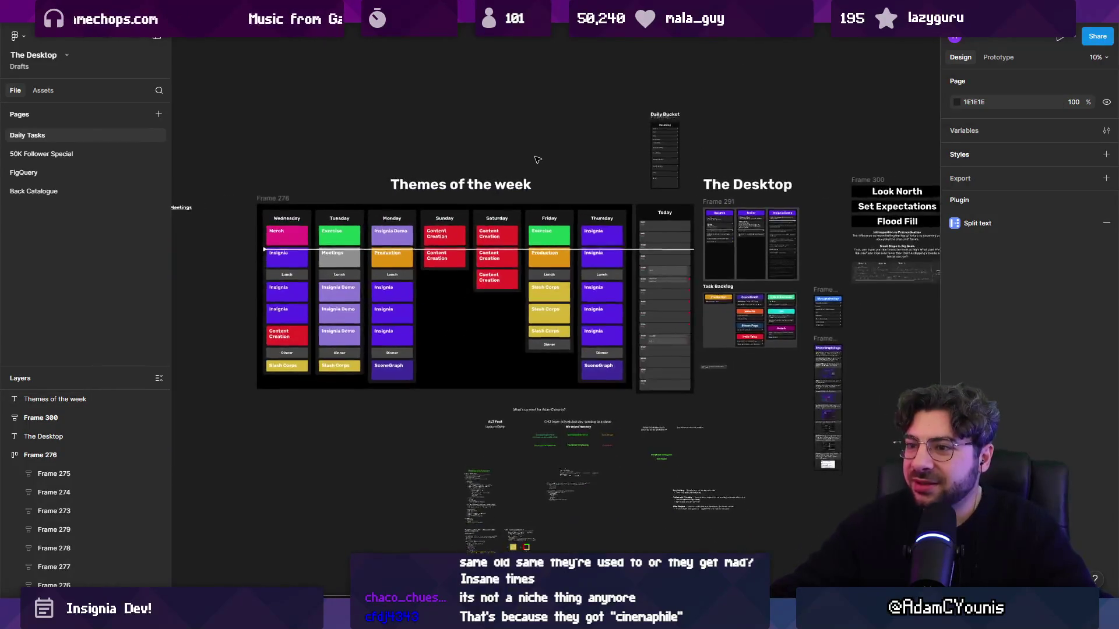
pyautogui.scroll(2, 595, 180)
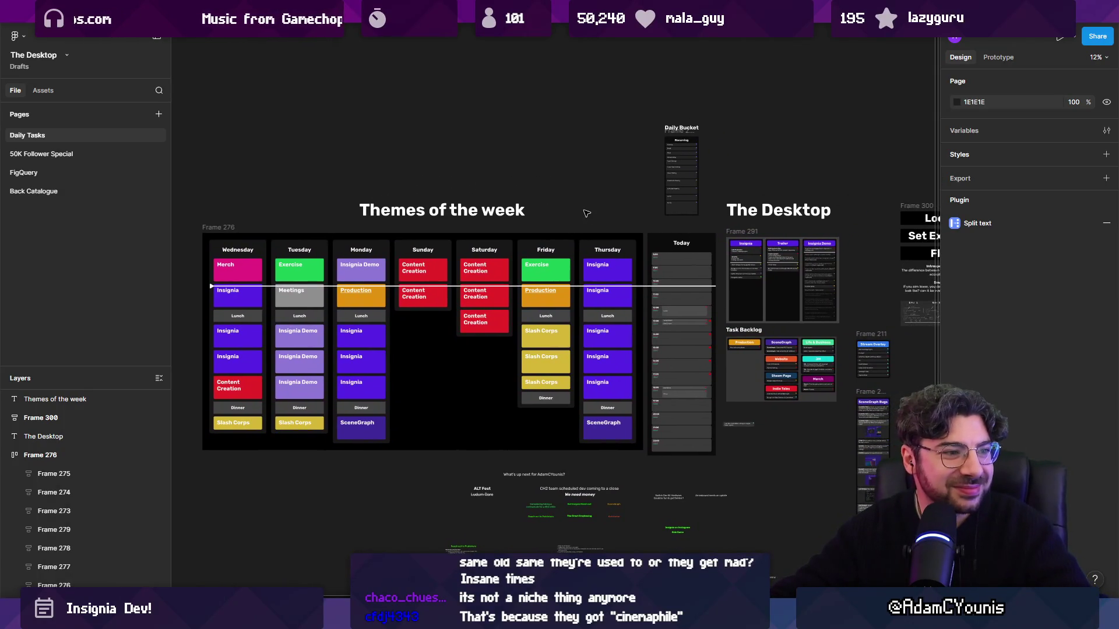
pyautogui.scroll(1, 721, 322)
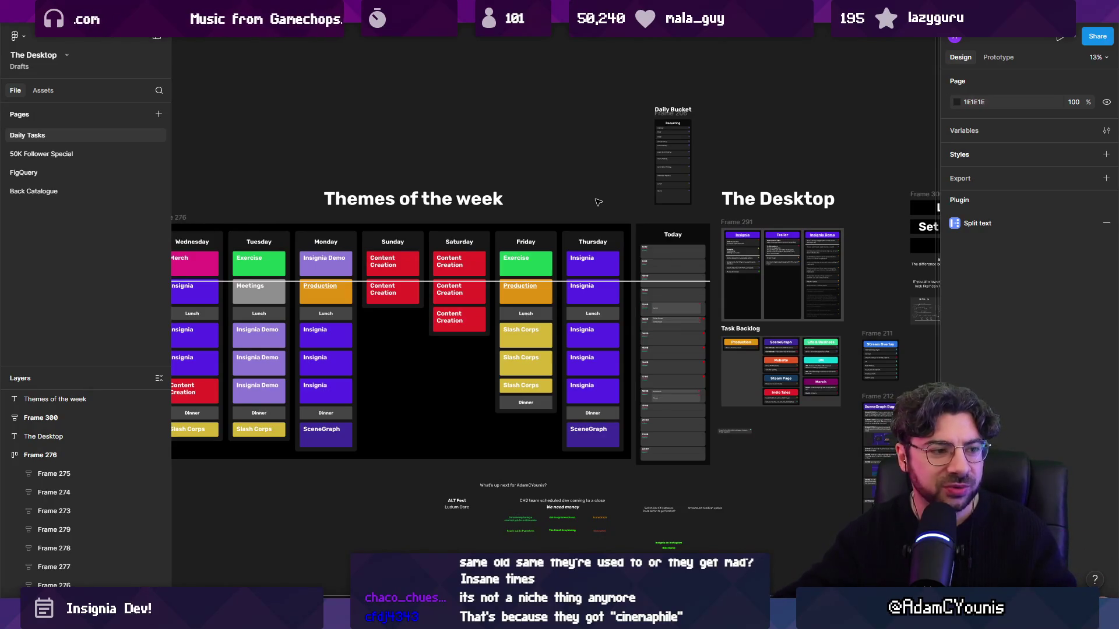
pyautogui.moveTo(606, 207); pyautogui.dragTo(567, 186)
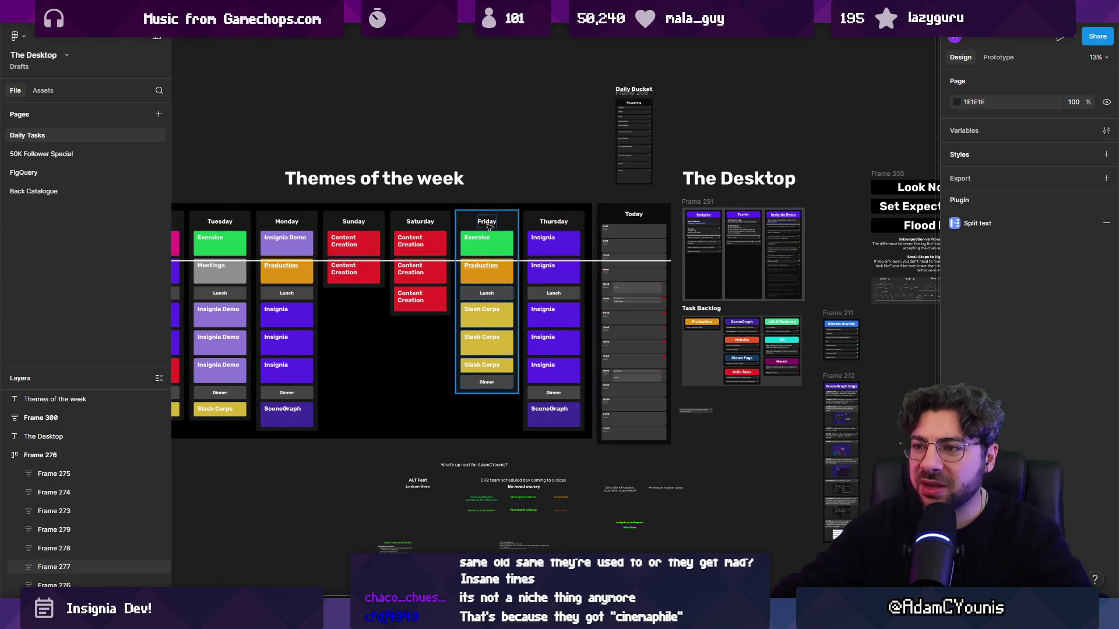
pyautogui.moveTo(563, 171)
pyautogui.mouseDown()
pyautogui.moveTo(387, 172)
pyautogui.moveTo(419, 190)
pyautogui.mouseUp()
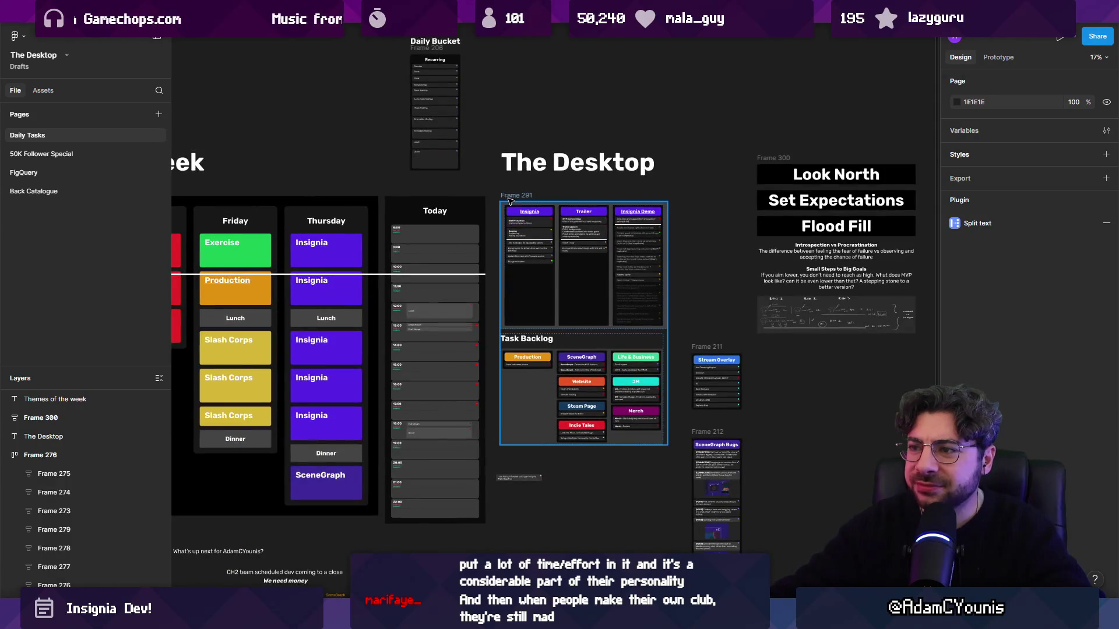
# - Select and deselect Frame 291, then return to the IndieTales Videos file
pyautogui.click(510, 198)
pyautogui.click(492, 207)
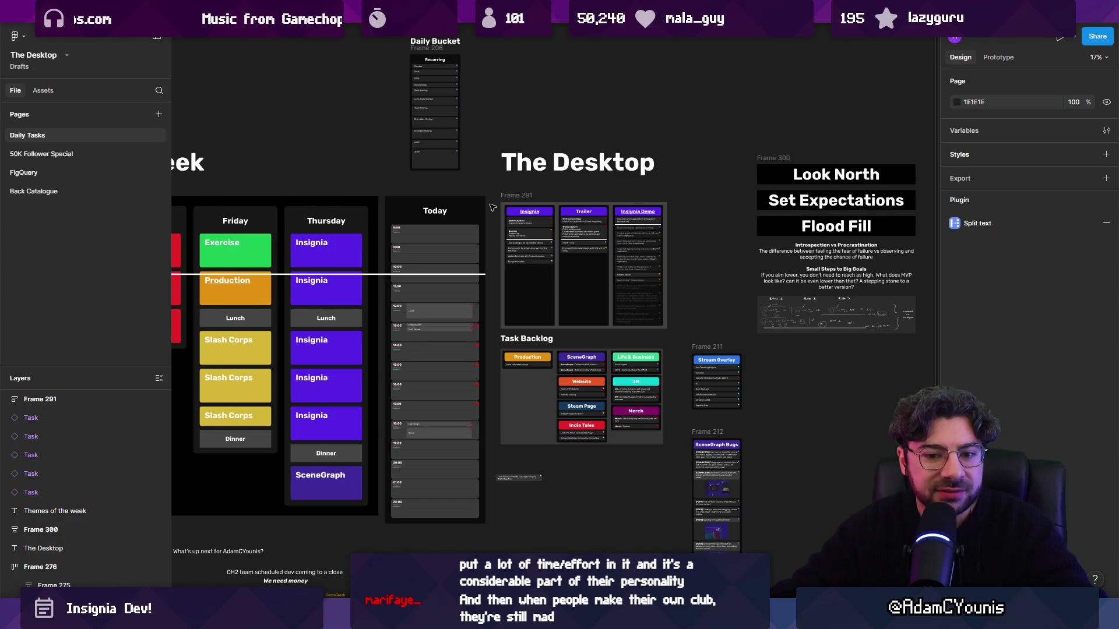
pyautogui.moveTo(751, 12)
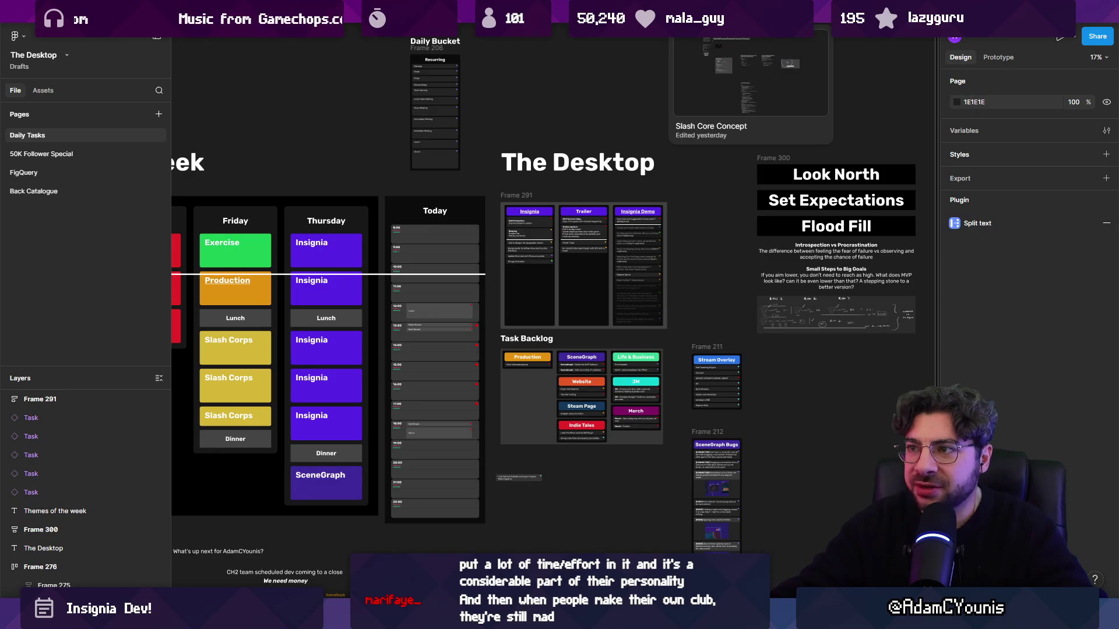
pyautogui.click(751, 11)
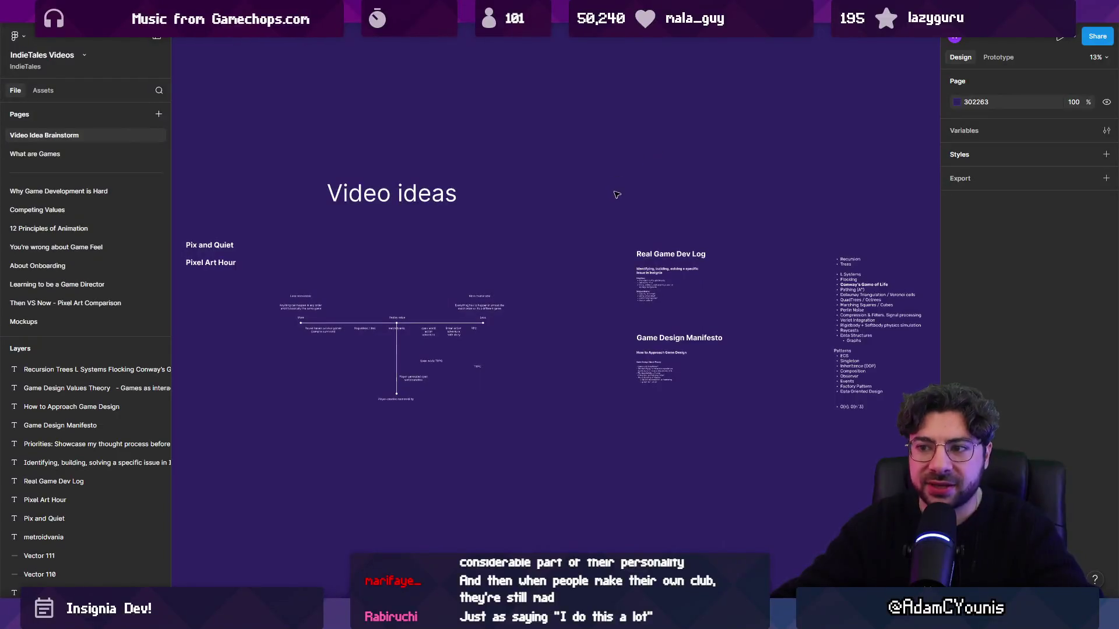
# - Open the What are Games page and pan to frame the Gamer and Computer Entertainment headings
pyautogui.click(110, 152)
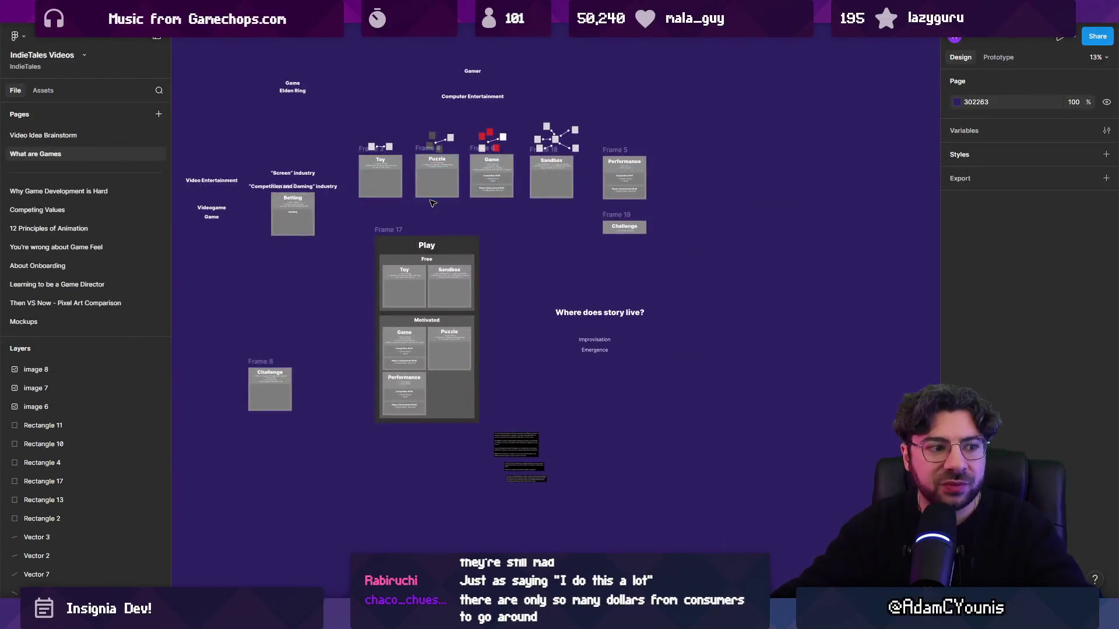
pyautogui.moveTo(434, 193); pyautogui.dragTo(504, 233)
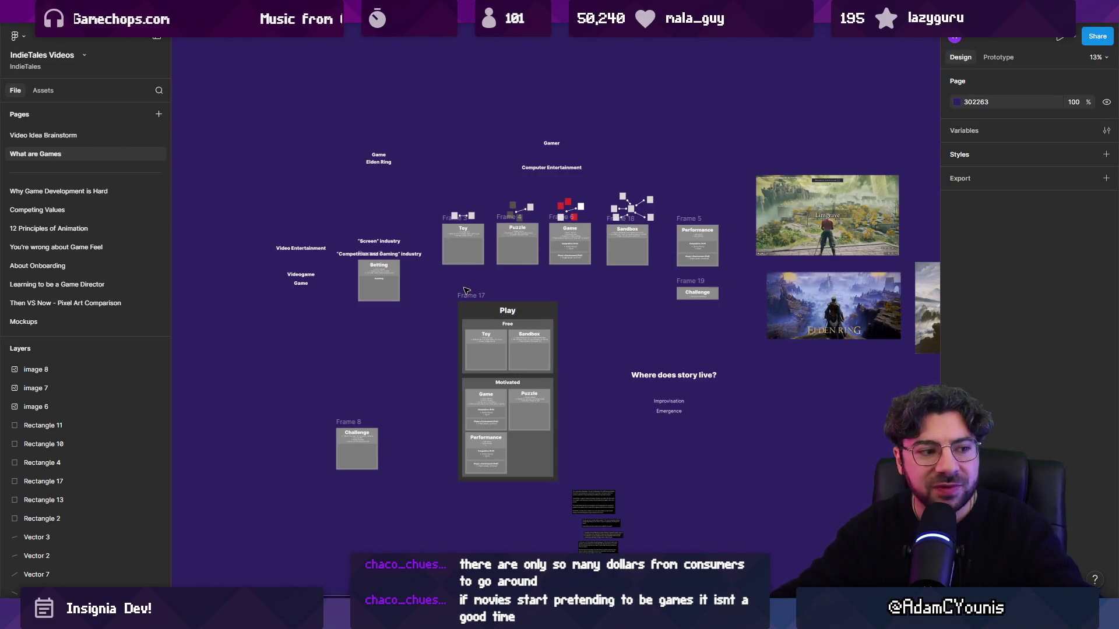
pyautogui.keyDown('ctrl'); pyautogui.scroll(3, 462, 272); pyautogui.keyUp('ctrl')
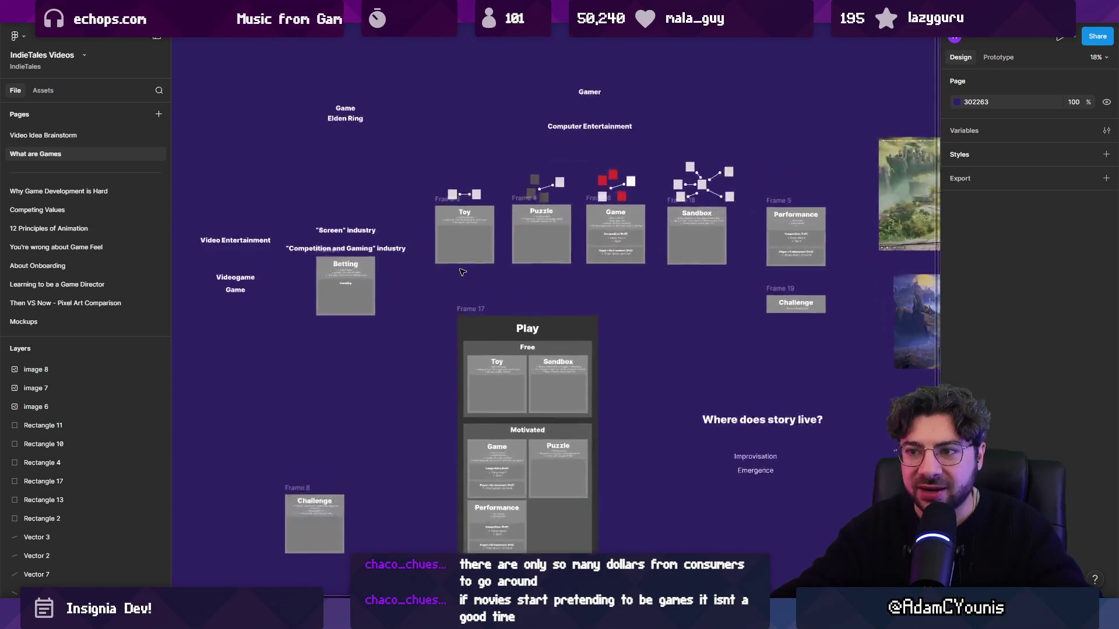
pyautogui.hscroll(5, 522, 281)
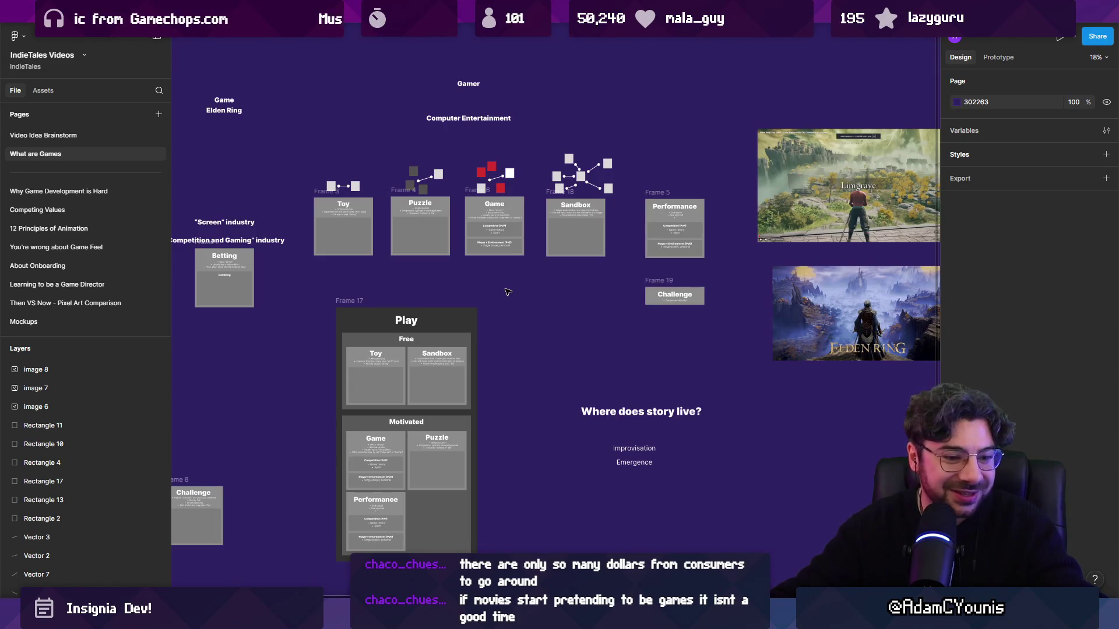
pyautogui.hscroll(-5, 512, 285)
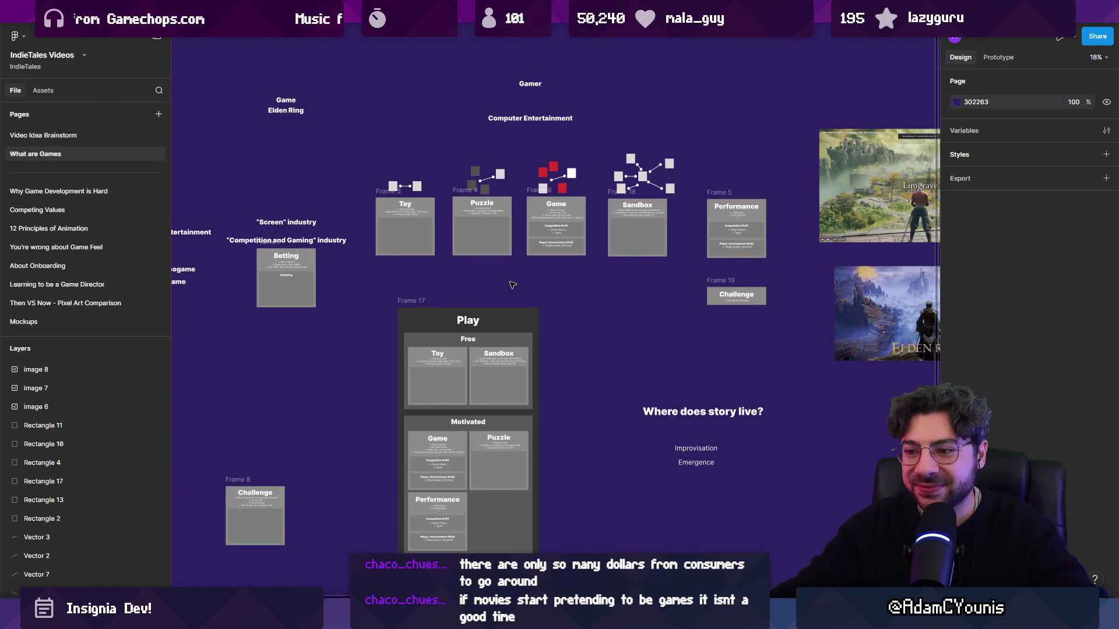
pyautogui.hscroll(-1, 515, 281)
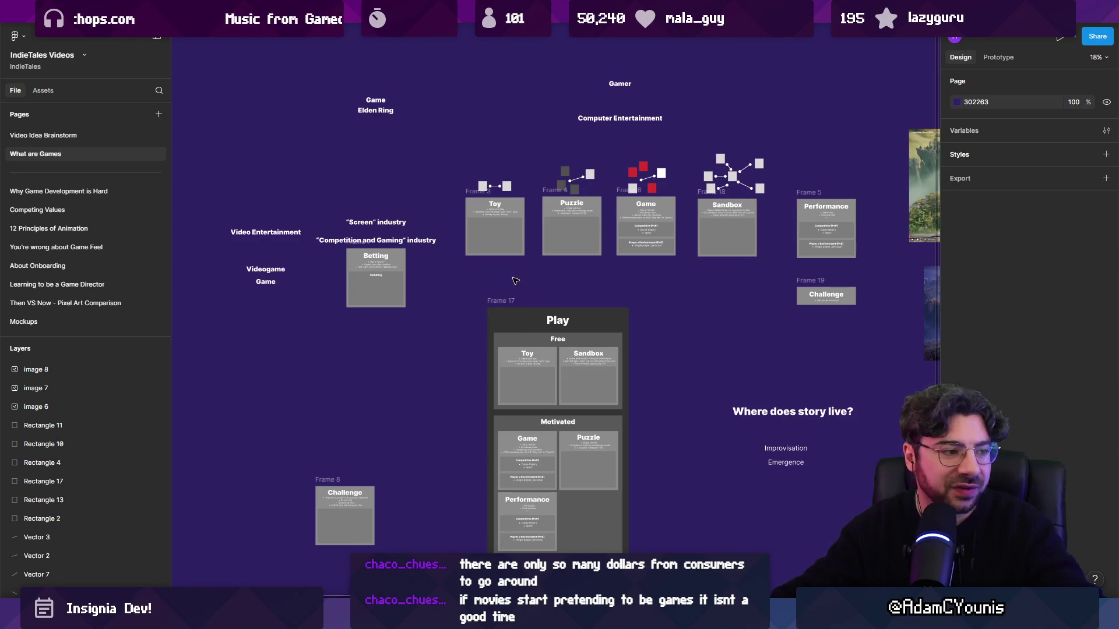
pyautogui.moveTo(834, 15)
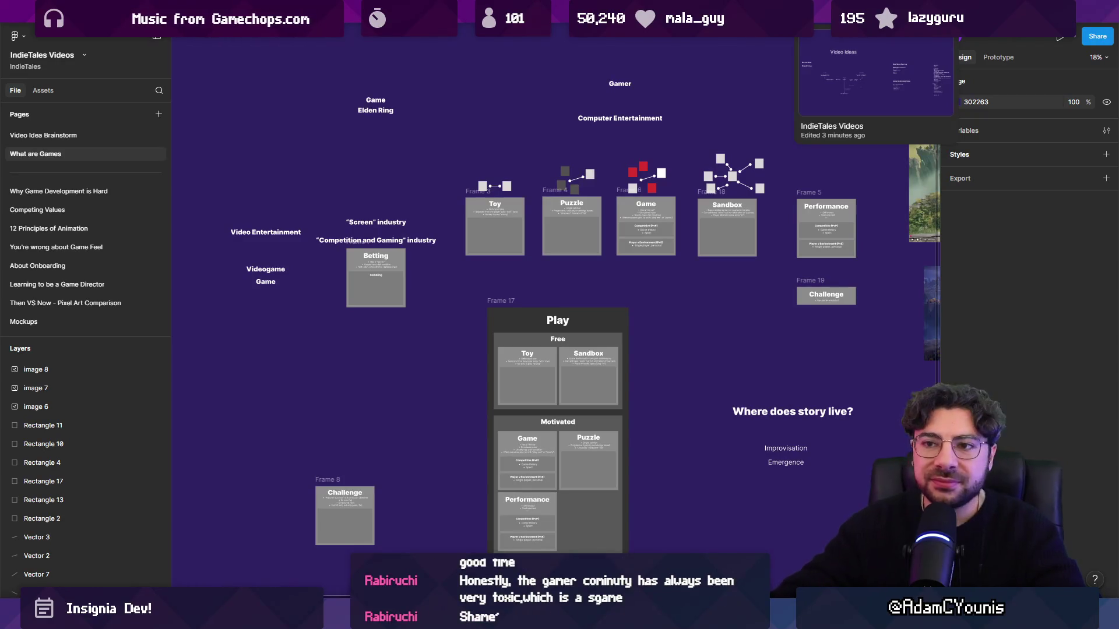
pyautogui.scroll(-3, 804, 123)
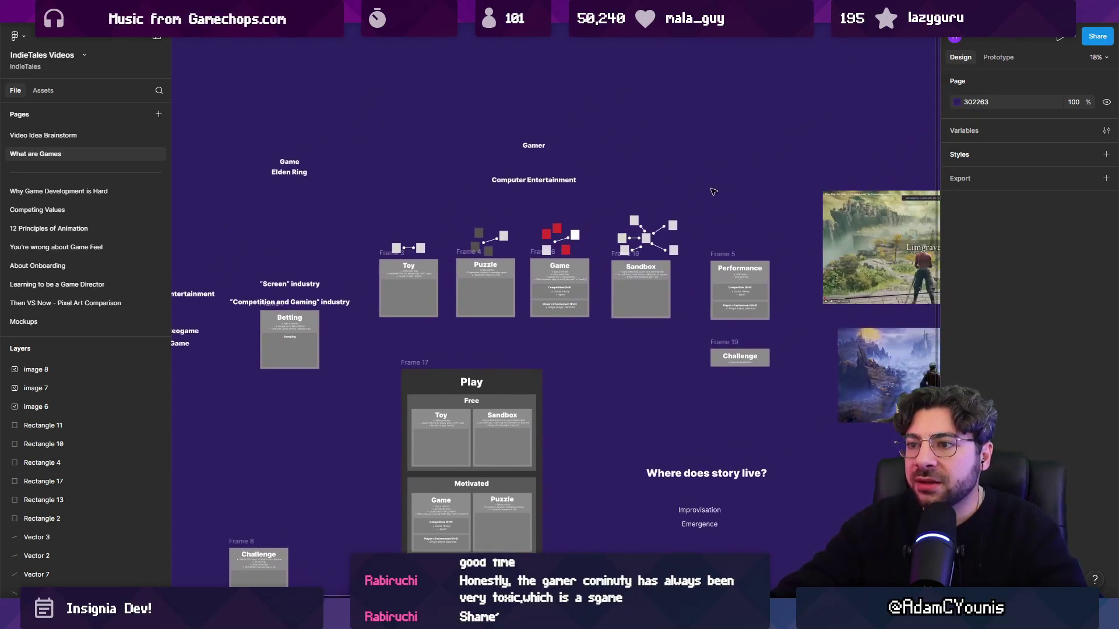
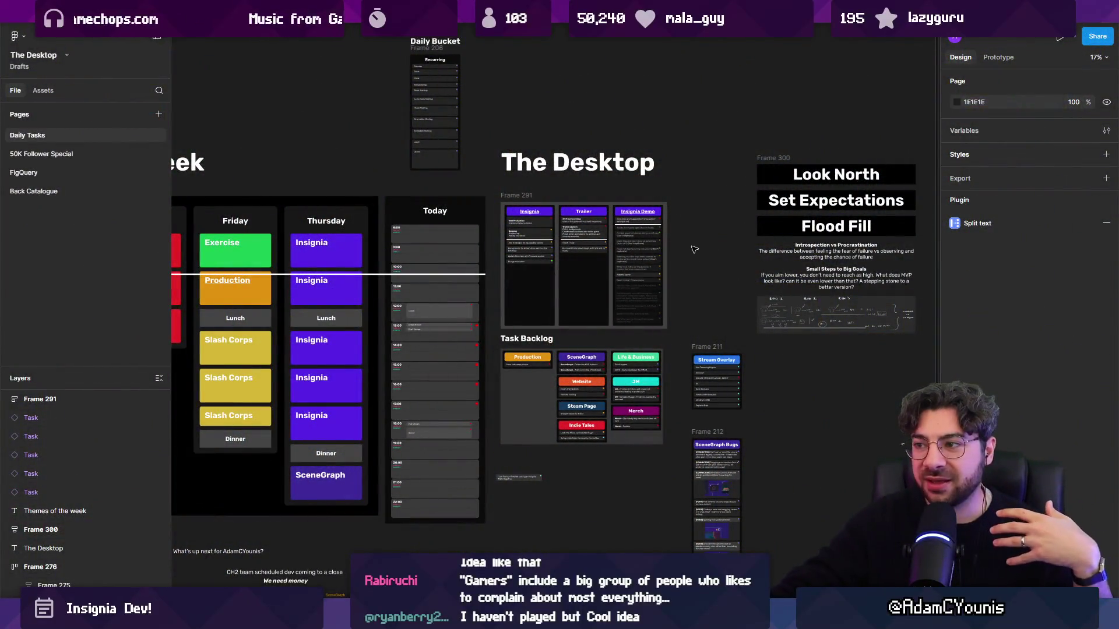
# - Pan across the weekly themes schedule to see Saturday and Sunday, then select and deselect the whole board
pyautogui.moveTo(692, 247)
pyautogui.mouseDown()
pyautogui.moveTo(840, 232)
pyautogui.moveTo(805, 234)
pyautogui.mouseUp()
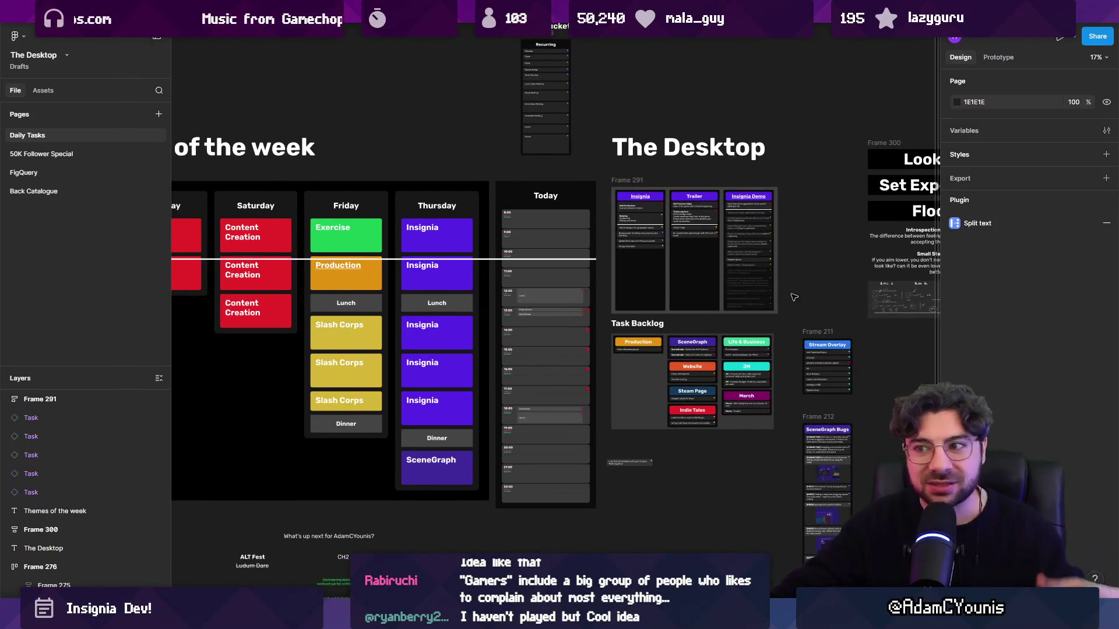
pyautogui.scroll(-5, 805, 263)
pyautogui.scroll(3, 546, 385)
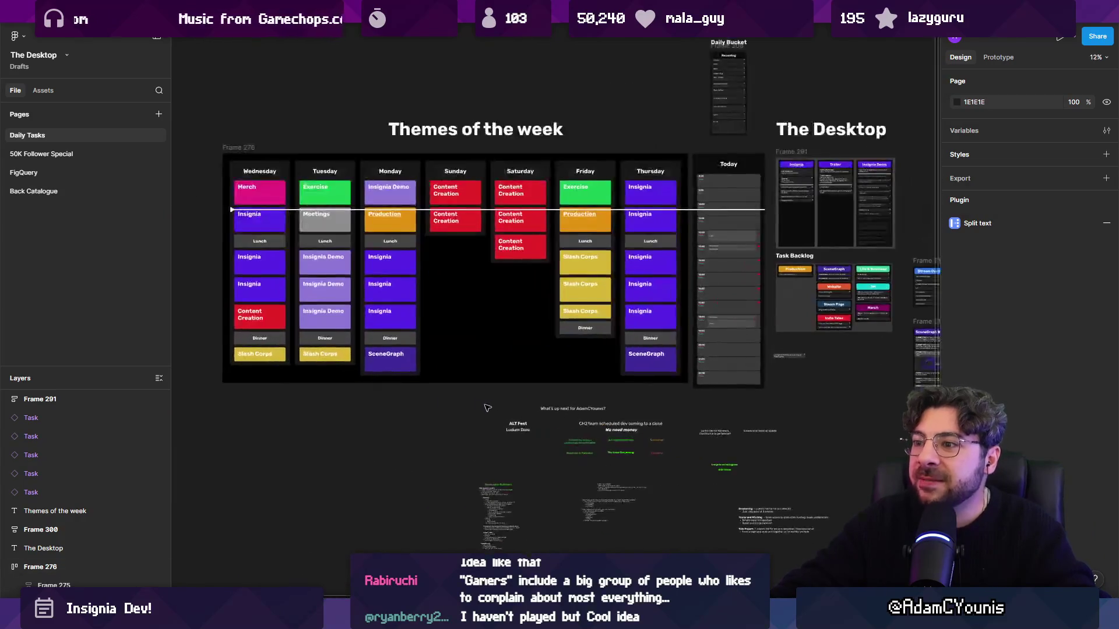
pyautogui.hscroll(-1, 583, 385)
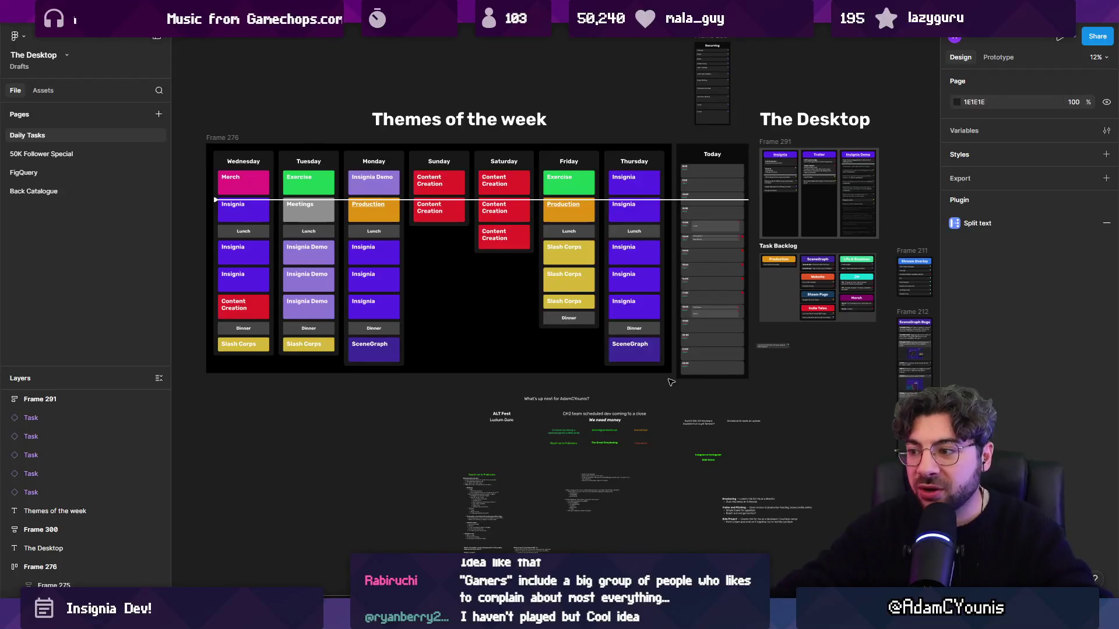
pyautogui.click(601, 373)
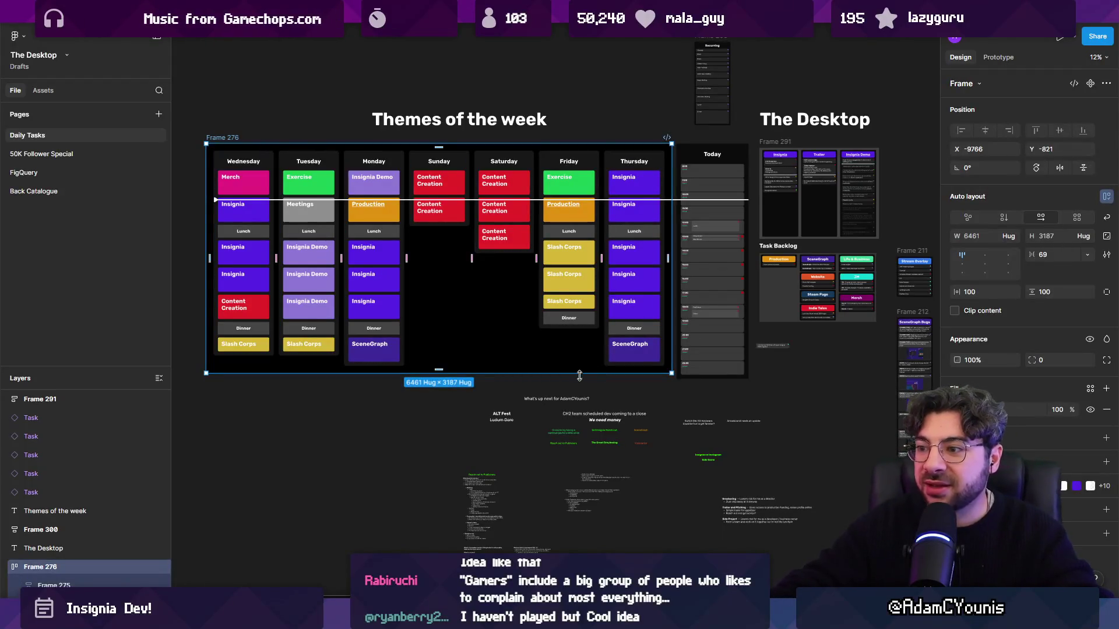
pyautogui.click(595, 391)
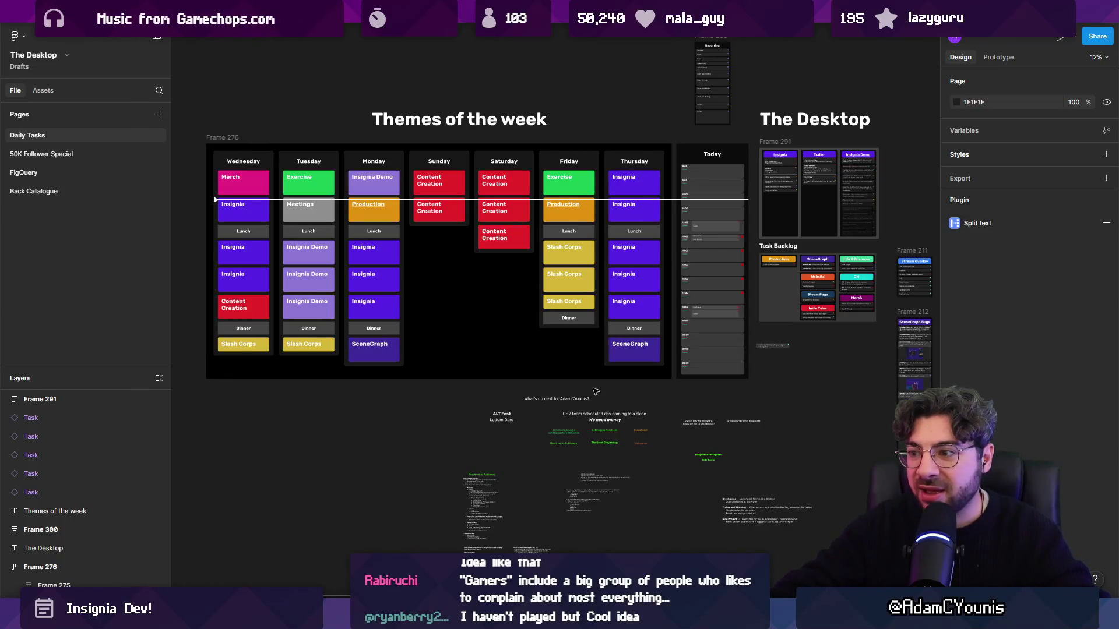
# - Inspect the small Task card below the backlog, then go to Unity's Project search field
pyautogui.hscroll(3, 641, 402)
pyautogui.scroll(2, 641, 402)
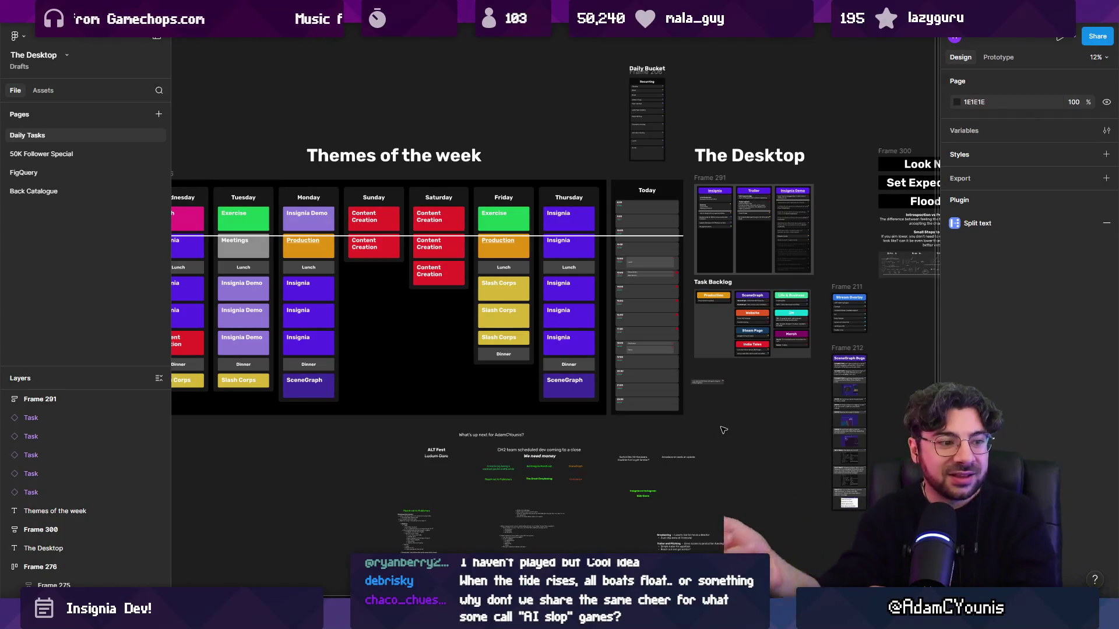
pyautogui.hscroll(2, 688, 402)
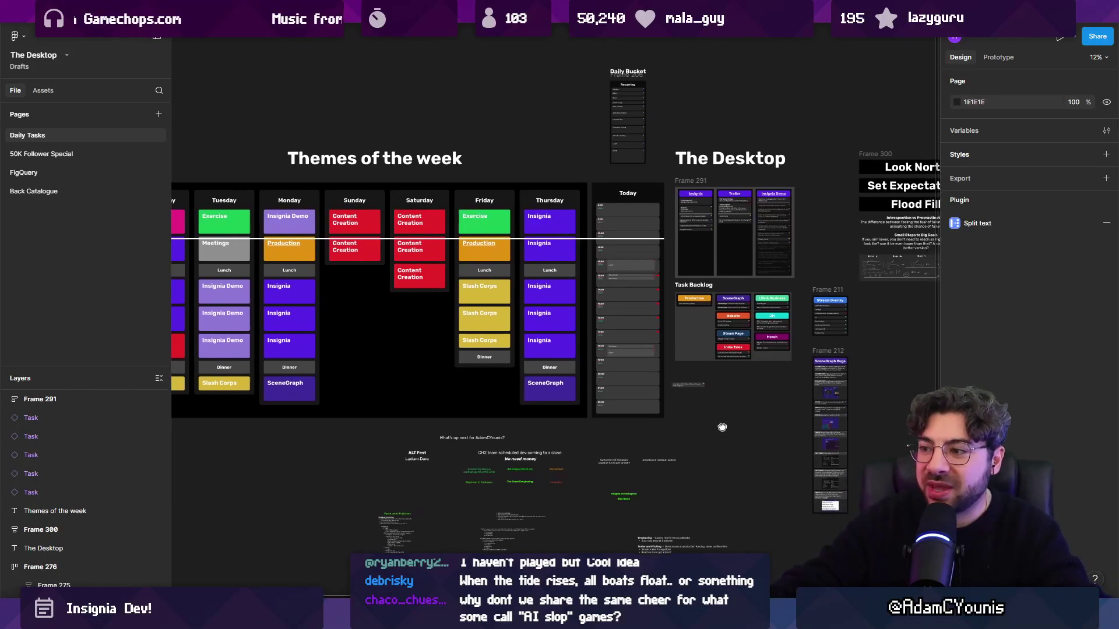
pyautogui.hscroll(-4, 621, 367)
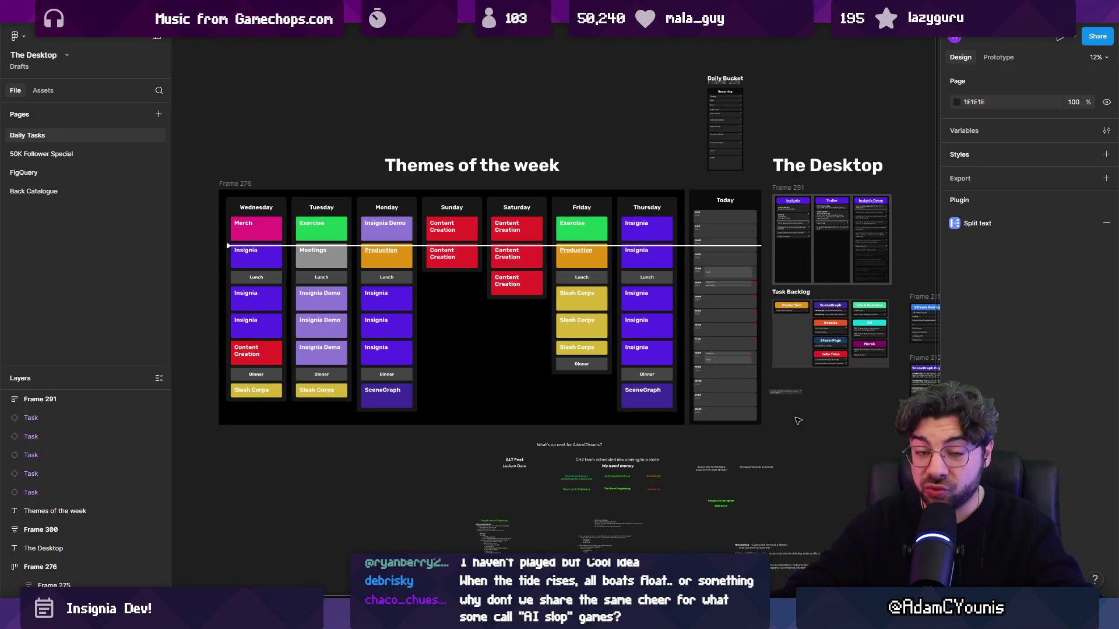
pyautogui.hscroll(5, 796, 409)
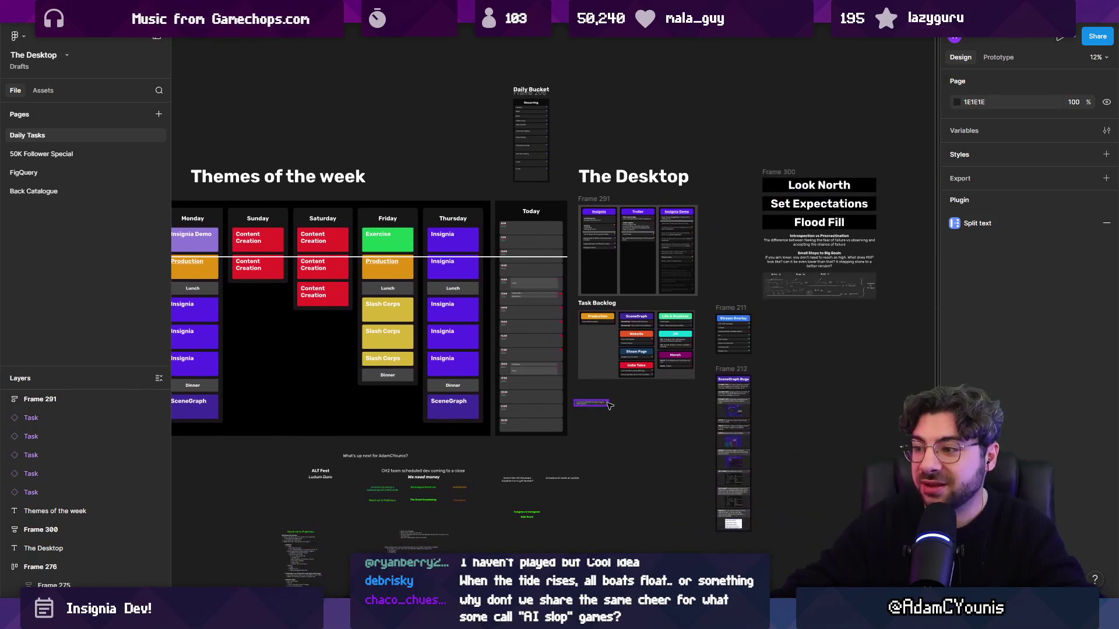
pyautogui.scroll(1, 608, 406)
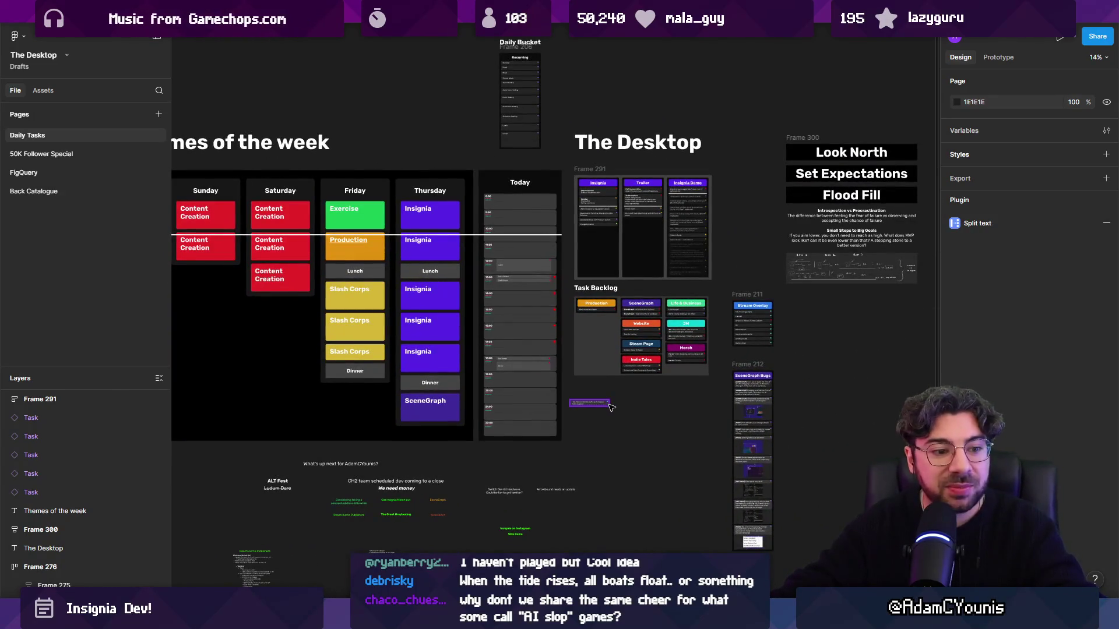
pyautogui.click(607, 406)
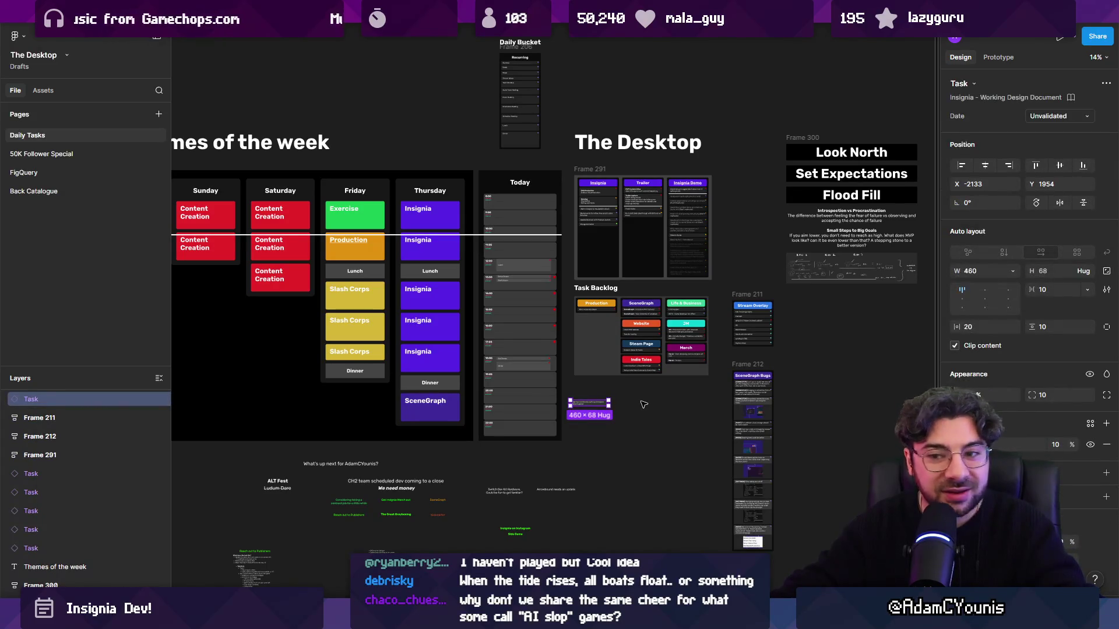
pyautogui.click(644, 403)
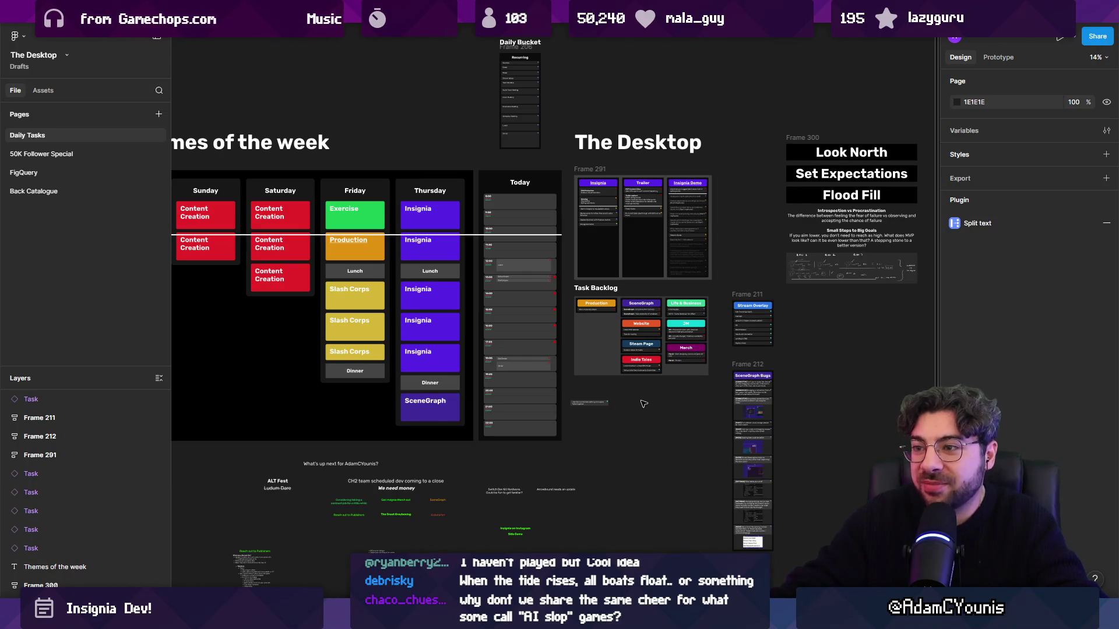
pyautogui.moveTo(485, 368); pyautogui.dragTo(507, 371)
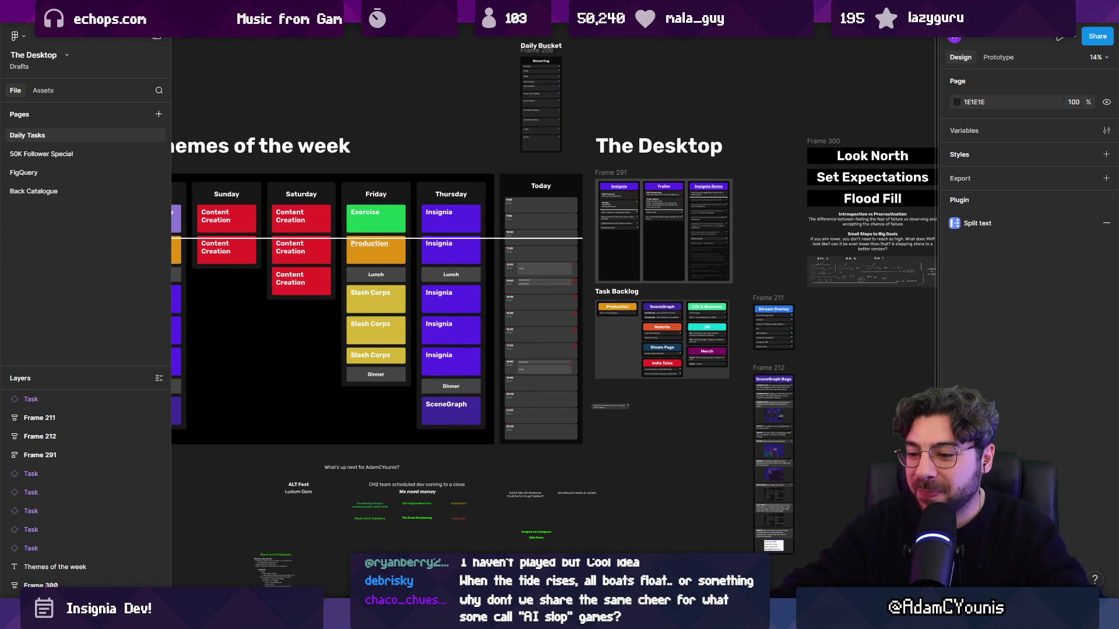
pyautogui.hotkey('alt', 'Tab')
pyautogui.click(480, 417)
# - Search the project for 'arminbe' and open the ArminBehaviour script in the code editor, then return to Unity
pyautogui.write('arminbe')
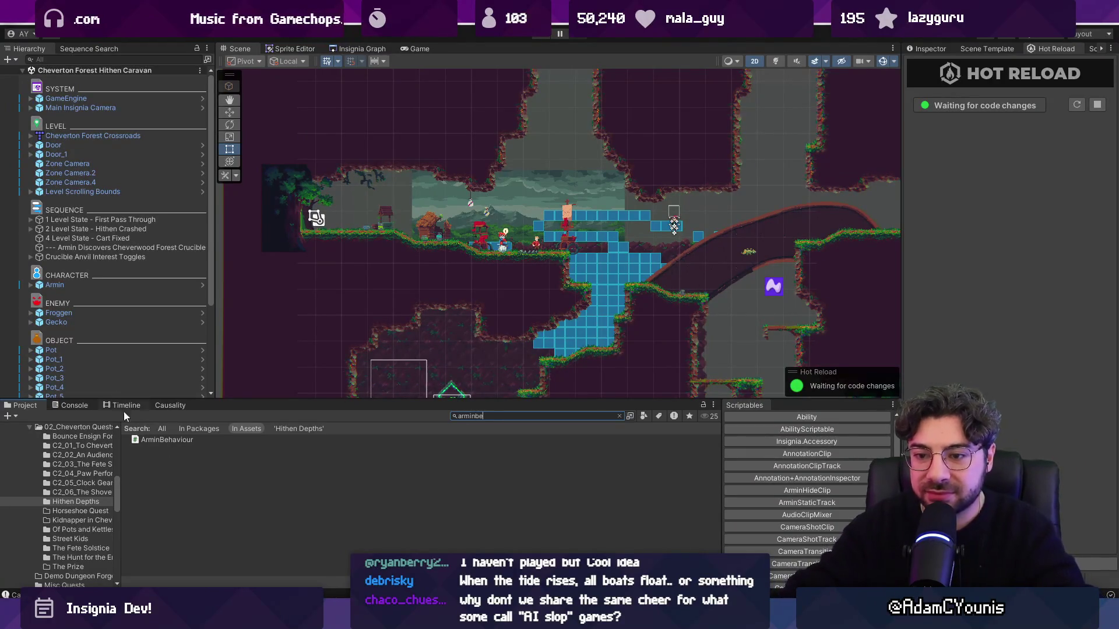
pyautogui.click(173, 442)
pyautogui.doubleClick(172, 442)
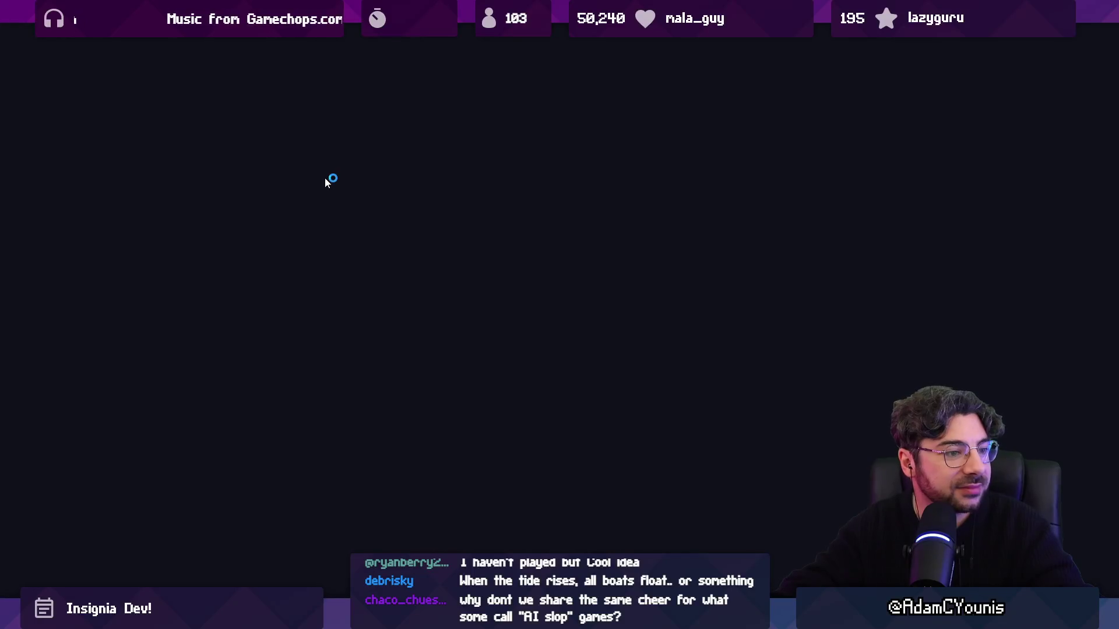
pyautogui.hotkey('alt', 'Tab')
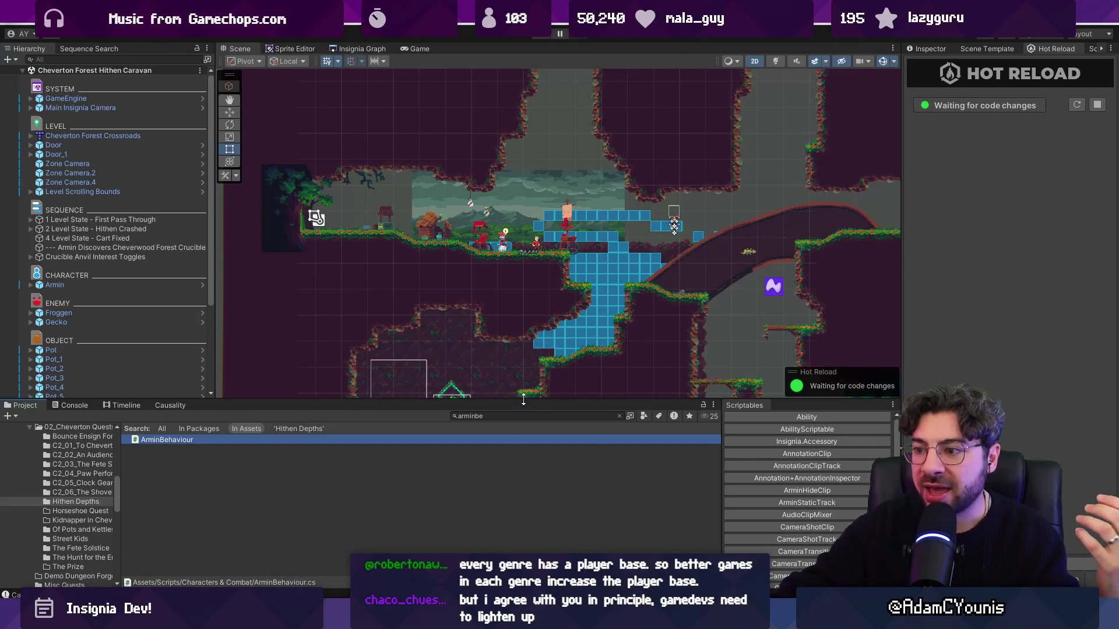
pyautogui.moveTo(519, 401); pyautogui.dragTo(526, 408)
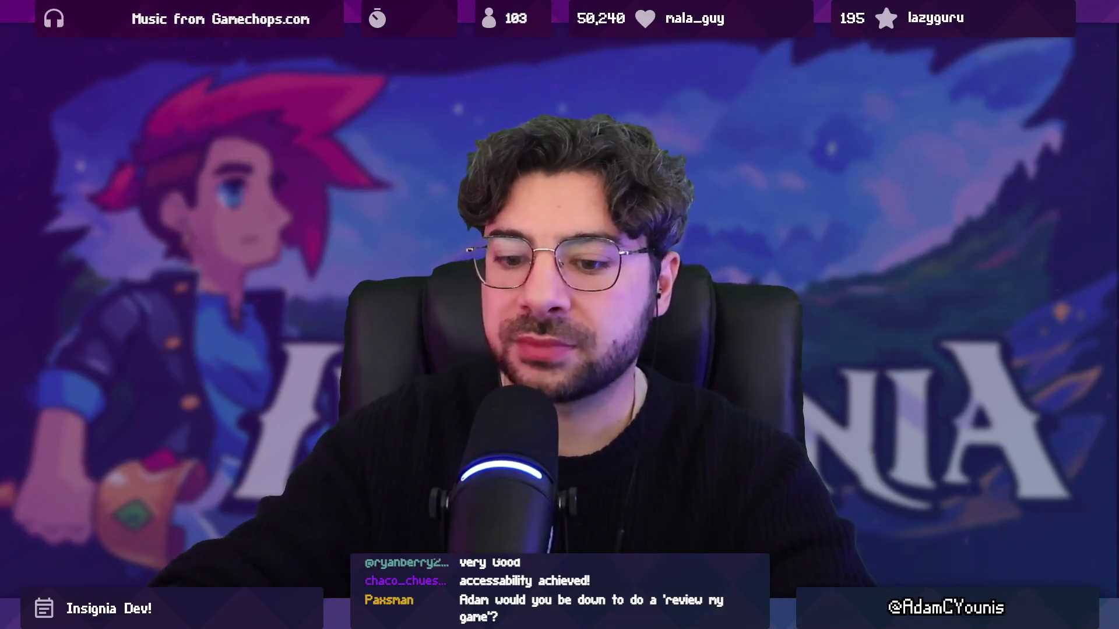
pyautogui.write('320 .ase')
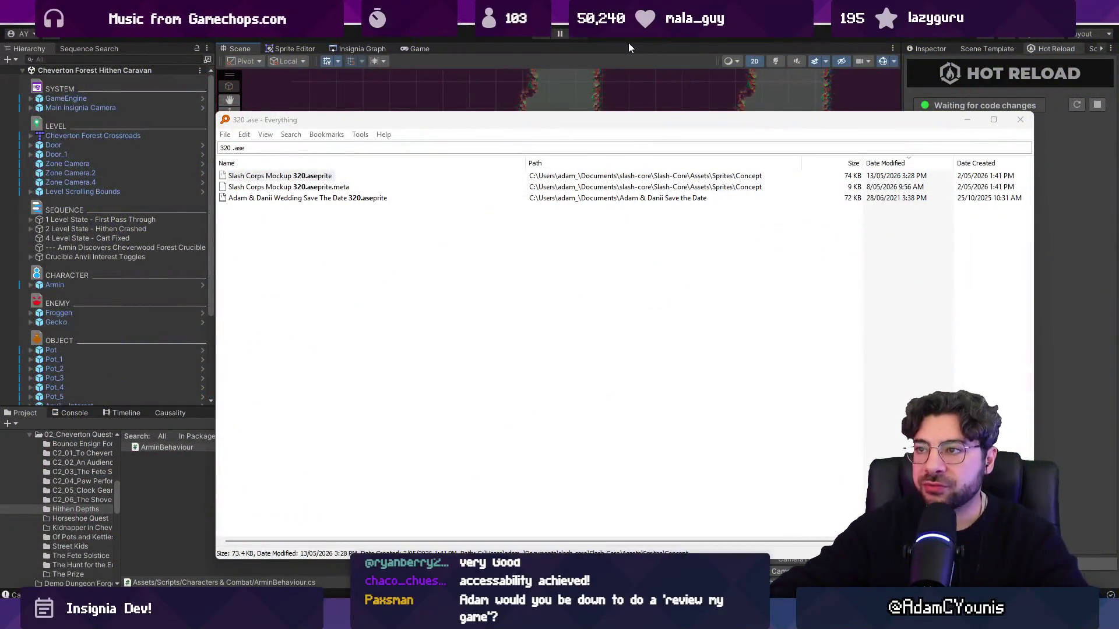
# - Dismiss the file search, switch to the UI mock sprite in Aseprite and compare frames 2 and 3
pyautogui.click(631, 39)
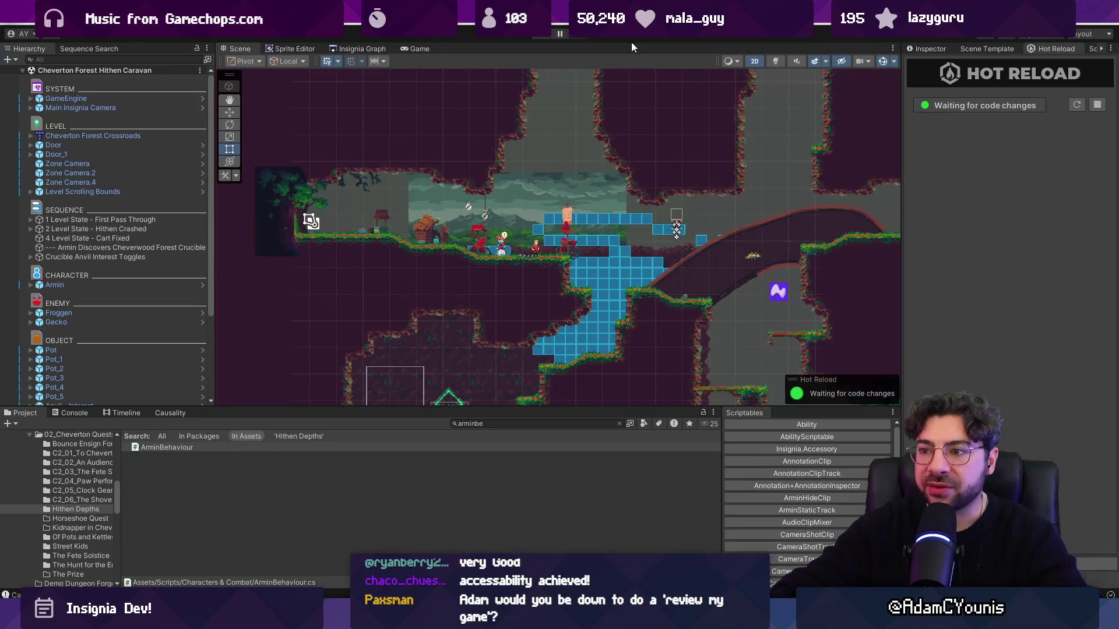
pyautogui.hotkey('alt', 'Tab')
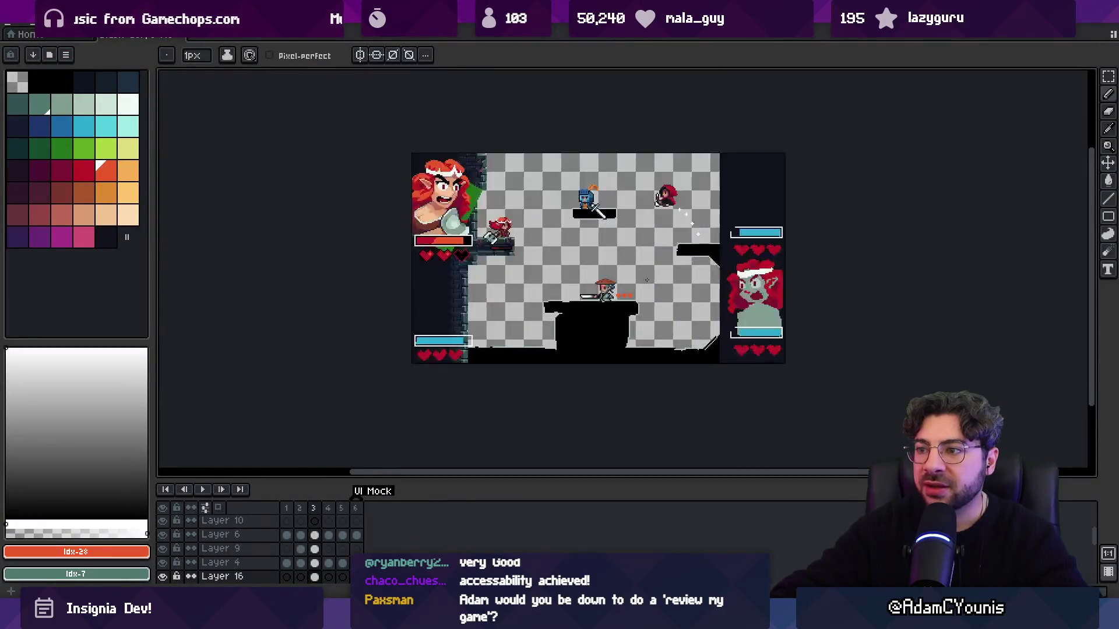
pyautogui.scroll(2, 647, 280)
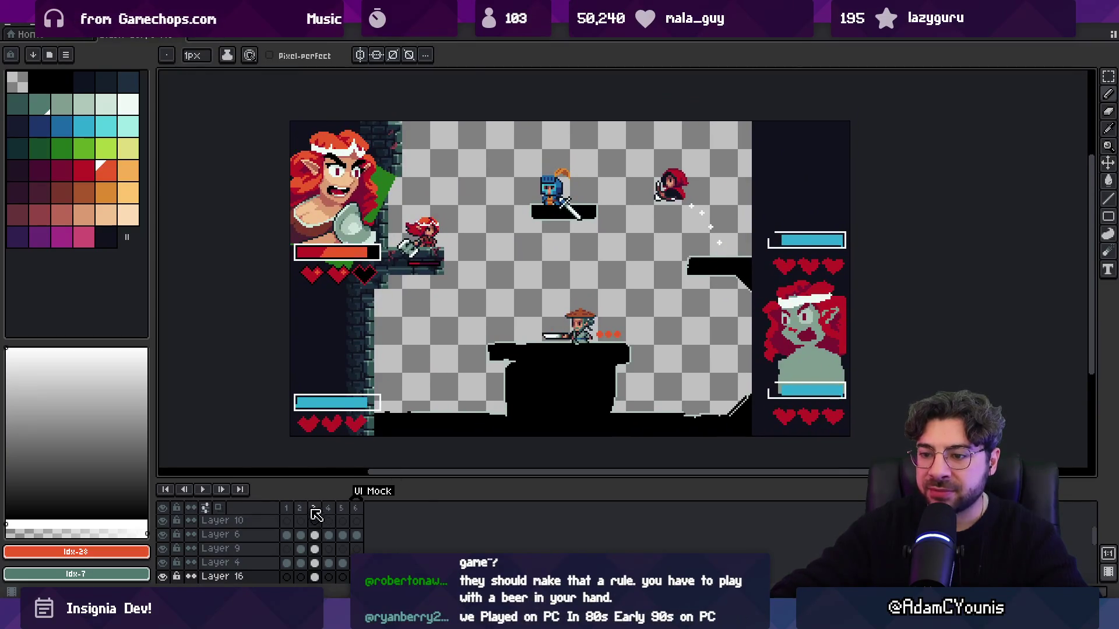
pyautogui.click(327, 515)
pyautogui.click(309, 509)
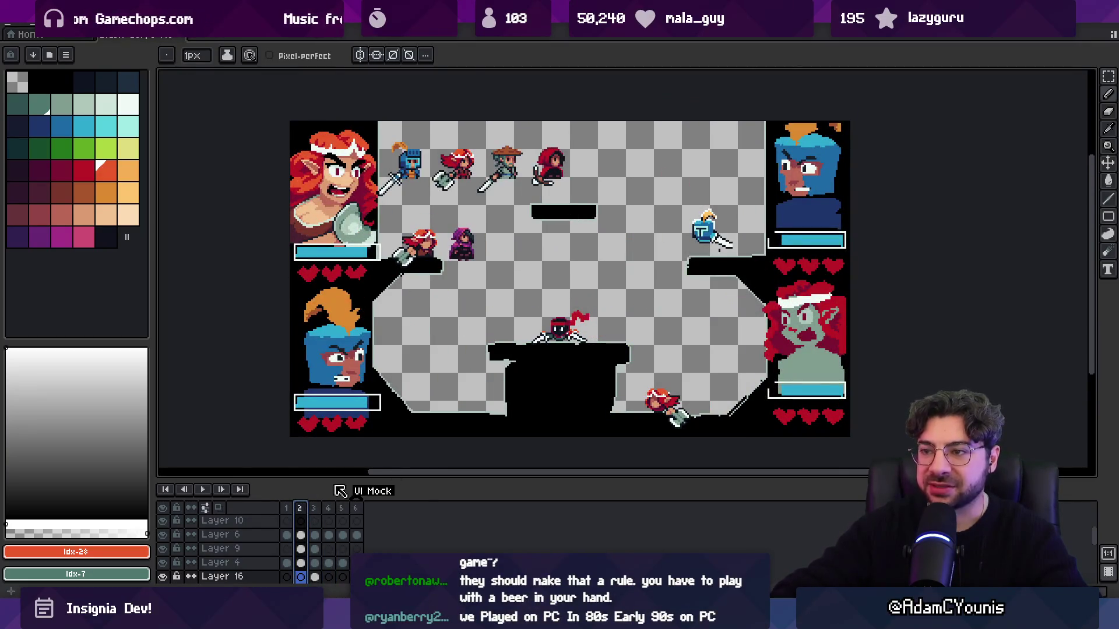
pyautogui.click(314, 510)
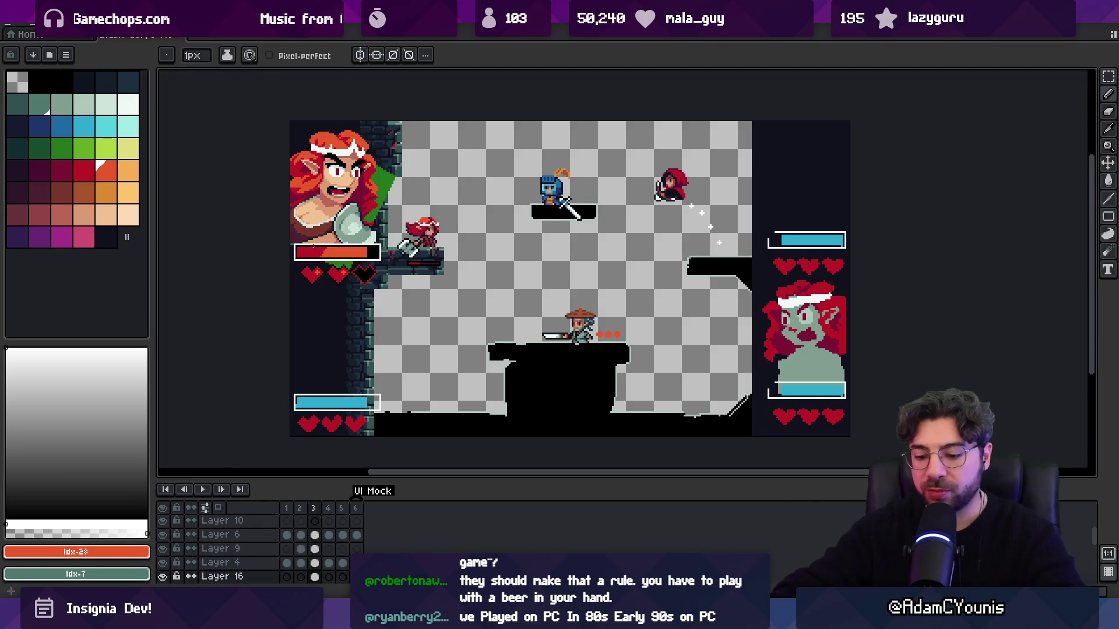
pyautogui.press('m')
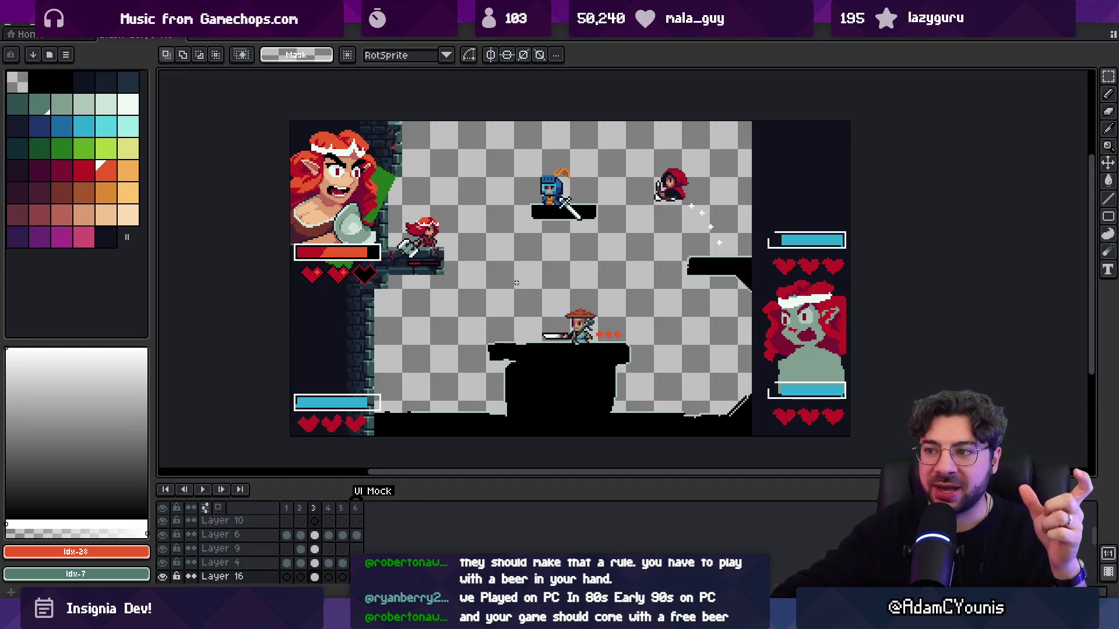
# - Try marquee selections around the health bar and characters, ending with the straw-hat character selected
pyautogui.moveTo(293, 239); pyautogui.dragTo(380, 292)
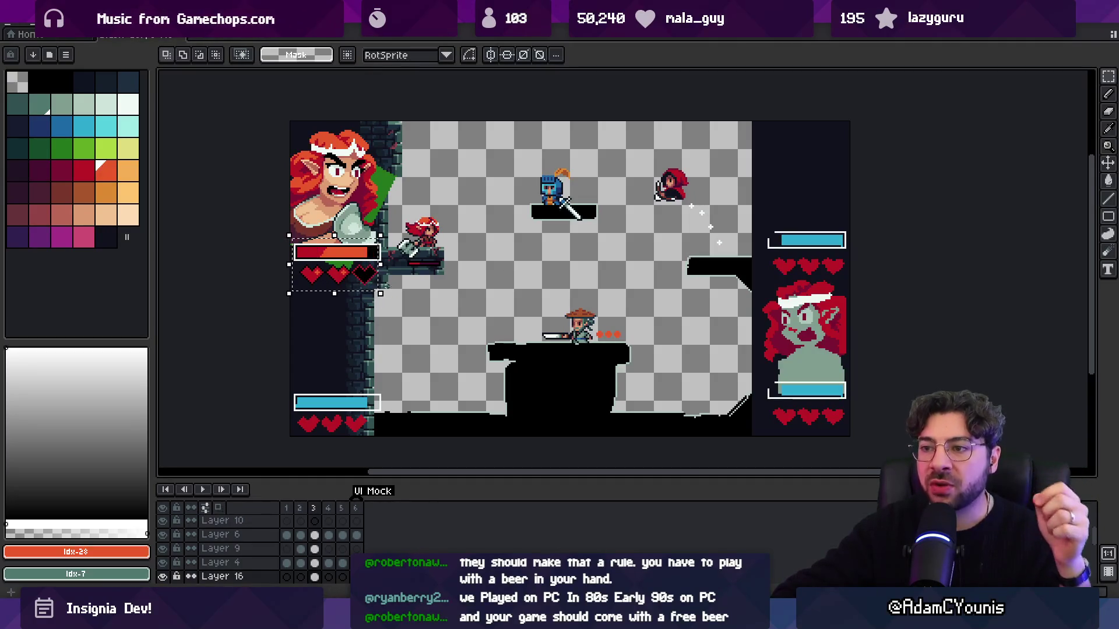
pyautogui.scroll(3, 406, 248)
pyautogui.moveTo(377, 134); pyautogui.dragTo(570, 343)
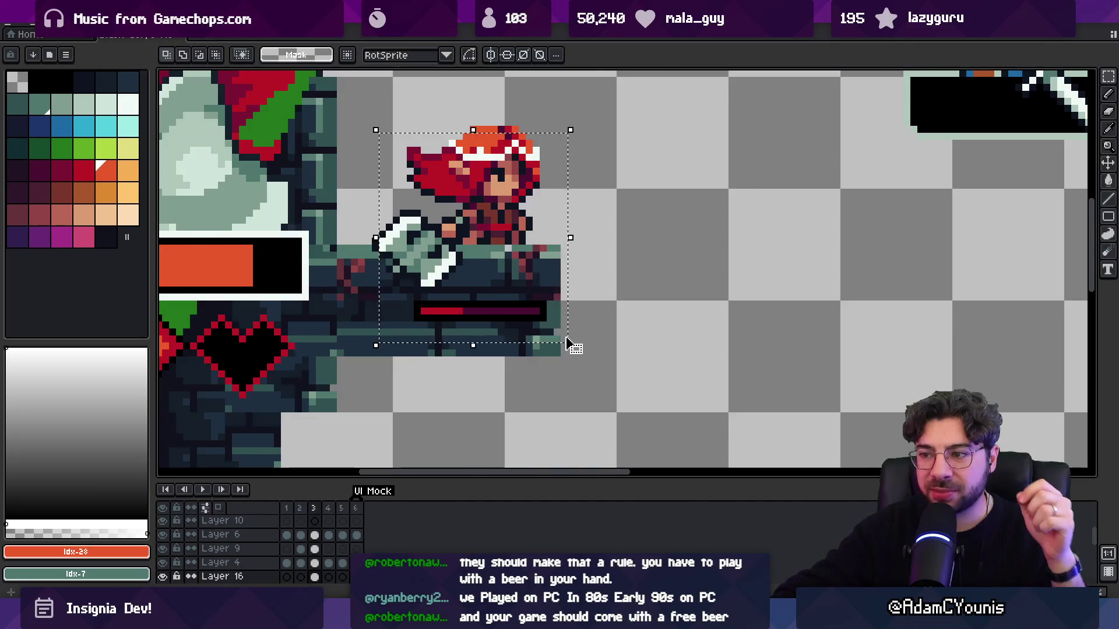
pyautogui.scroll(-2, 570, 338)
pyautogui.scroll(-4, 570, 337)
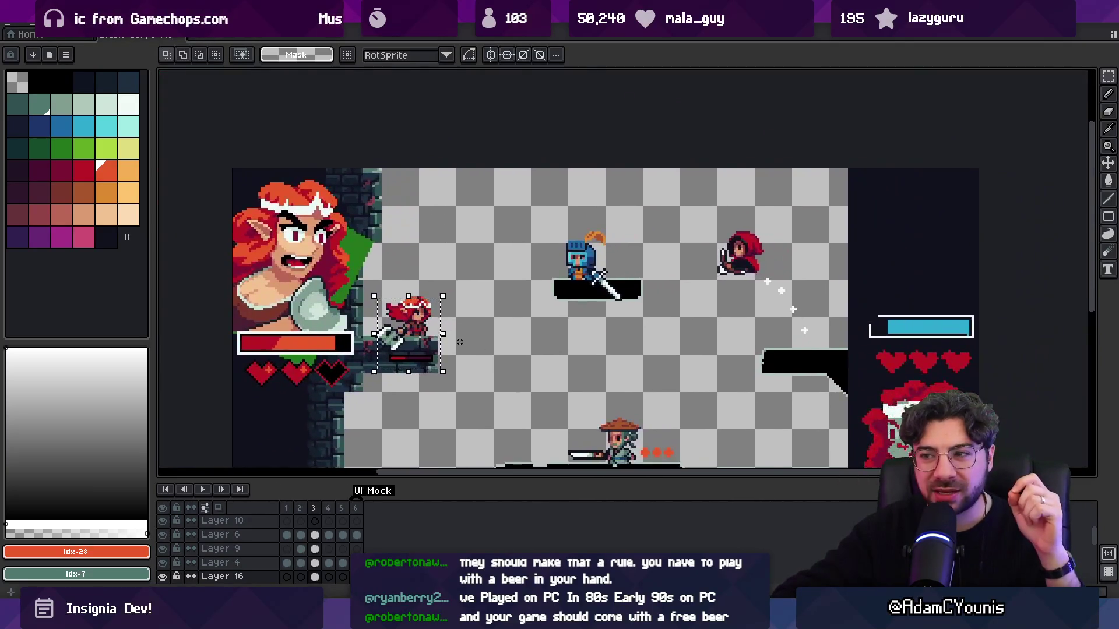
pyautogui.click(424, 174)
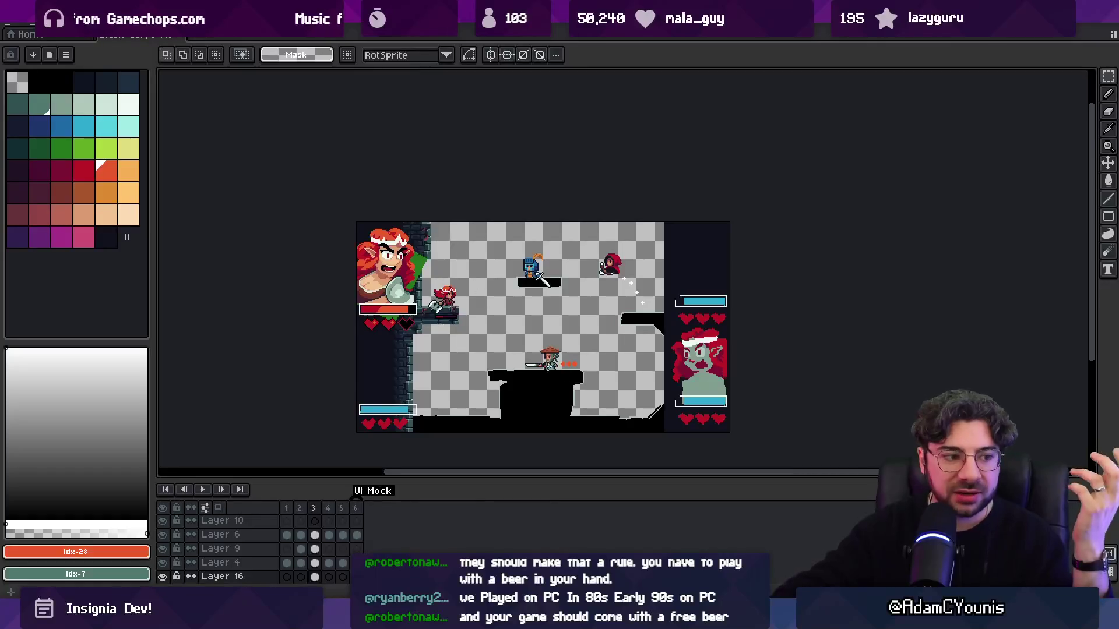
pyautogui.scroll(2, 574, 386)
pyautogui.moveTo(411, 270); pyautogui.dragTo(445, 300)
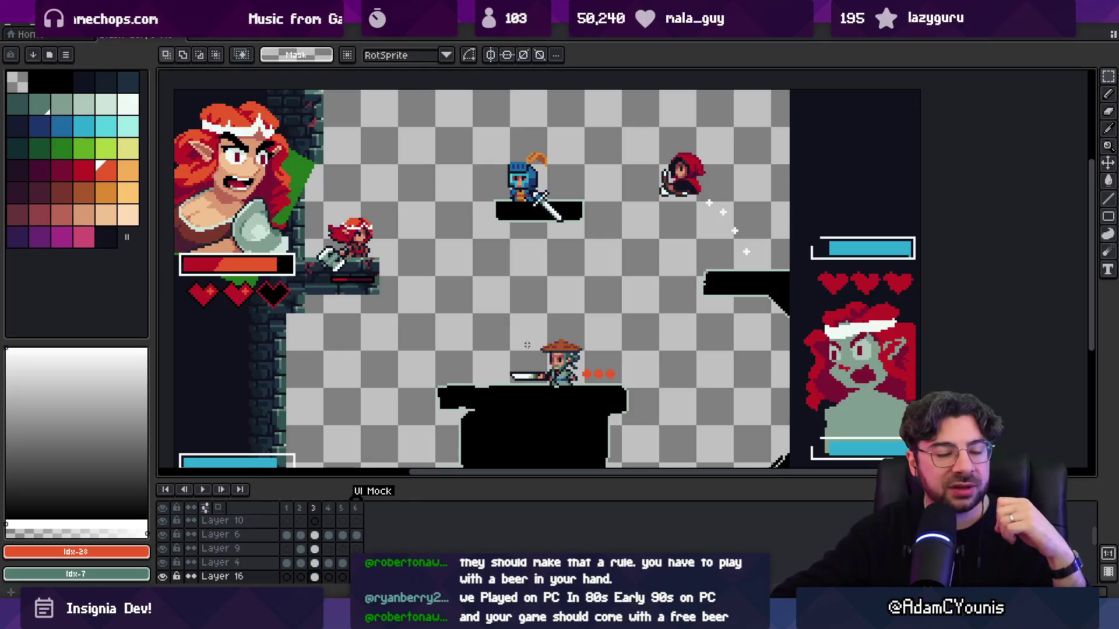
pyautogui.moveTo(517, 316); pyautogui.dragTo(594, 406)
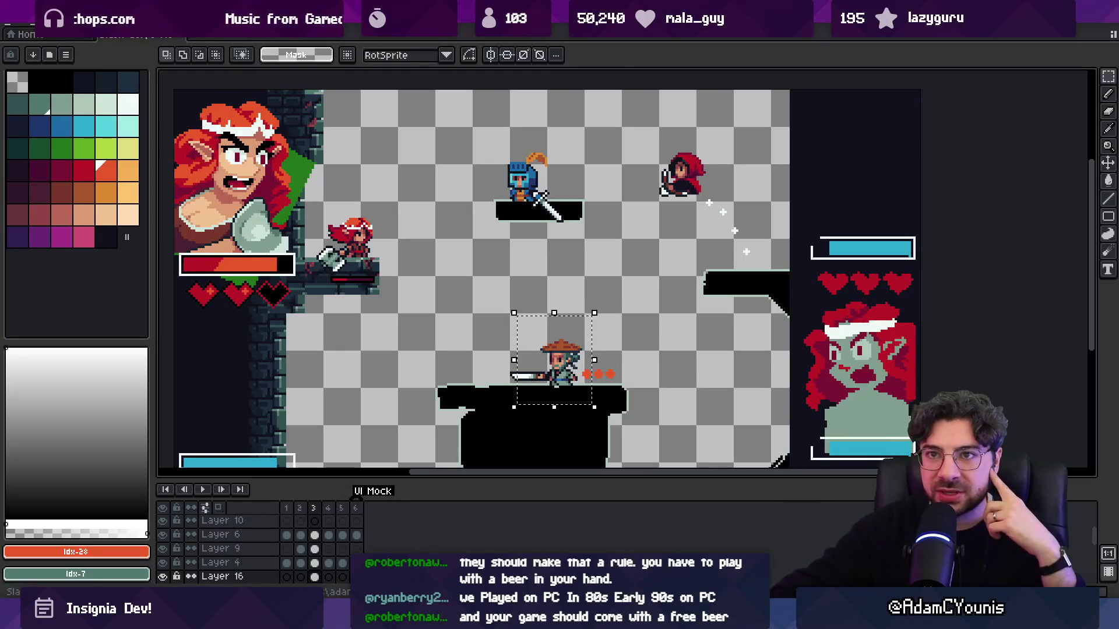
# - Open the recent Slash Corps Stamina Concept 1 sprite
pyautogui.click(26, 26)
pyautogui.click(44, 61)
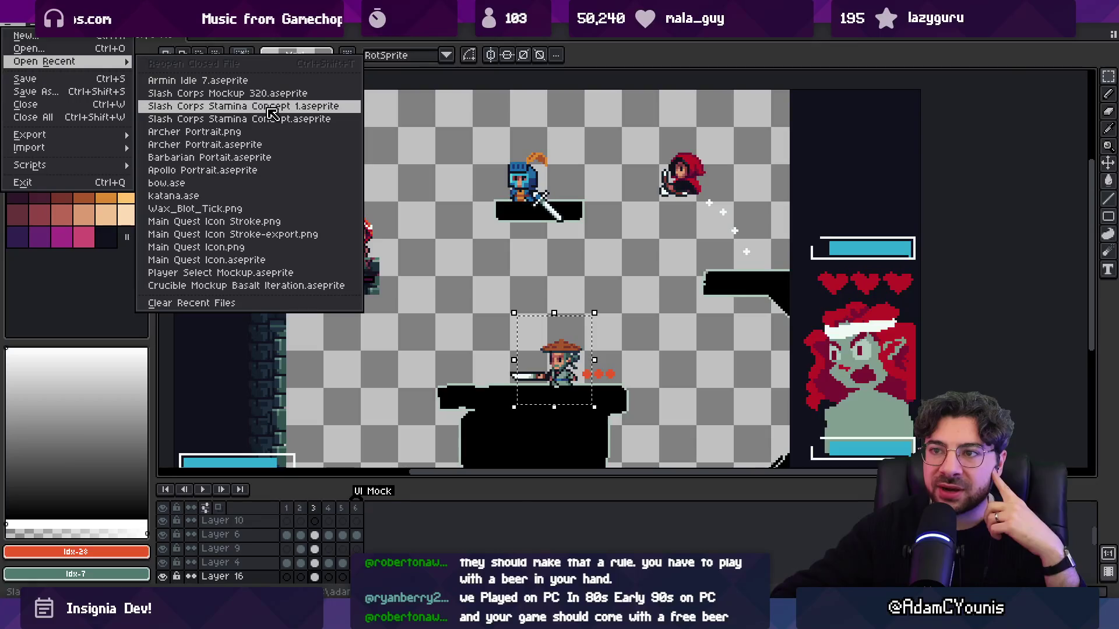
pyautogui.click(272, 110)
# - Play the stamina sprite's animation, outline its four white dots in black, then return to UI Mock
pyautogui.press('Return')
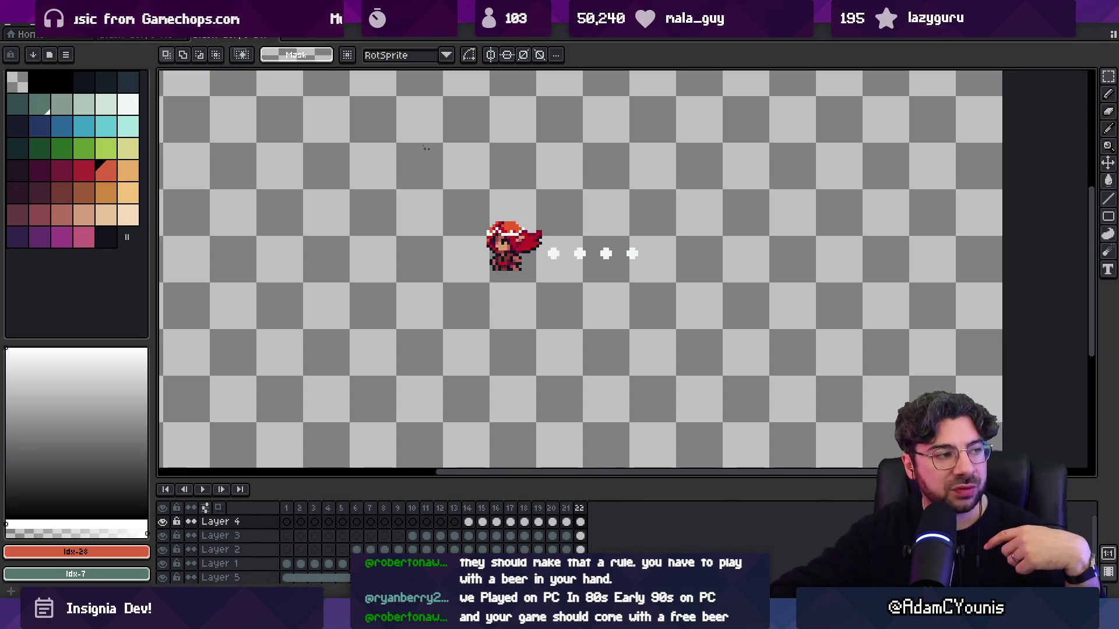
pyautogui.moveTo(543, 243); pyautogui.dragTo(653, 267)
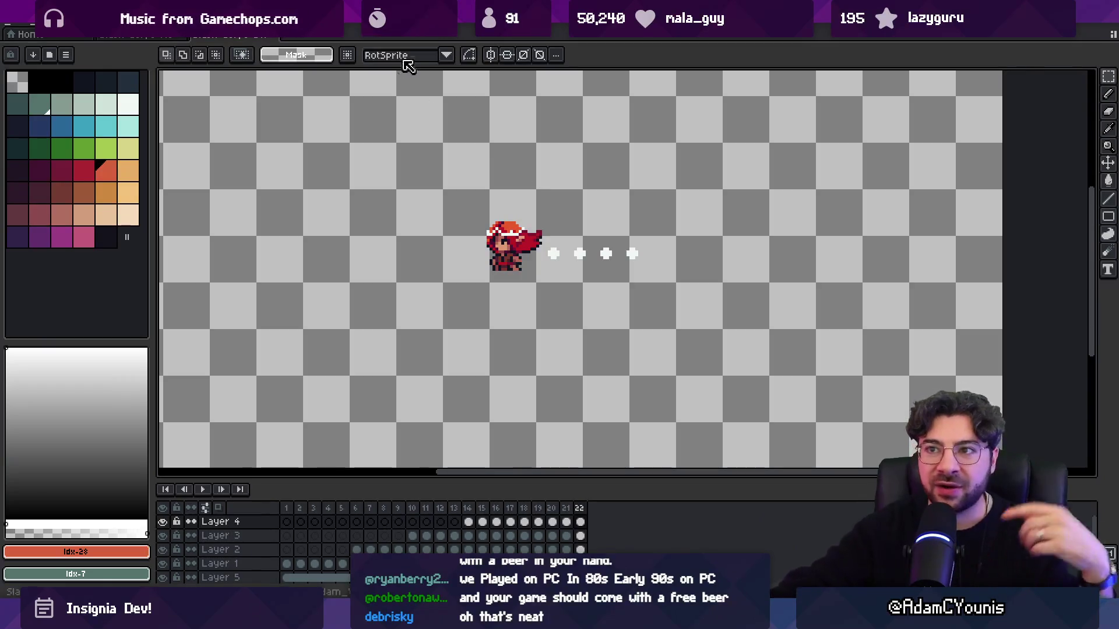
pyautogui.click(140, 34)
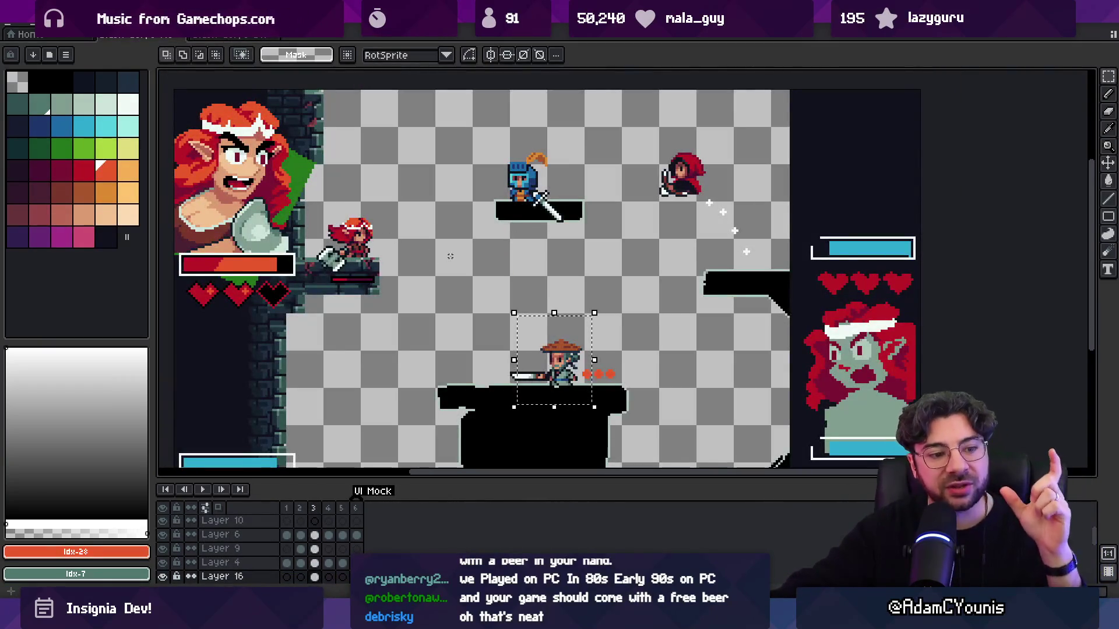
# - Check the file search for 320 .ase, then bring up Aseprite's Open Recent list
pyautogui.scroll(-2, 448, 256)
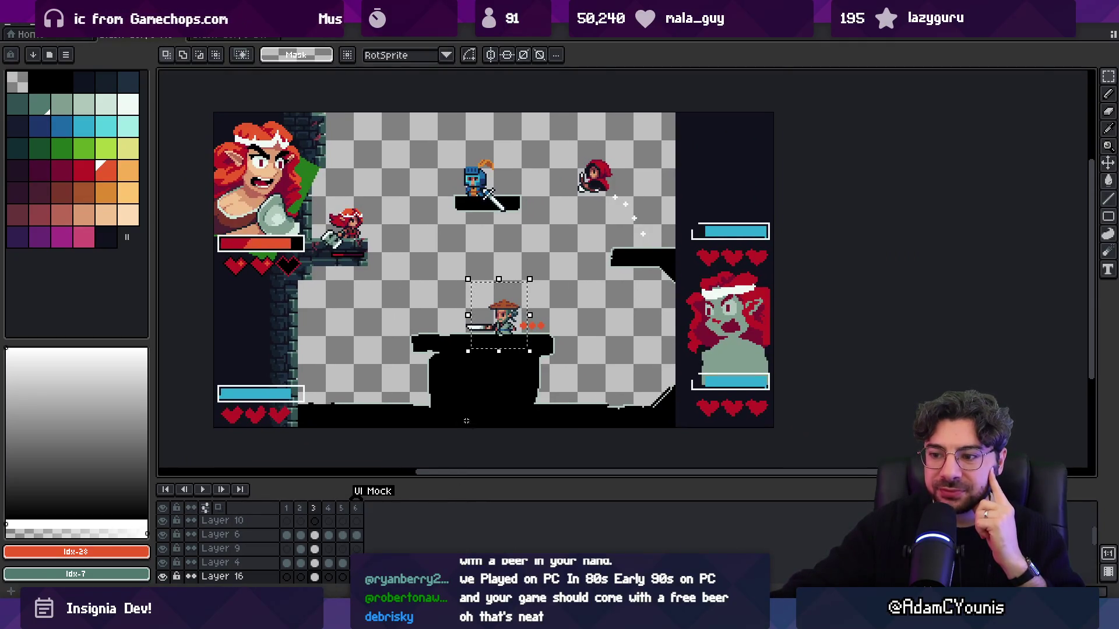
pyautogui.hotkey('alt', 'Tab')
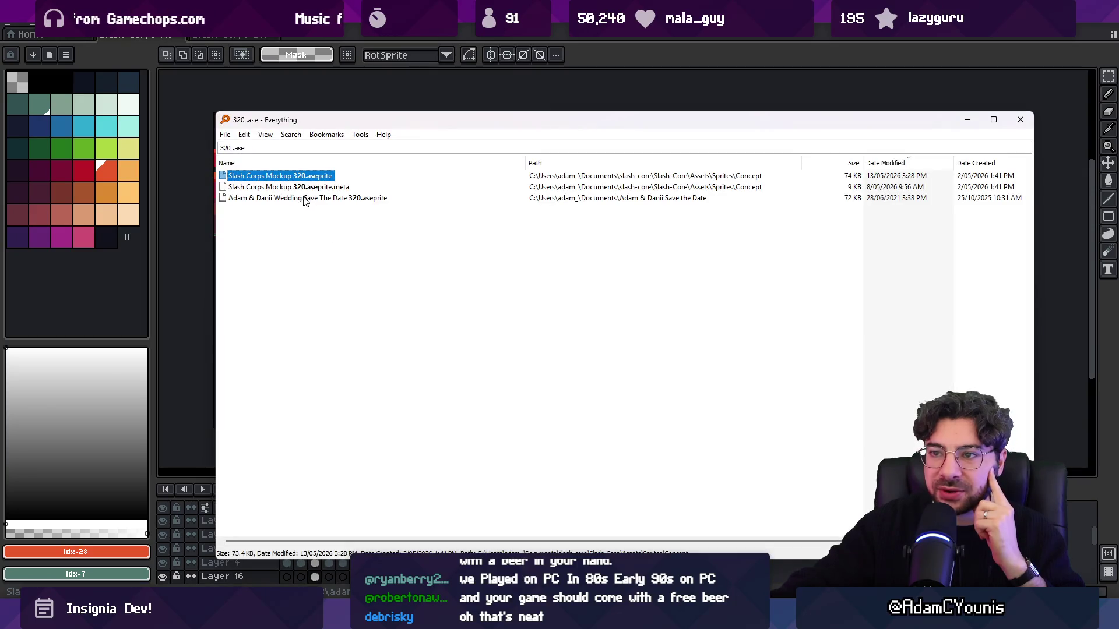
pyautogui.hotkey('alt', 'Tab')
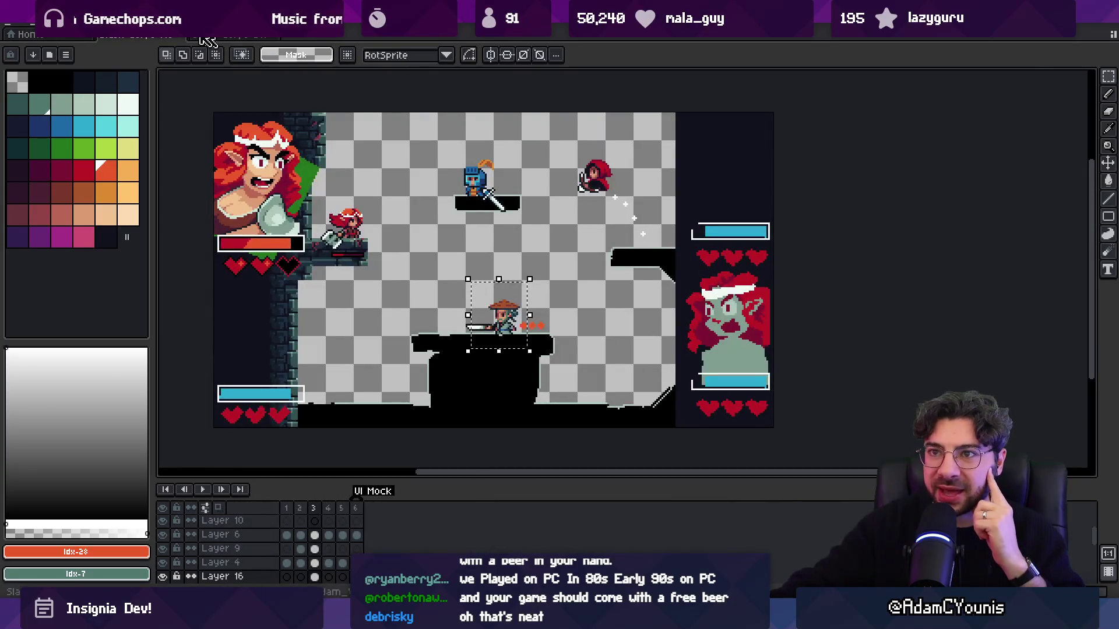
pyautogui.click(12, 27)
pyautogui.moveTo(59, 61)
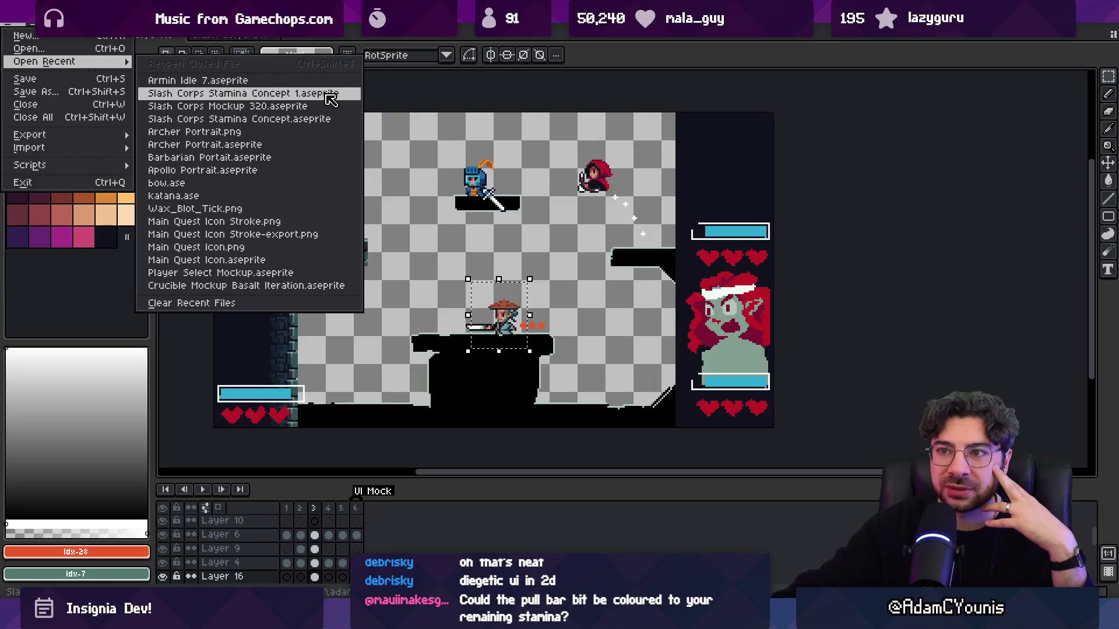
# - Open the recent stamina concept sprite, then close it to return to the UI Mock scene
pyautogui.click(326, 119)
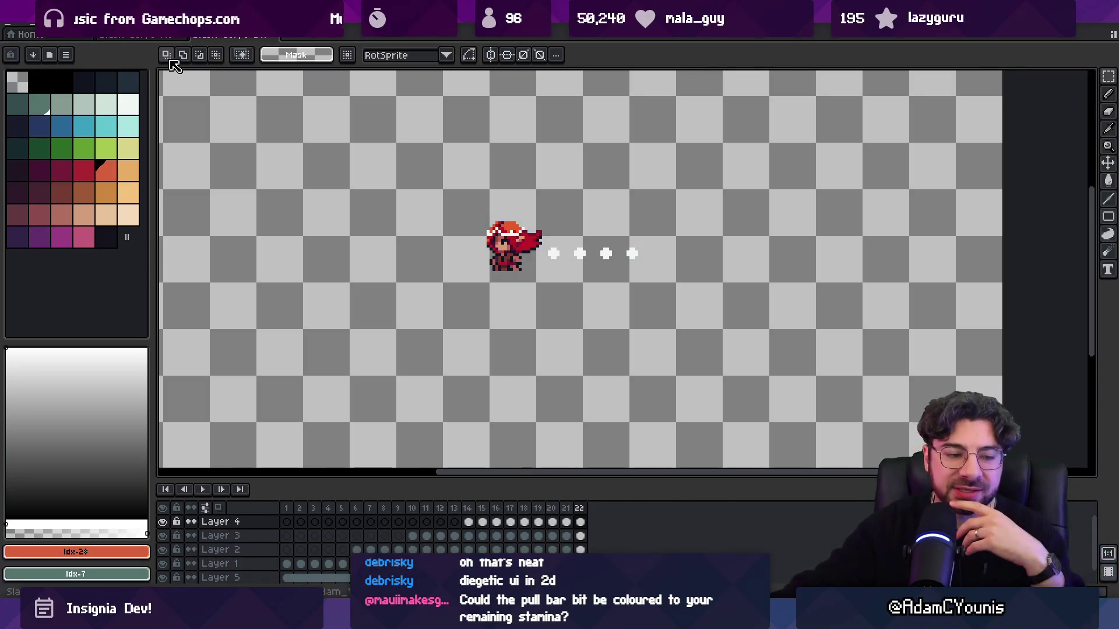
pyautogui.click(275, 36)
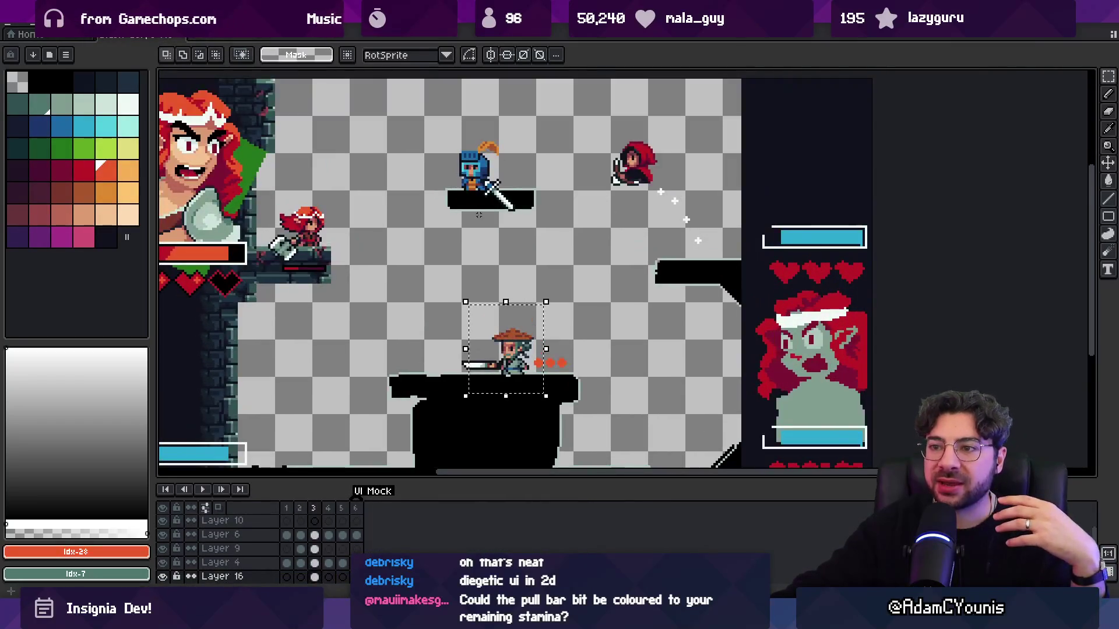
pyautogui.scroll(3, 274, 255)
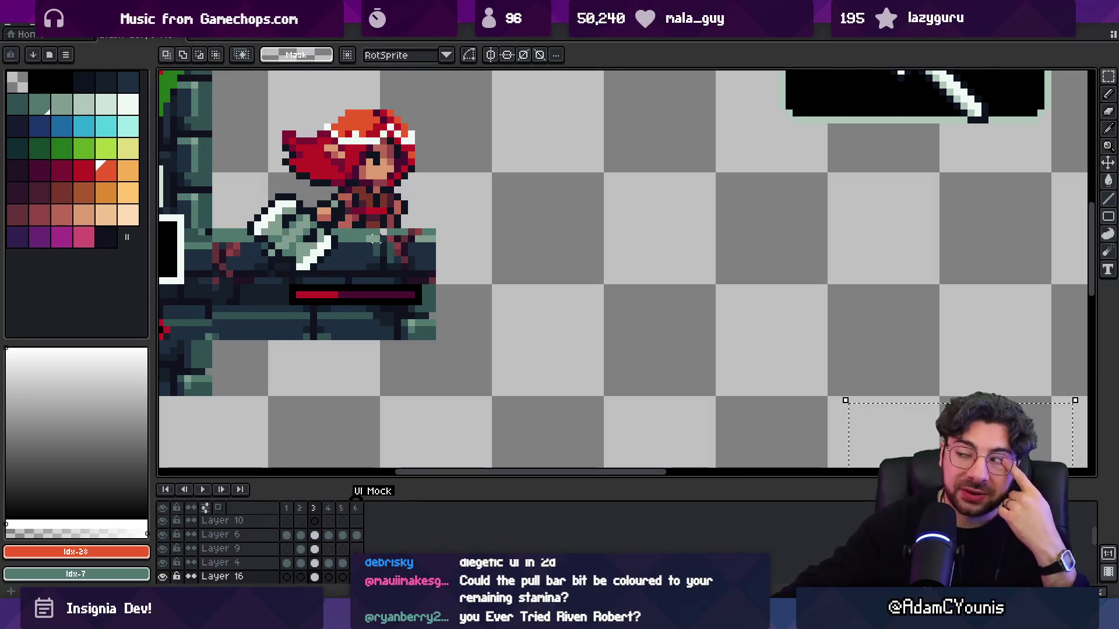
pyautogui.scroll(-2, 444, 240)
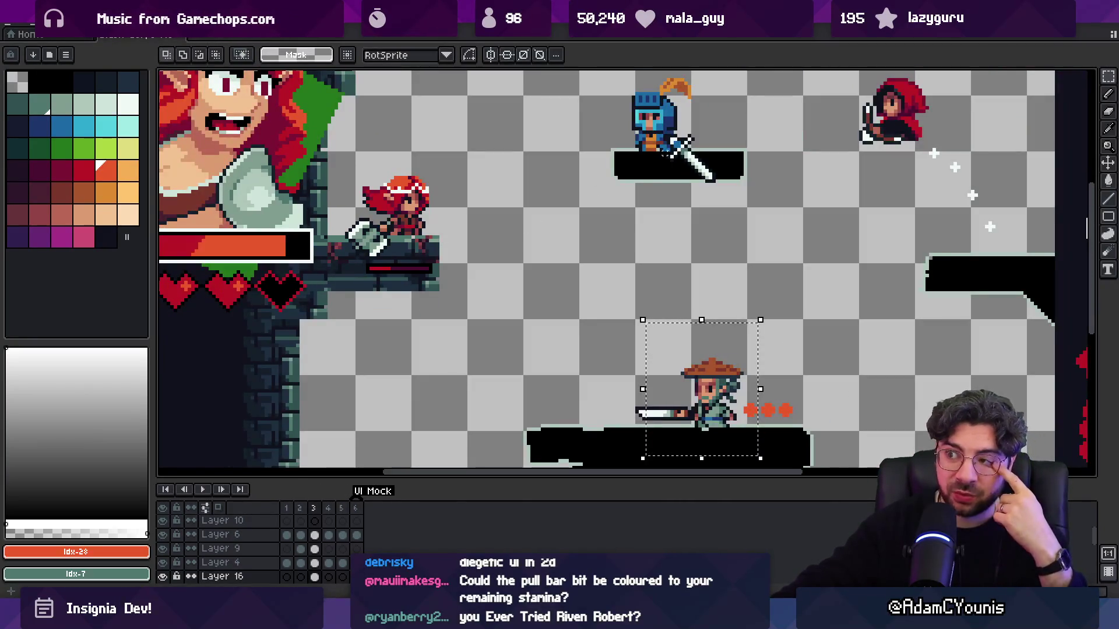
pyautogui.scroll(2, 699, 154)
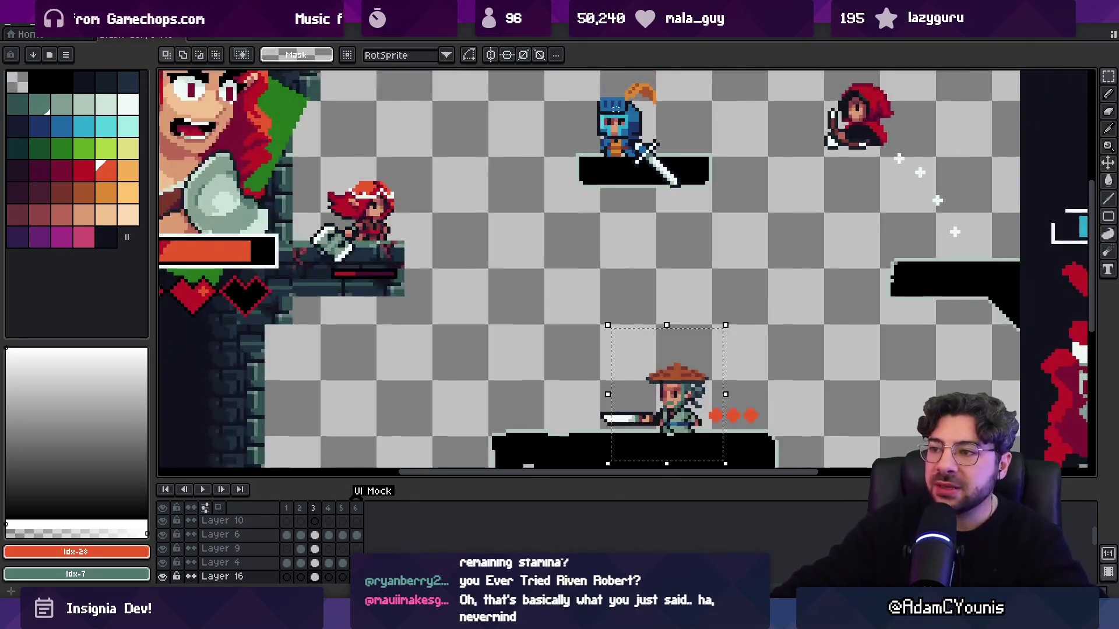
pyautogui.scroll(-3, 568, 217)
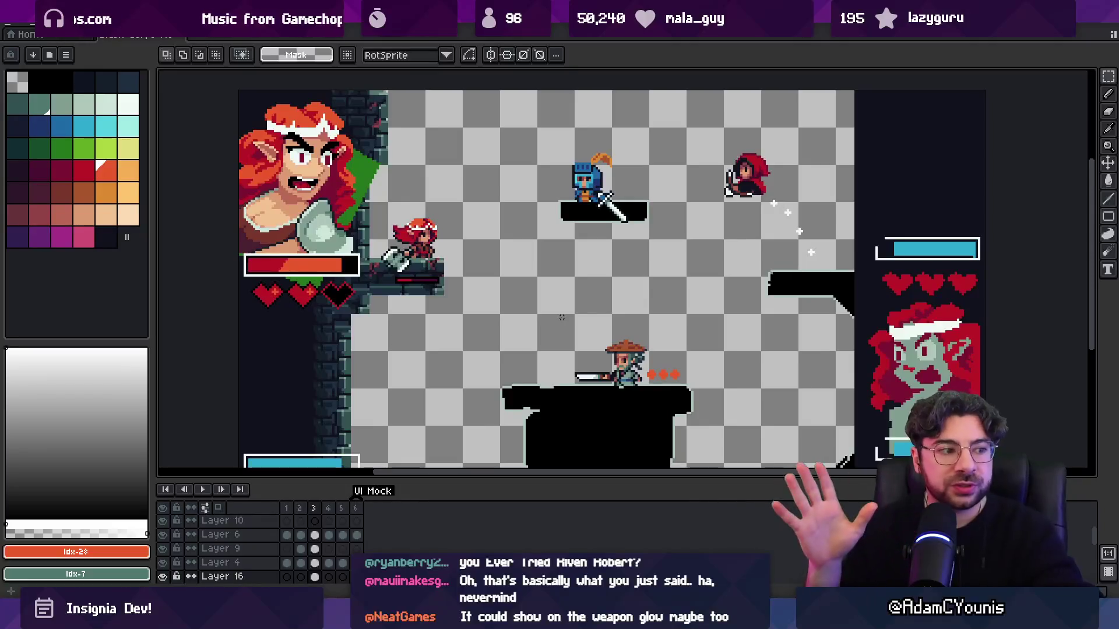
# - Use the Move tool with auto layer picking to make the red-haired fighter's Layer 4 active
pyautogui.press('v')
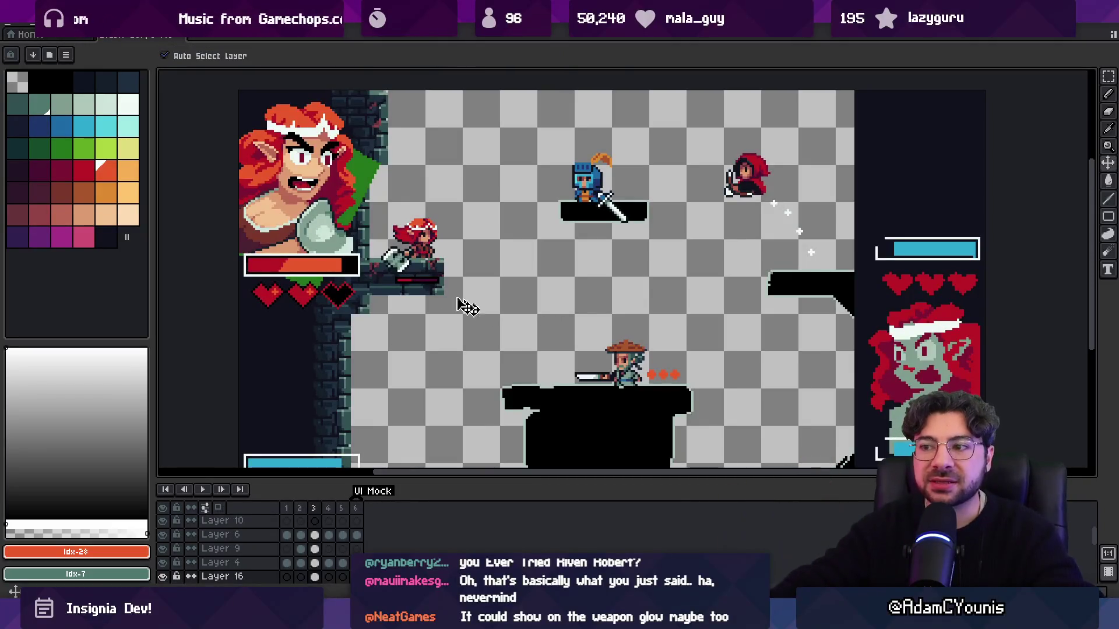
pyautogui.click(426, 253)
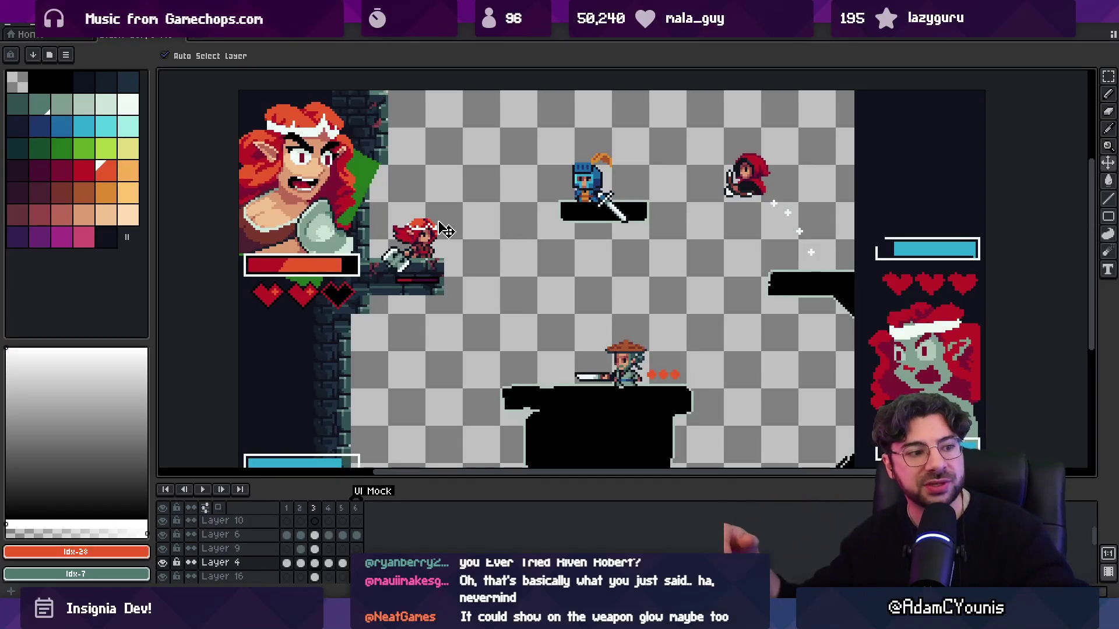
pyautogui.scroll(1, 416, 244)
pyautogui.scroll(1, 416, 245)
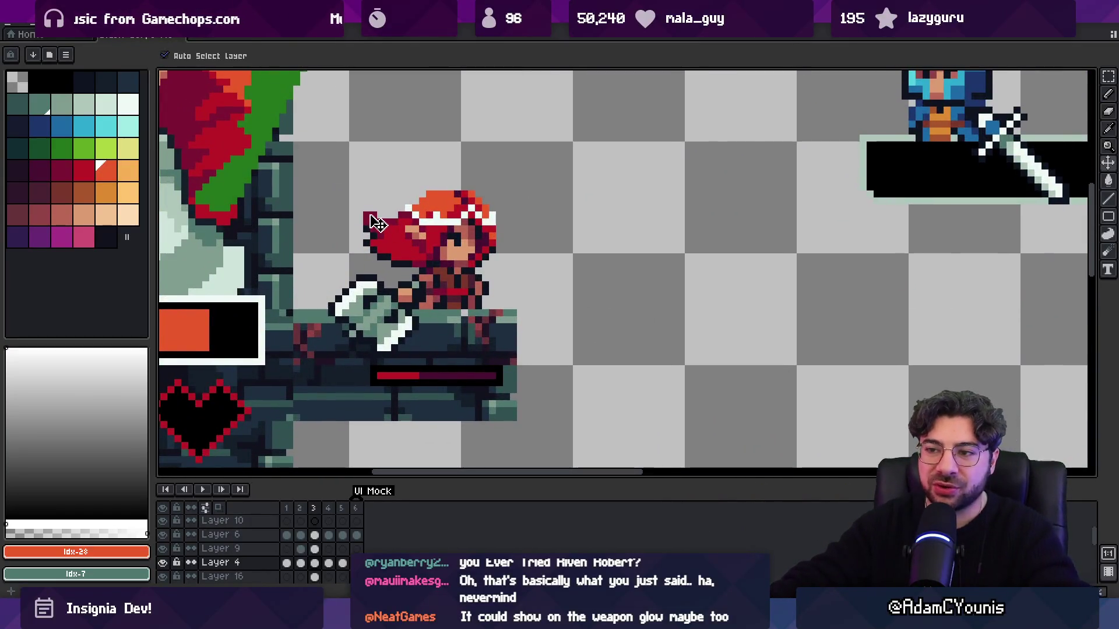
pyautogui.press('m')
pyautogui.moveTo(408, 264); pyautogui.dragTo(304, 174)
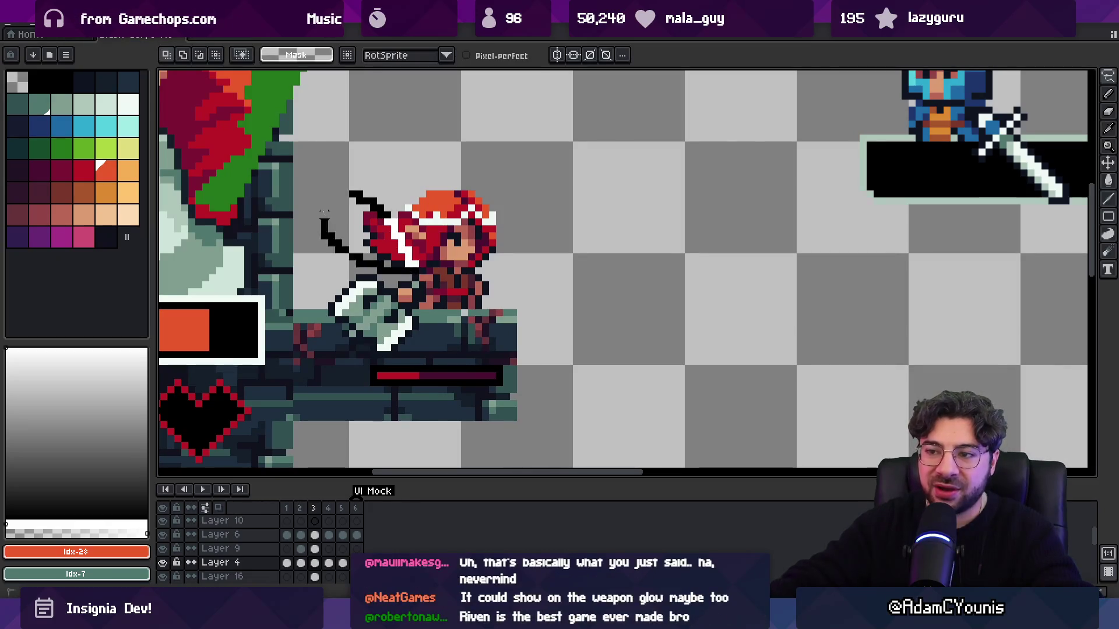
pyautogui.moveTo(373, 238); pyautogui.dragTo(382, 245)
pyautogui.press('Escape')
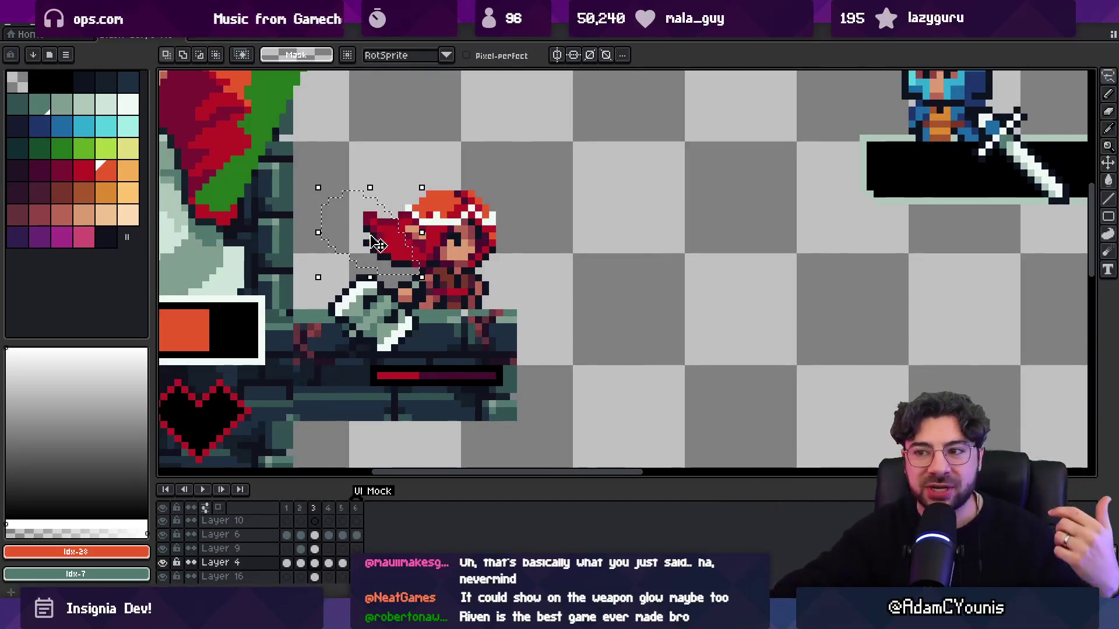
pyautogui.scroll(-3, 596, 220)
pyautogui.scroll(3, 597, 221)
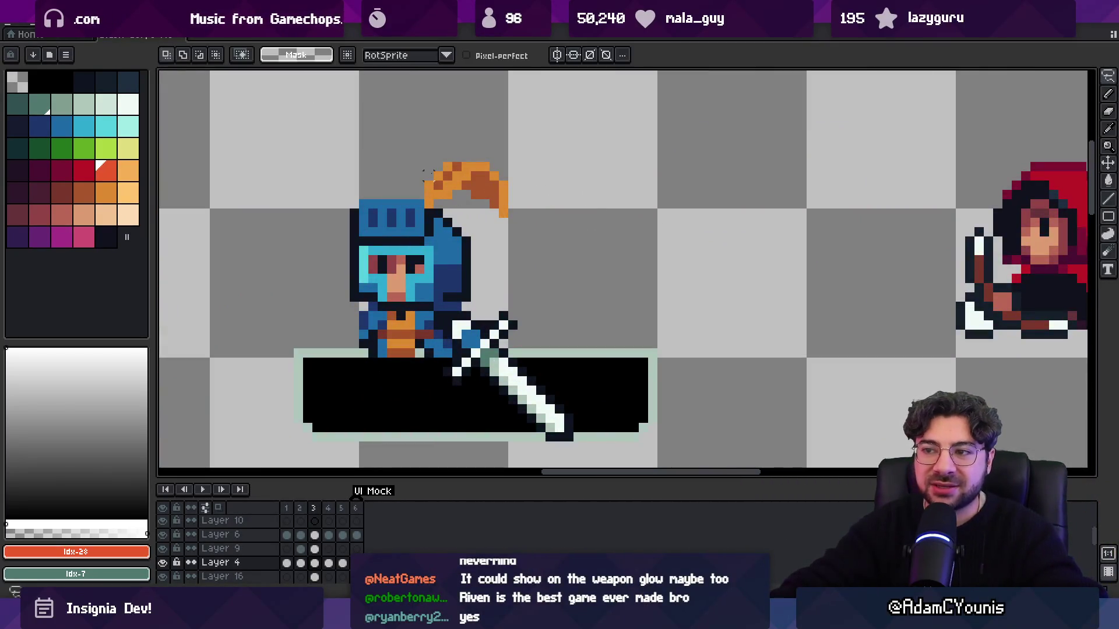
pyautogui.moveTo(421, 103); pyautogui.dragTo(559, 249)
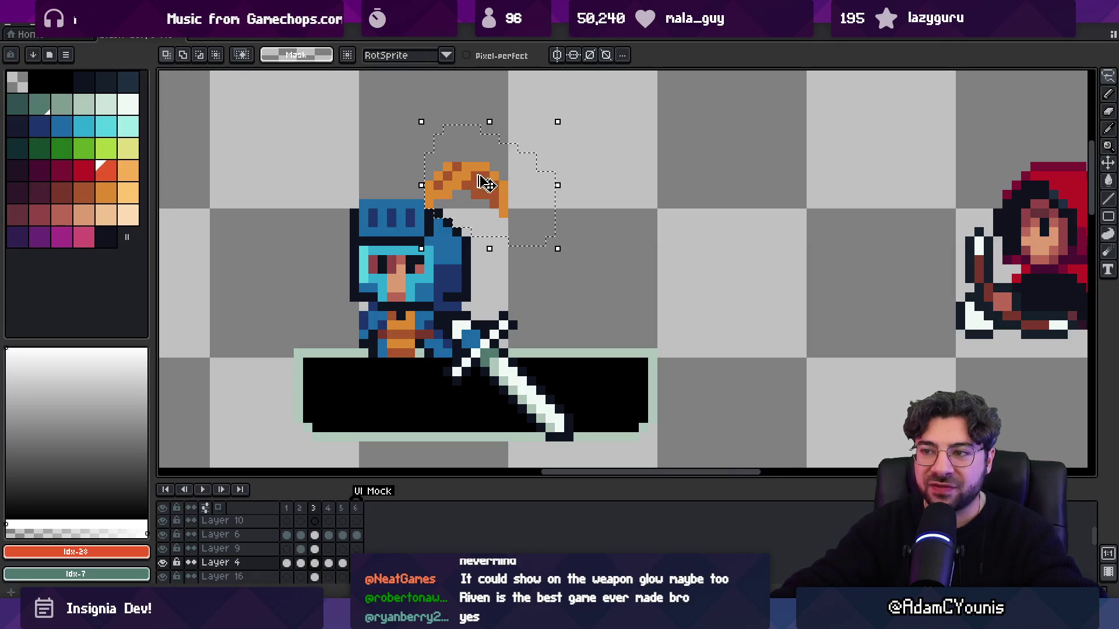
pyautogui.moveTo(560, 103)
pyautogui.mouseDown()
pyautogui.moveTo(704, 103)
pyautogui.moveTo(601, 158)
pyautogui.mouseUp()
pyautogui.scroll(-3, 608, 163)
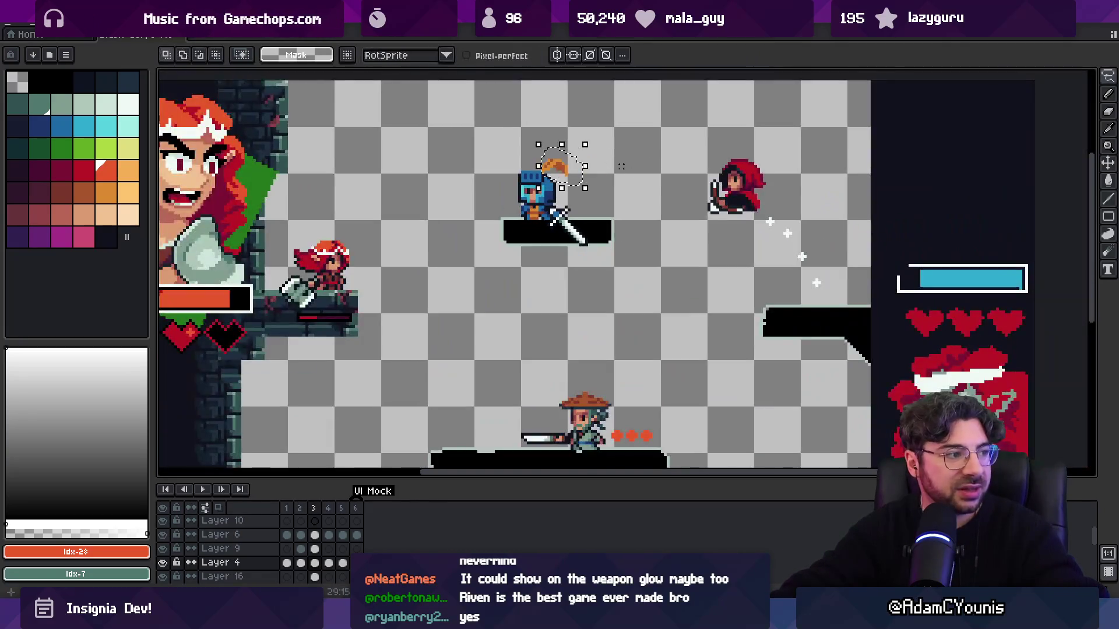
pyautogui.hscroll(-2, 563, 284)
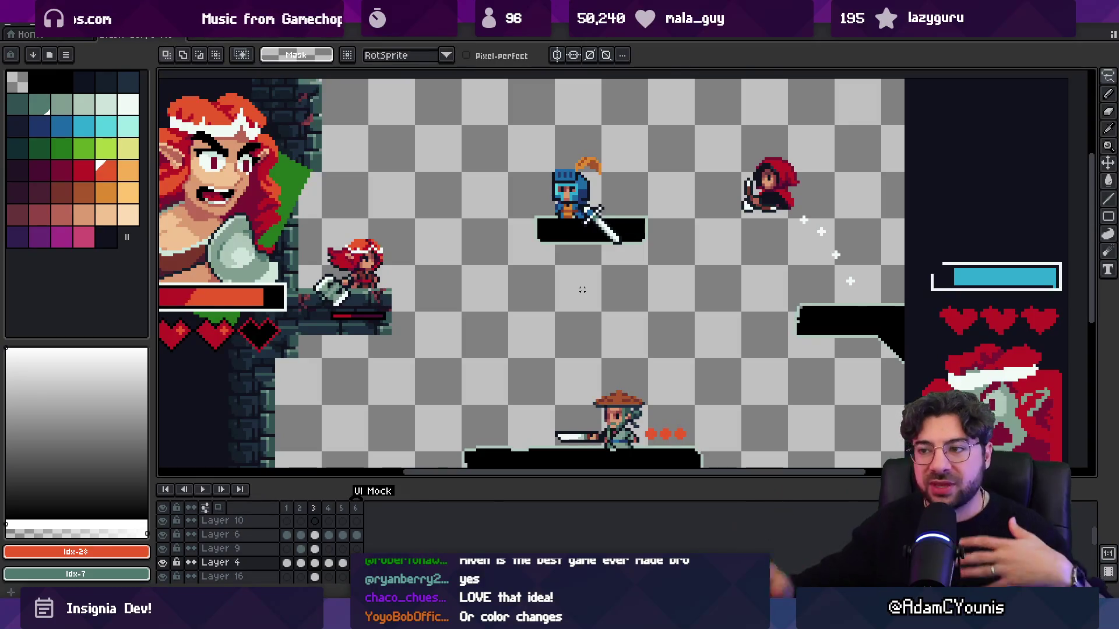
pyautogui.scroll(-2, 517, 264)
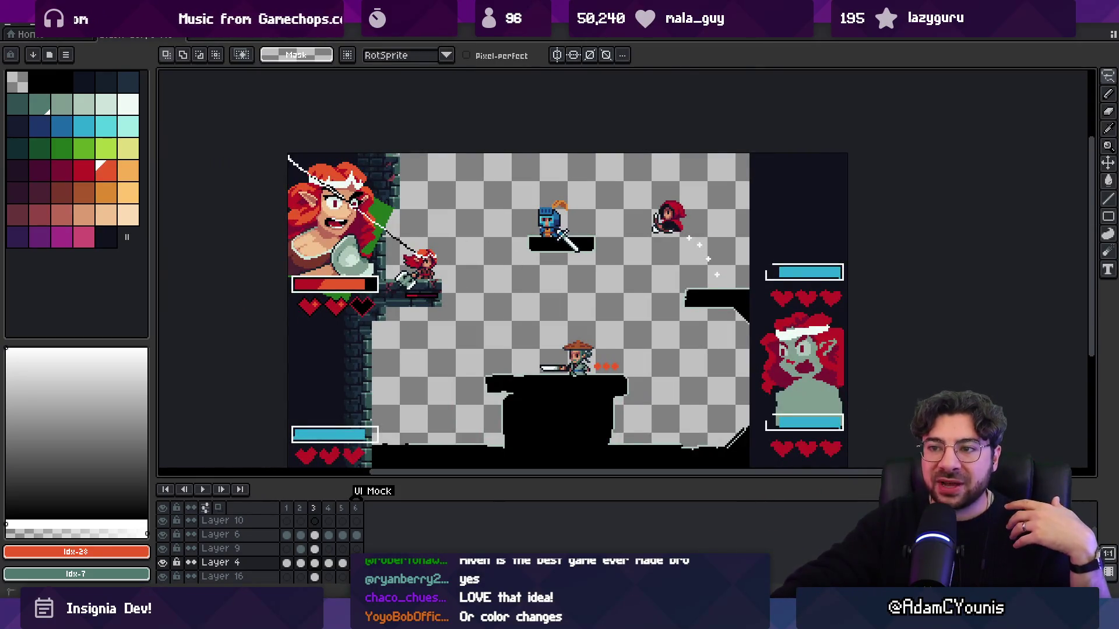
pyautogui.press('m')
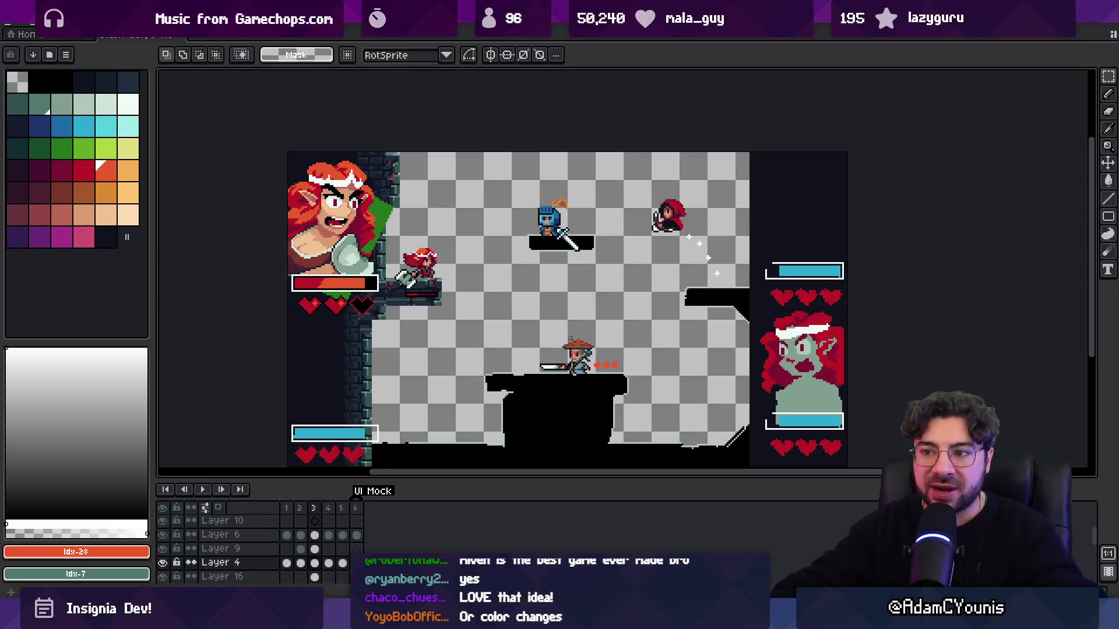
pyautogui.hotkey('ctrl', 'a')
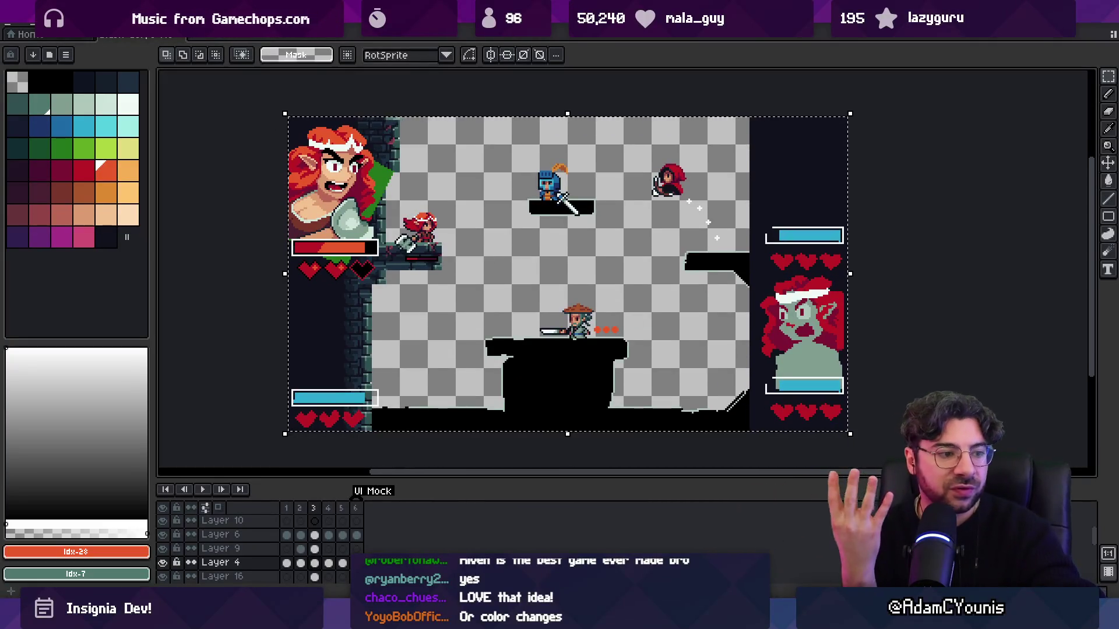
pyautogui.hotkey('ctrl', 'd')
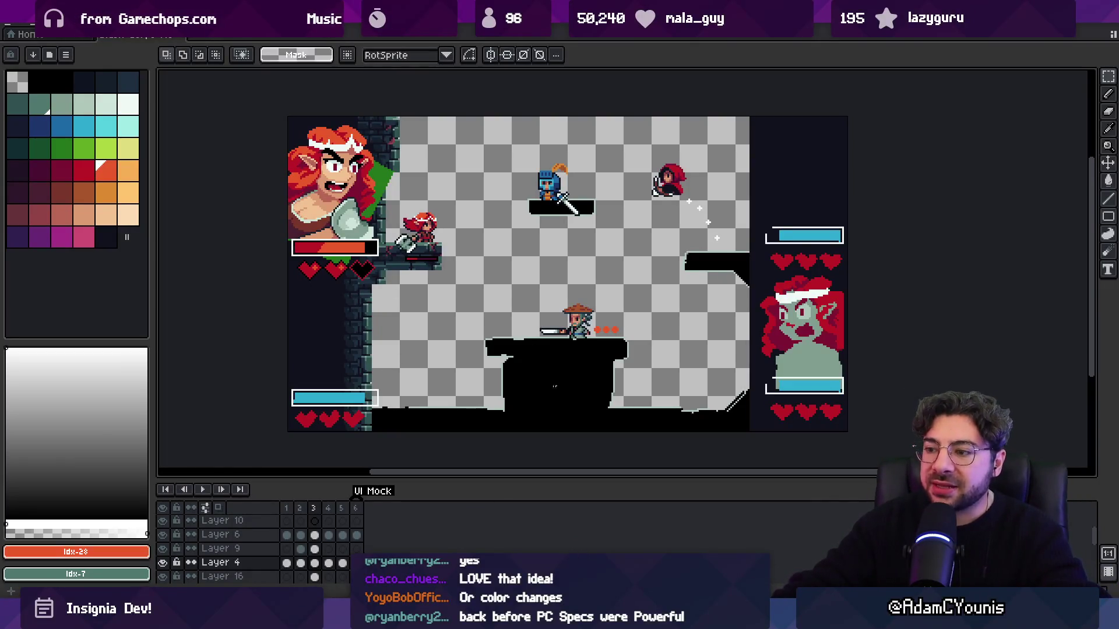
pyautogui.hotkey('alt', 'Tab')
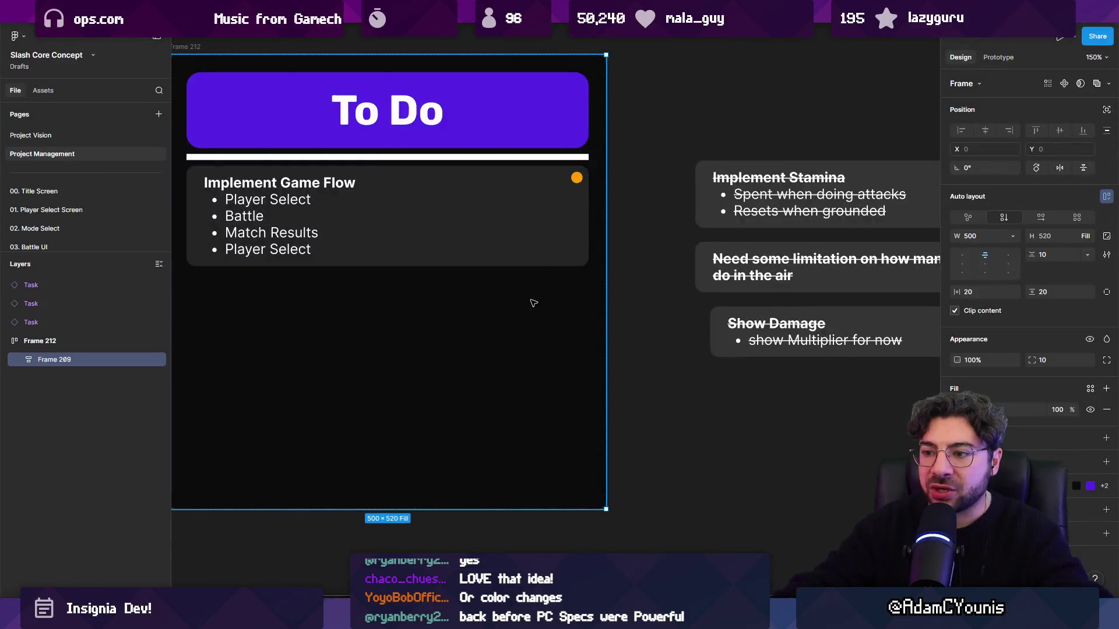
# - Draw a grey square, turn a copy into a diamond, and add a circle beside it
pyautogui.scroll(-5, 532, 300)
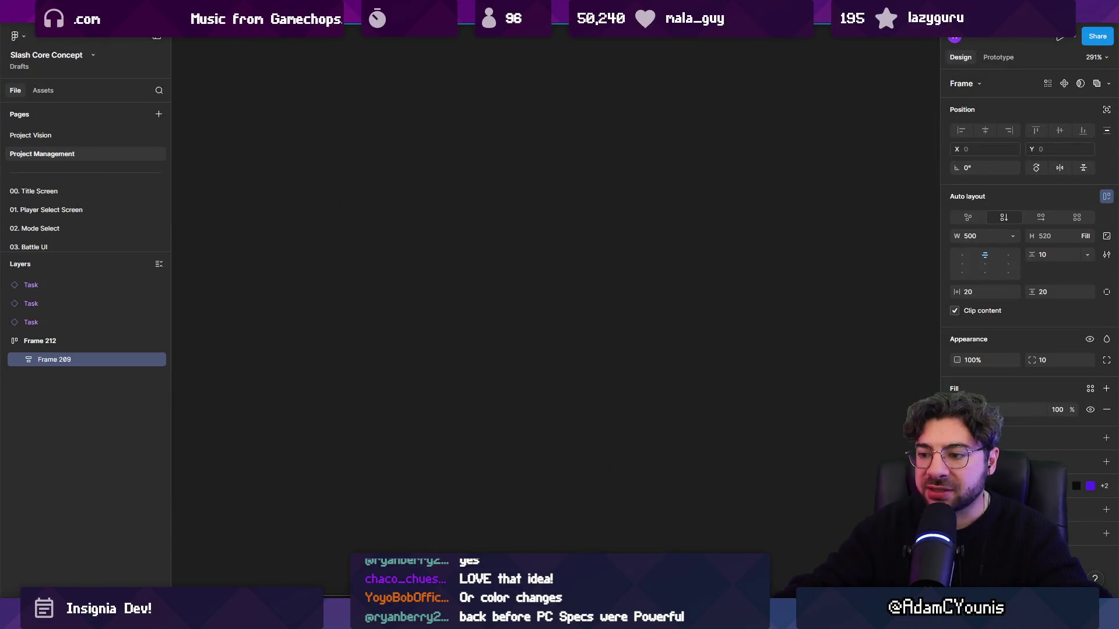
pyautogui.moveTo(349, 255); pyautogui.dragTo(442, 348)
pyautogui.moveTo(444, 255)
pyautogui.mouseDown()
pyautogui.moveTo(463, 303)
pyautogui.moveTo(614, 292)
pyautogui.mouseUp()
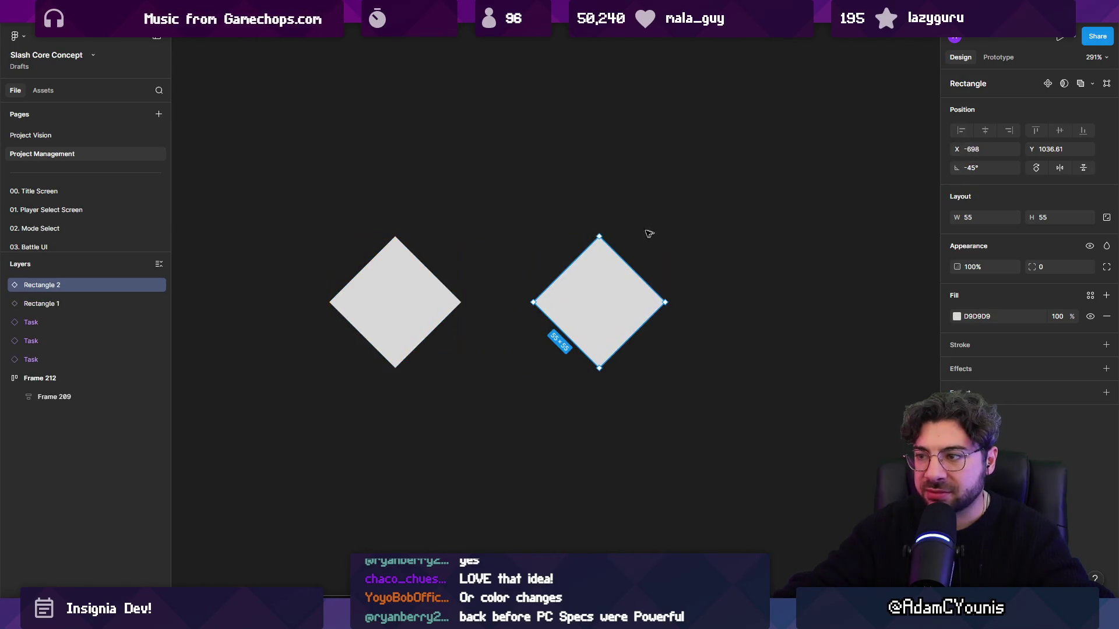
pyautogui.moveTo(597, 229); pyautogui.dragTo(538, 247)
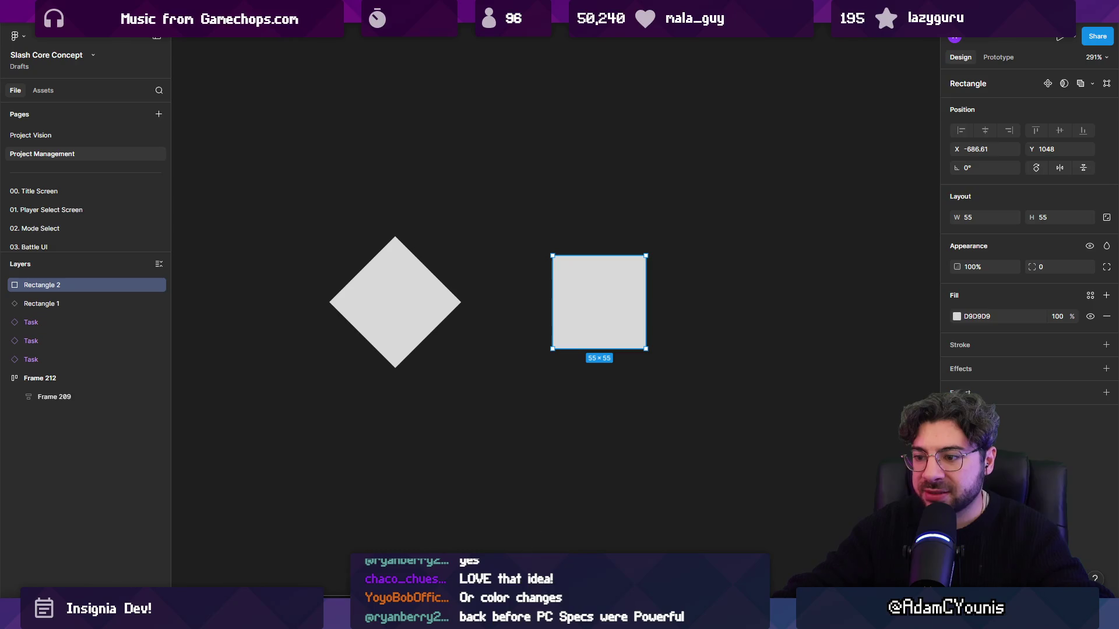
pyautogui.click(524, 609)
pyautogui.click(541, 513)
pyautogui.moveTo(724, 249)
pyautogui.mouseDown()
pyautogui.moveTo(821, 350)
pyautogui.moveTo(708, 394)
pyautogui.moveTo(733, 407)
pyautogui.moveTo(680, 366)
pyautogui.mouseUp()
pyautogui.hscroll(3, 845, 373)
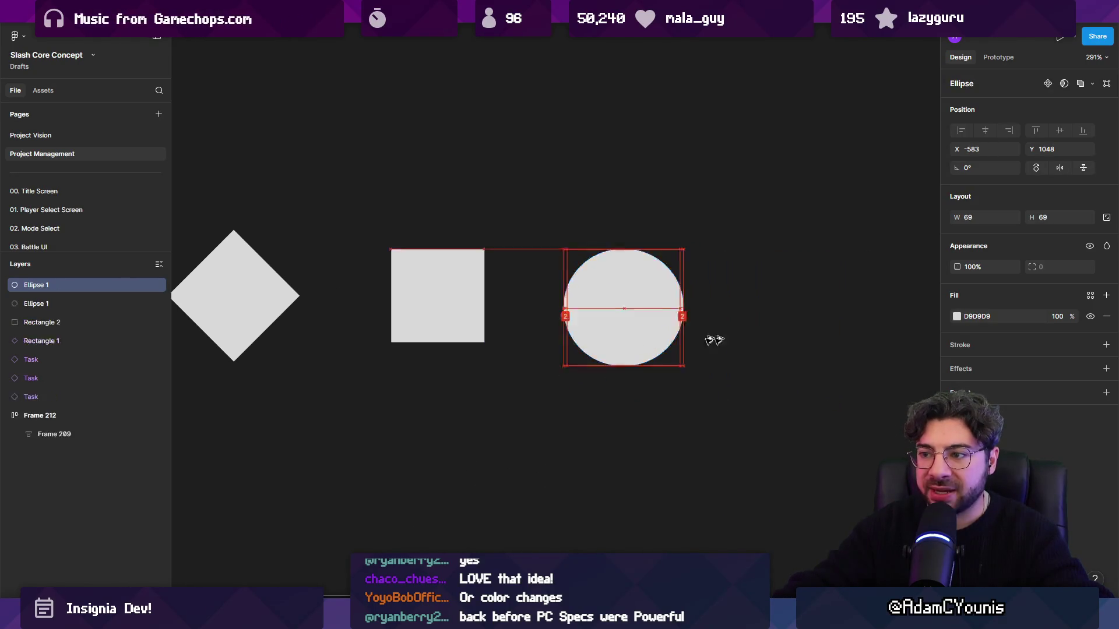
# - Draw a triangle to the right of the circle with the Polygon tool
pyautogui.click(524, 609)
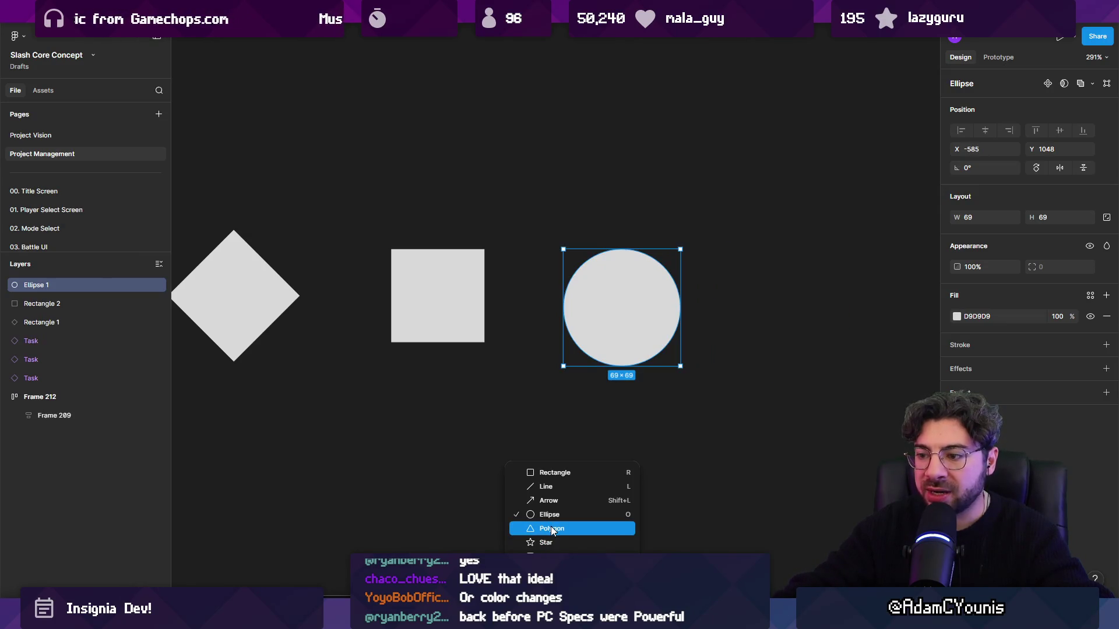
pyautogui.press('Escape')
pyautogui.moveTo(632, 332)
pyautogui.mouseDown()
pyautogui.moveTo(800, 326)
pyautogui.moveTo(632, 332)
pyautogui.mouseUp()
pyautogui.click(525, 609)
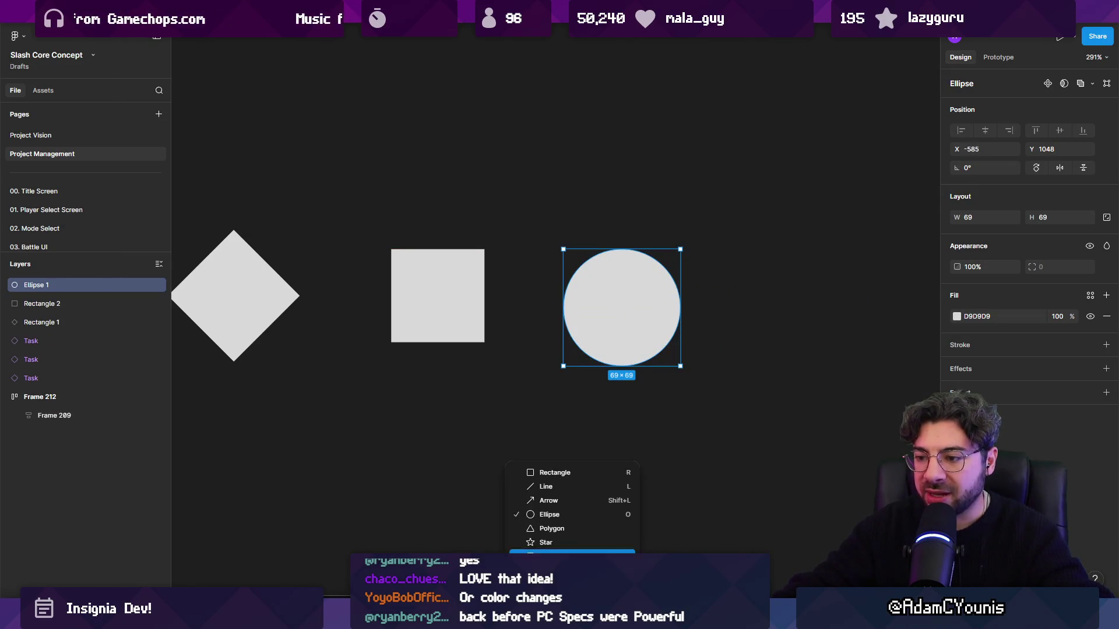
pyautogui.click(547, 528)
pyautogui.moveTo(739, 249)
pyautogui.mouseDown()
pyautogui.moveTo(794, 313)
pyautogui.moveTo(861, 320)
pyautogui.mouseUp()
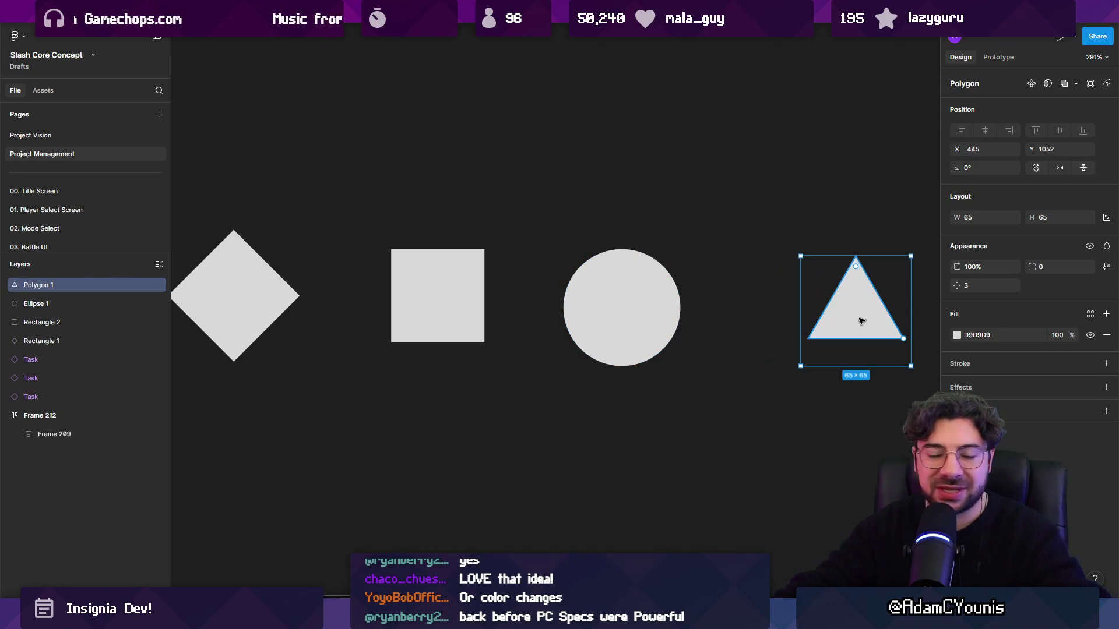
pyautogui.click(793, 324)
# - Nudge the circle right, then select all four shapes and delete them
pyautogui.scroll(-5, 707, 319)
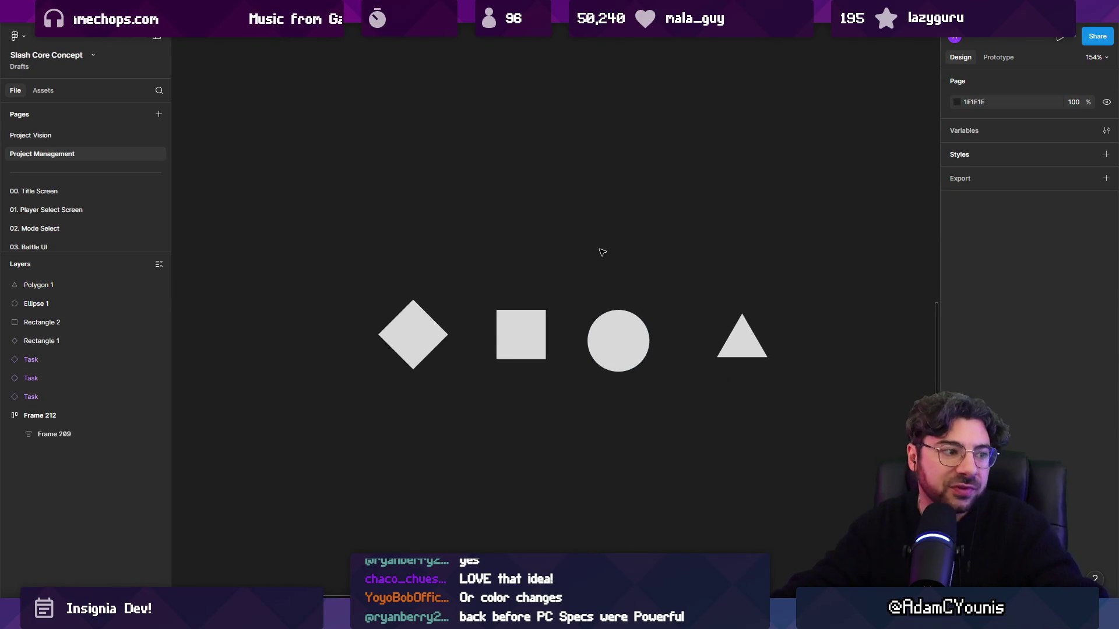
pyautogui.moveTo(618, 336); pyautogui.dragTo(637, 335)
pyautogui.click(521, 257)
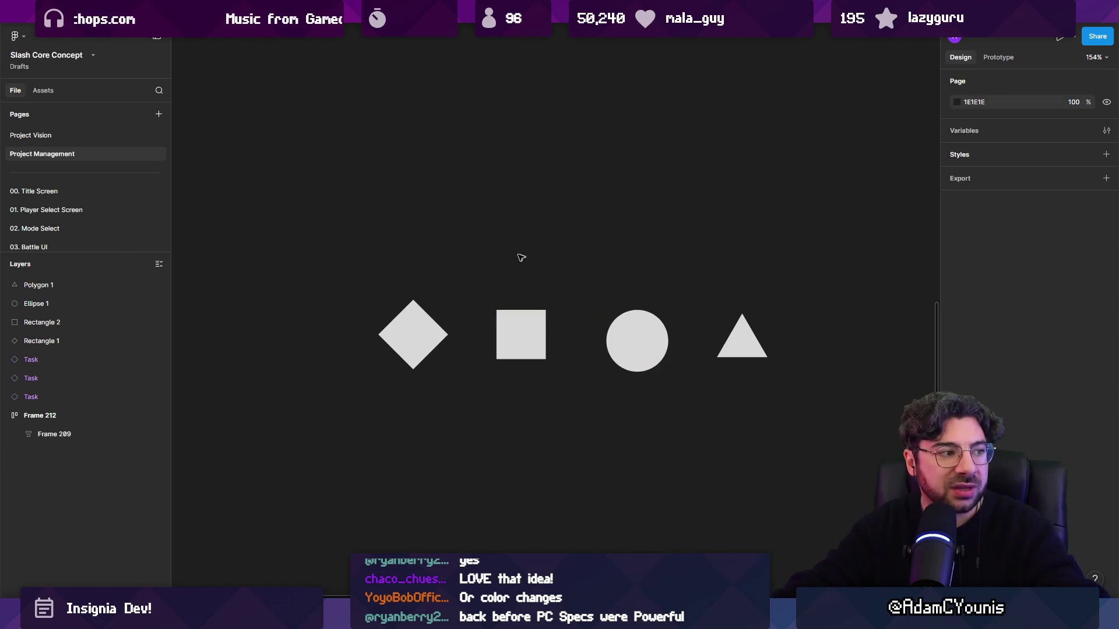
pyautogui.moveTo(396, 258); pyautogui.dragTo(789, 440)
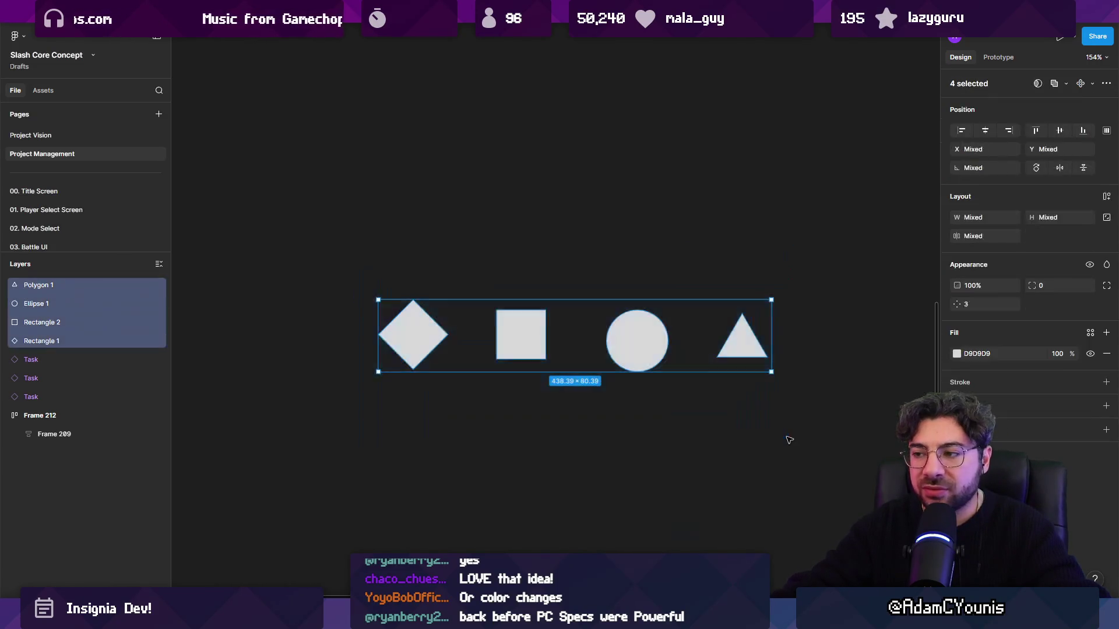
pyautogui.press('Delete')
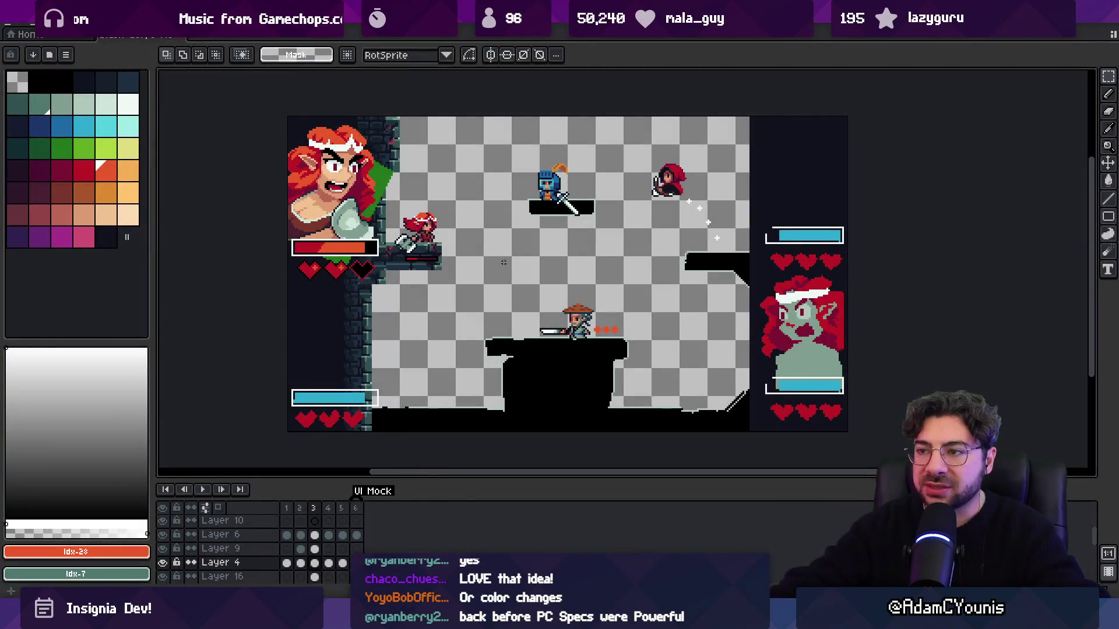
# - Select the axe character with an oval marquee and commit its slight re-pose
pyautogui.moveTo(542, 233); pyautogui.dragTo(502, 249)
pyautogui.press('q')
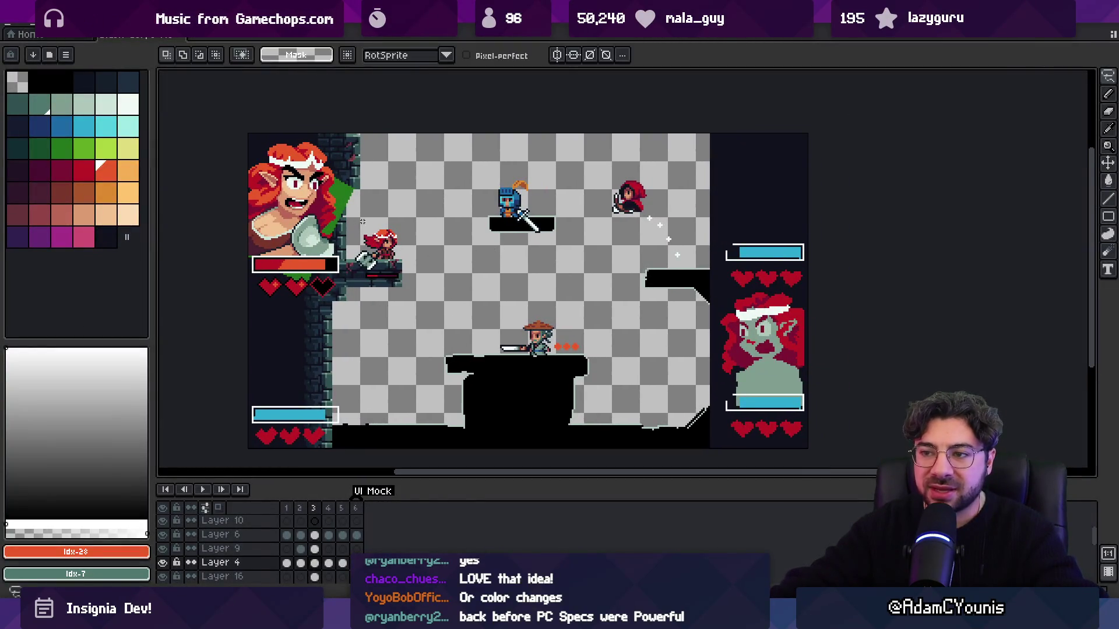
pyautogui.scroll(3, 368, 243)
pyautogui.scroll(-3, 408, 256)
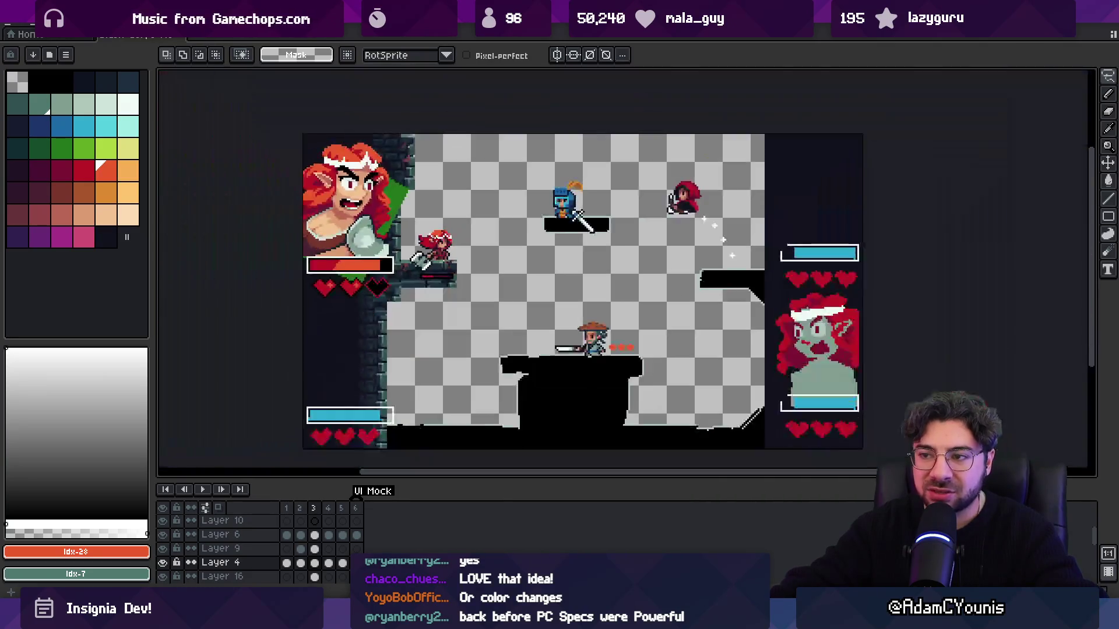
pyautogui.moveTo(482, 232); pyautogui.dragTo(417, 260)
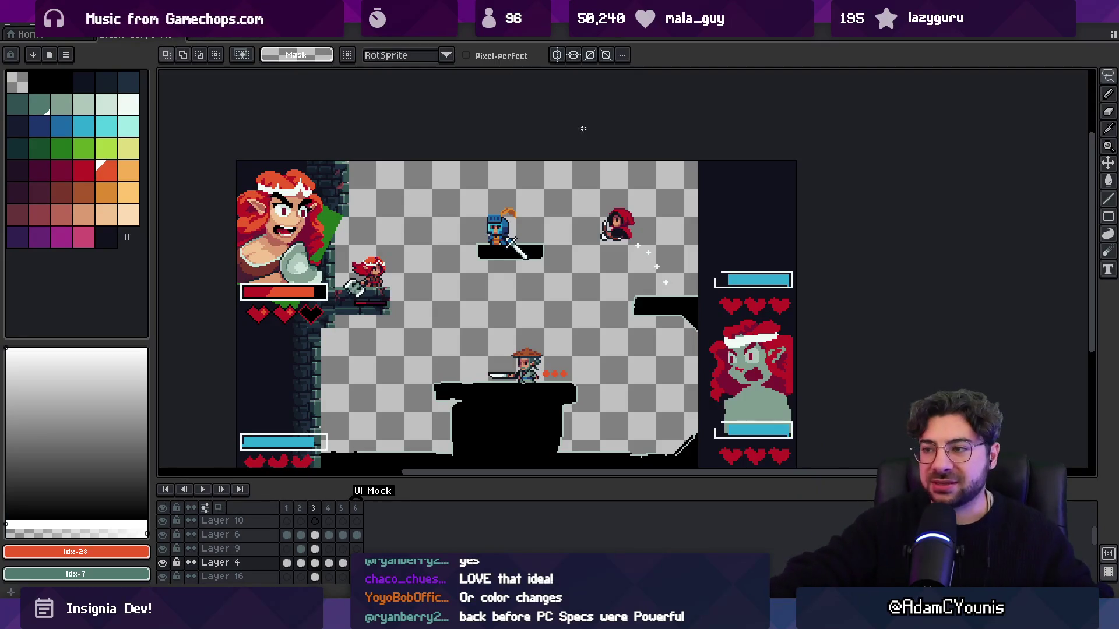
pyautogui.moveTo(589, 185); pyautogui.dragTo(653, 249)
pyautogui.moveTo(337, 247); pyautogui.dragTo(401, 291)
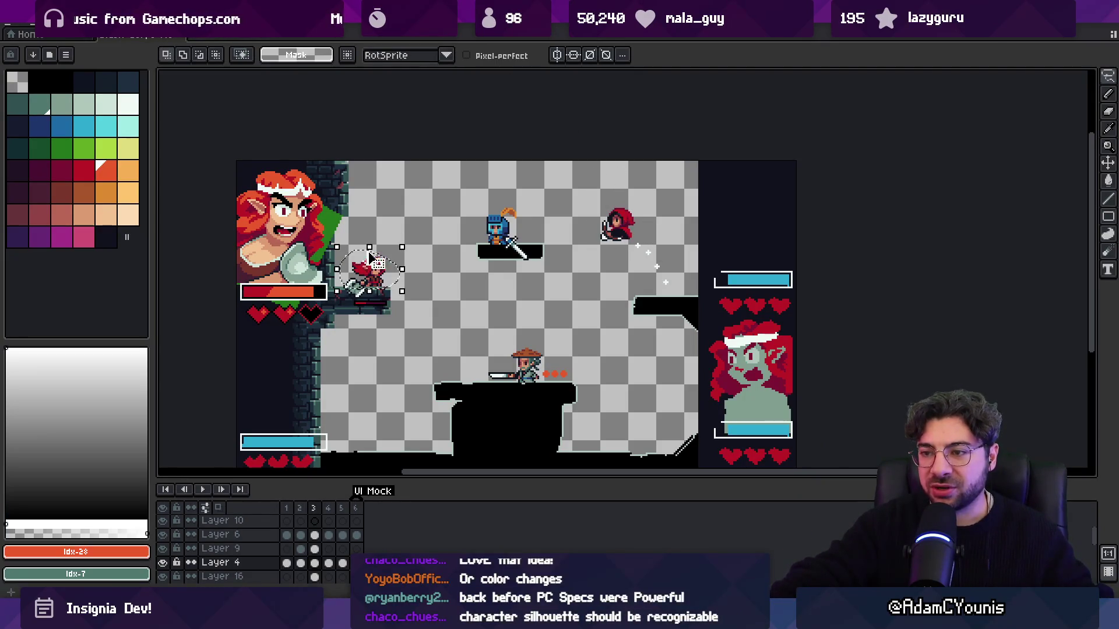
pyautogui.press('Escape')
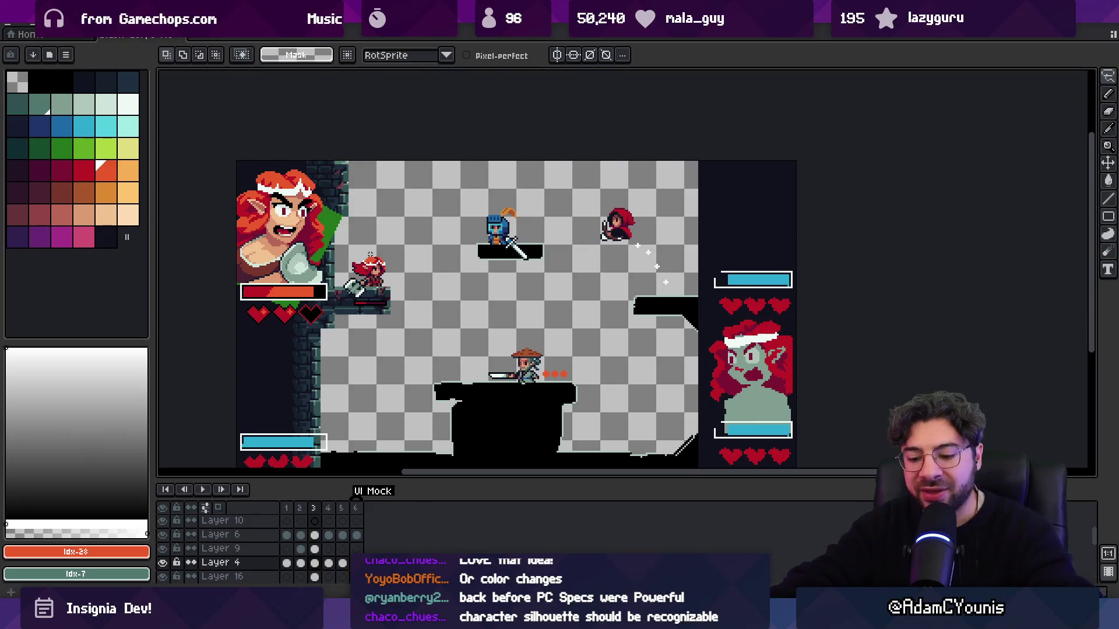
# - Return to the rectangular marquee, then go through Unity back to the Slash Core Concept file
pyautogui.press('m')
pyautogui.scroll(3, 369, 294)
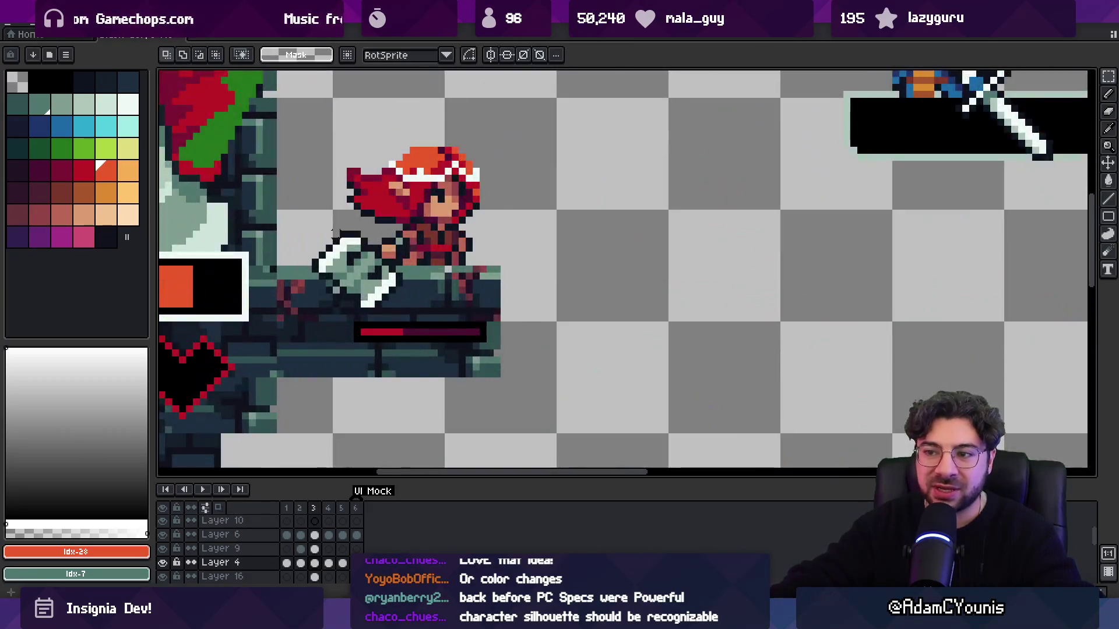
pyautogui.scroll(-3, 337, 297)
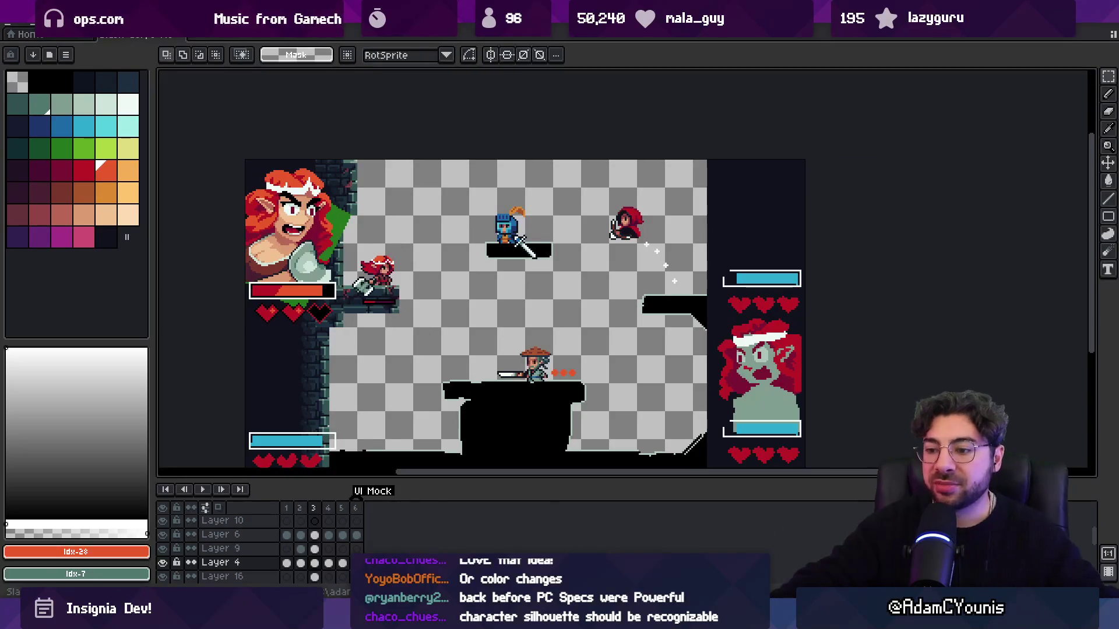
pyautogui.hotkey('alt', 'Tab')
pyautogui.hotkey('alt', 'Tab')
pyautogui.hotkey('alt', 'Tab')
pyautogui.press('Tab')
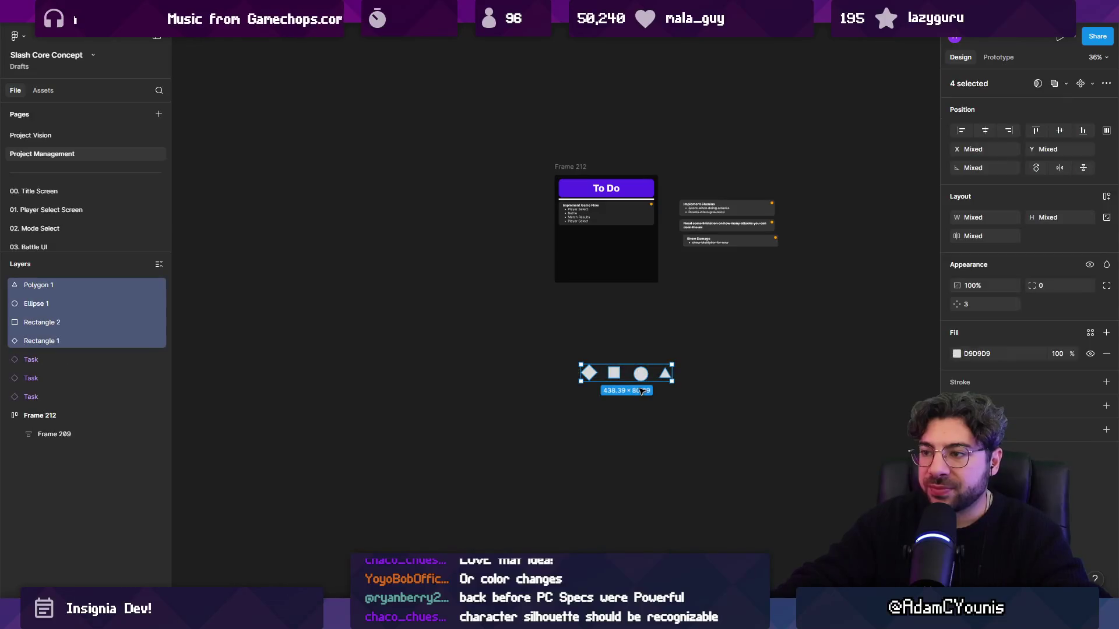
# - Zoom out on the Slash Core Concept canvas, then switch to The Desktop file
pyautogui.click(461, 425)
pyautogui.scroll(-3, 473, 414)
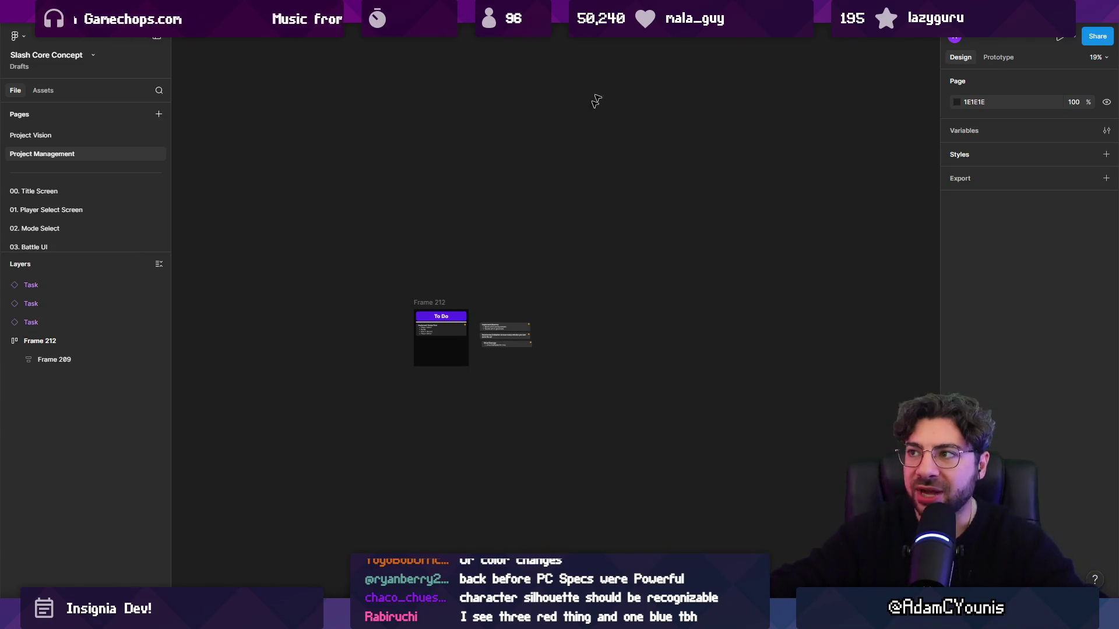
pyautogui.moveTo(711, 11)
pyautogui.hotkey('ctrl', 'Tab')
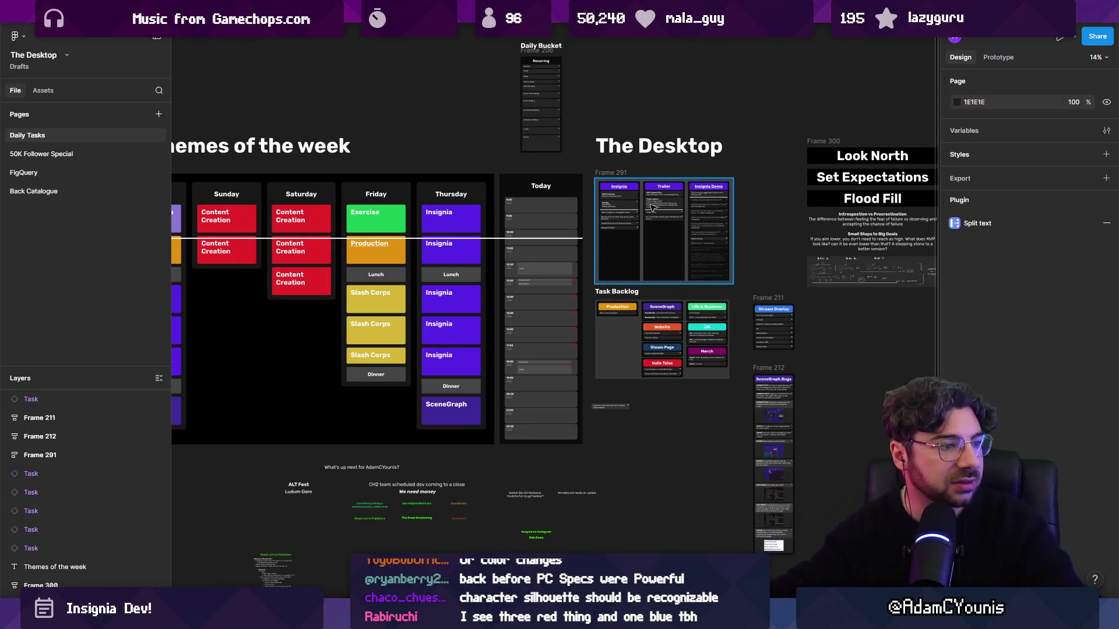
# - Zoom out to survey the whole Themes of the week board, then return to the Unity editor
pyautogui.scroll(-3, 450, 135)
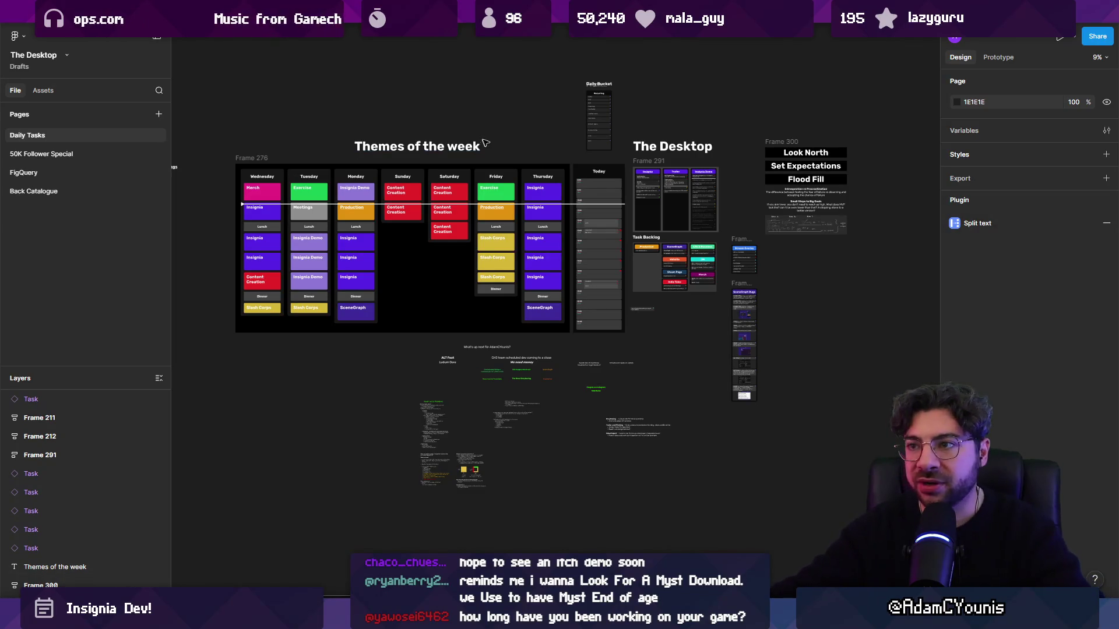
pyautogui.scroll(2, 515, 132)
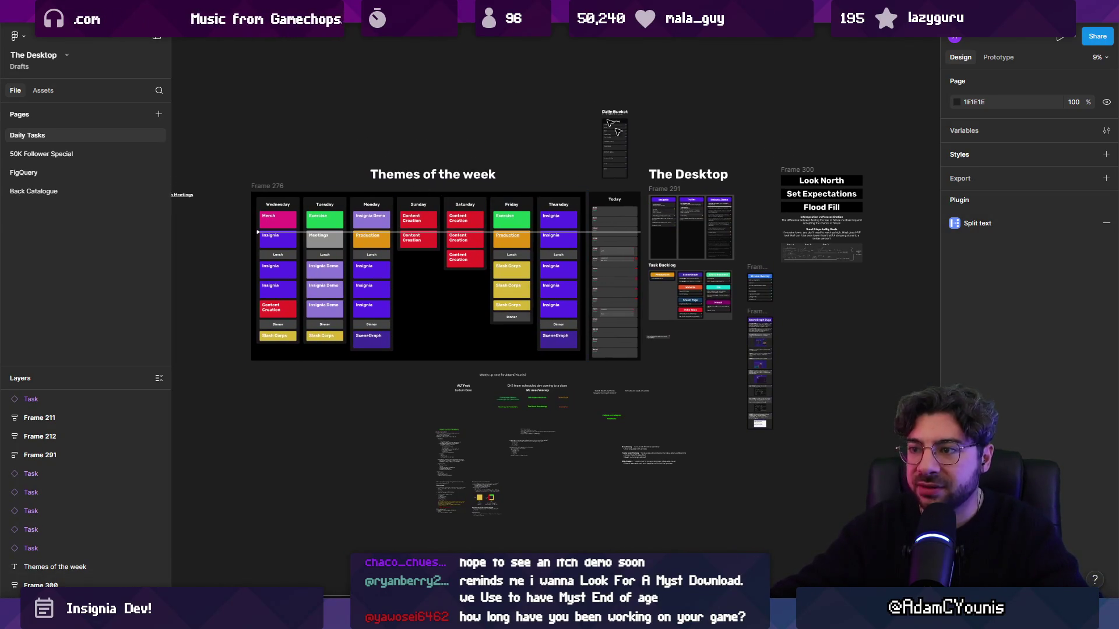
pyautogui.hotkey('alt', 'Tab')
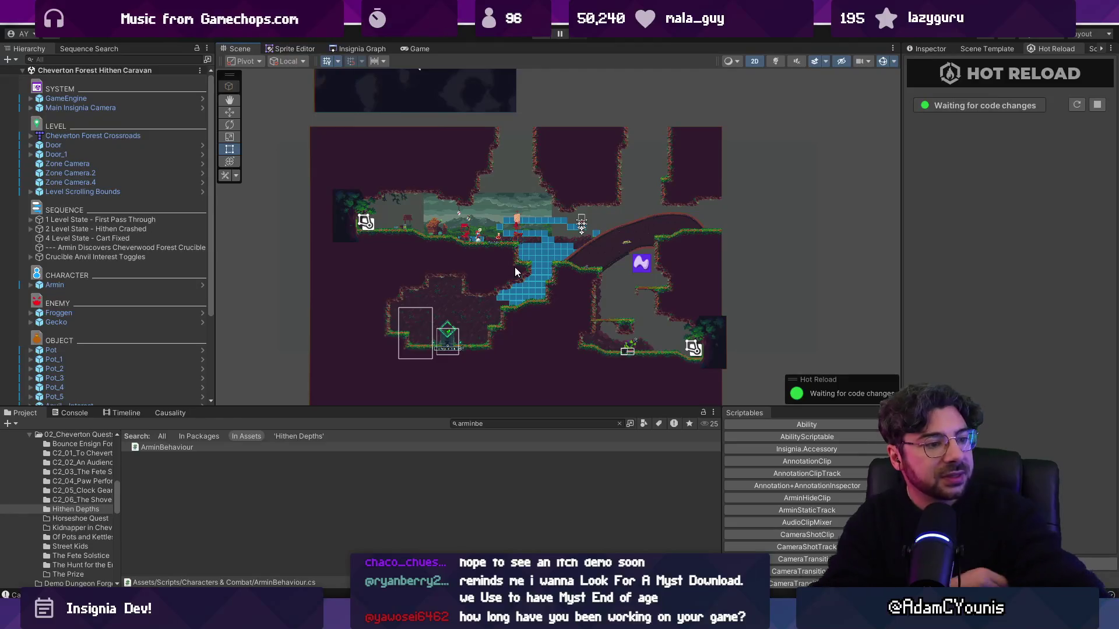
# - Make the scene view taller and expand Crucible Anvil to show Sprite, Forge Menu Container and Forging Mechanic
pyautogui.scroll(3, 512, 268)
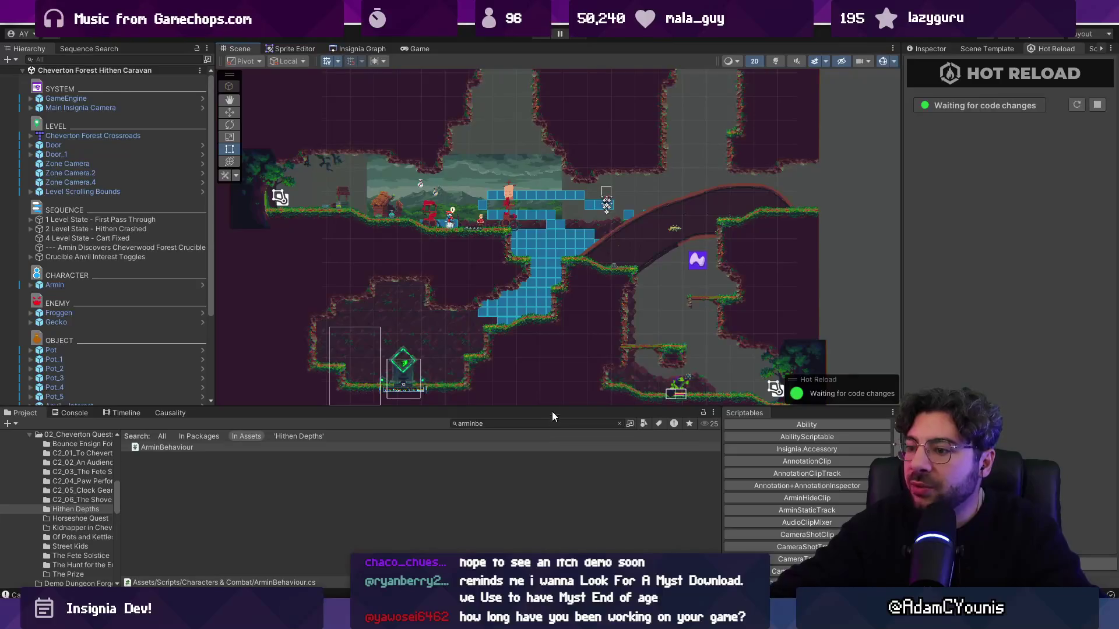
pyautogui.moveTo(548, 444); pyautogui.dragTo(627, 480)
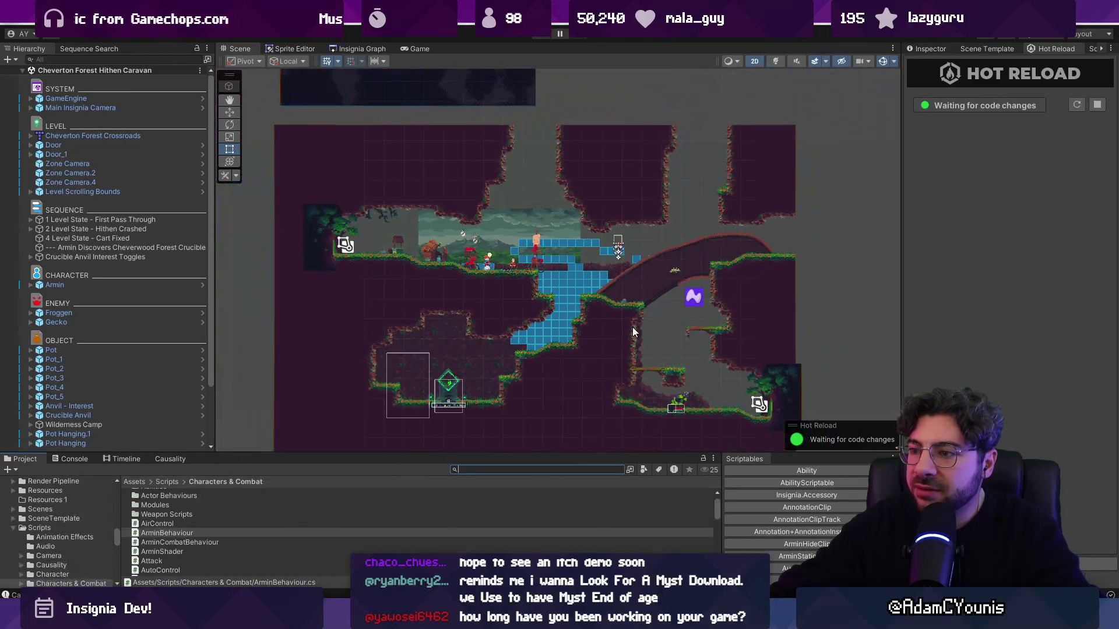
pyautogui.scroll(-3, 513, 262)
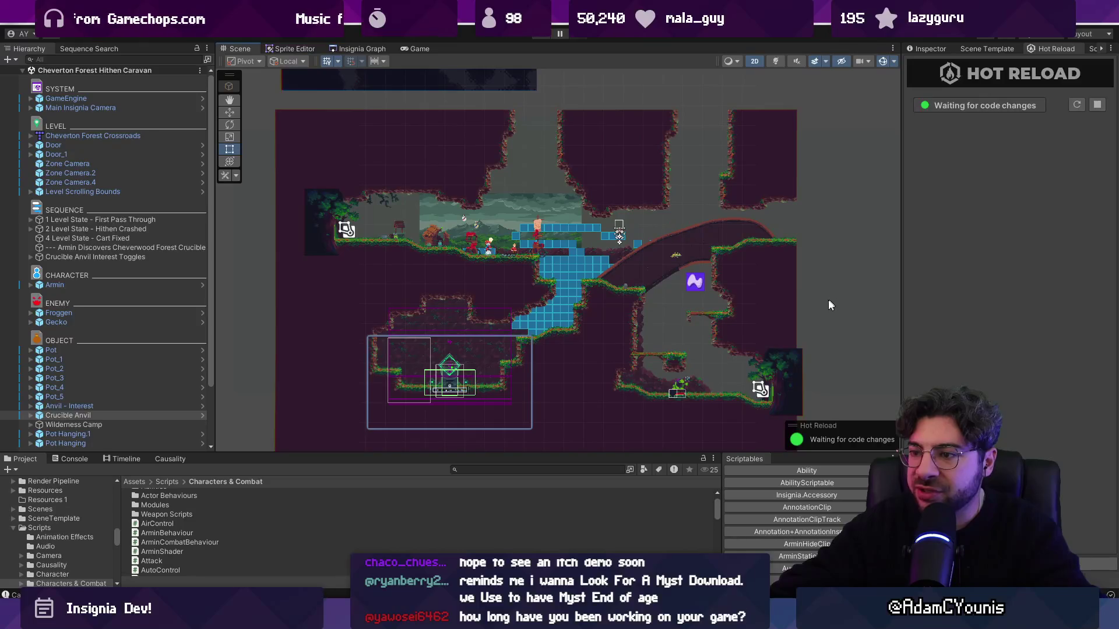
pyautogui.click(841, 313)
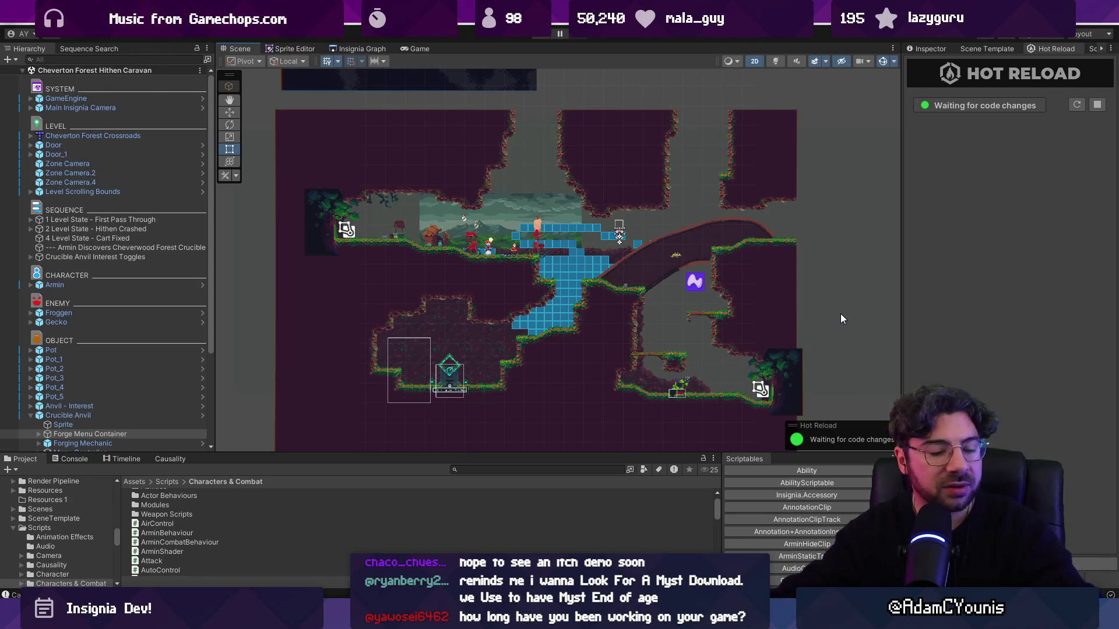
# - Move the level higher in the scene view and switch to the Hand tool (Q)
pyautogui.scroll(-1, 511, 250)
pyautogui.moveTo(523, 285); pyautogui.dragTo(530, 254)
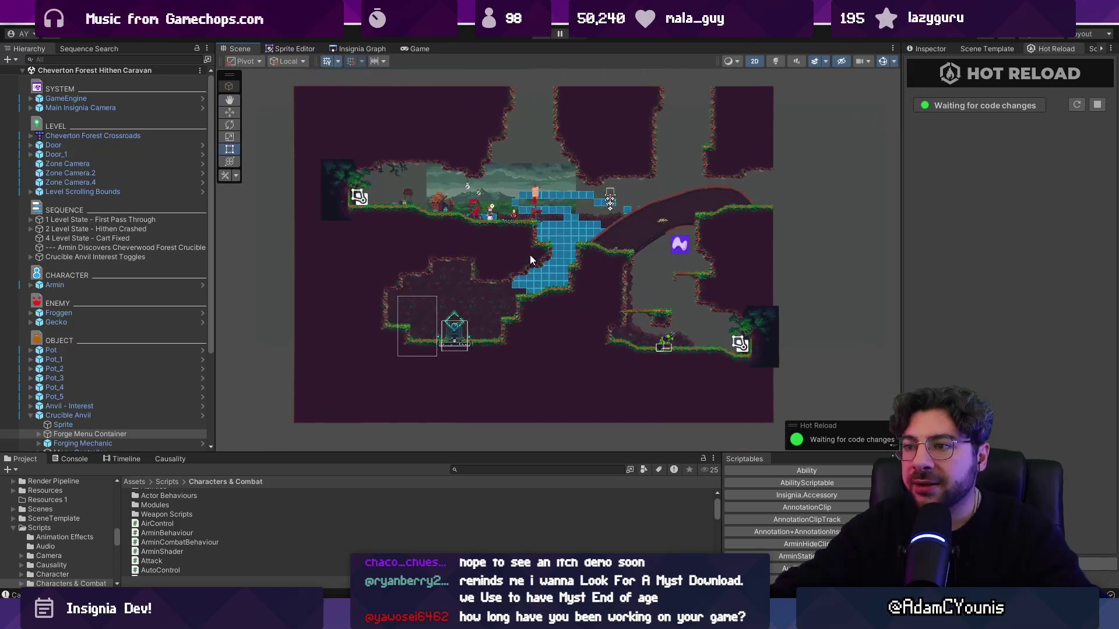
pyautogui.scroll(1, 531, 241)
pyautogui.press('q')
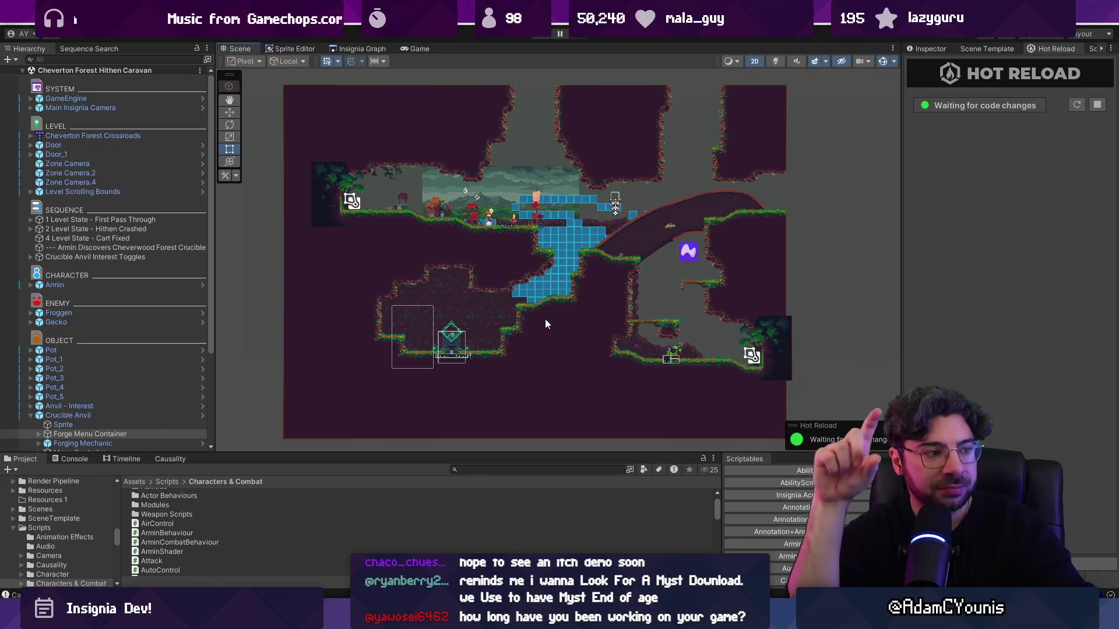
# - Open the Ohrenstead Under Tower scene from its room node in the Insignia Graph
pyautogui.click(382, 51)
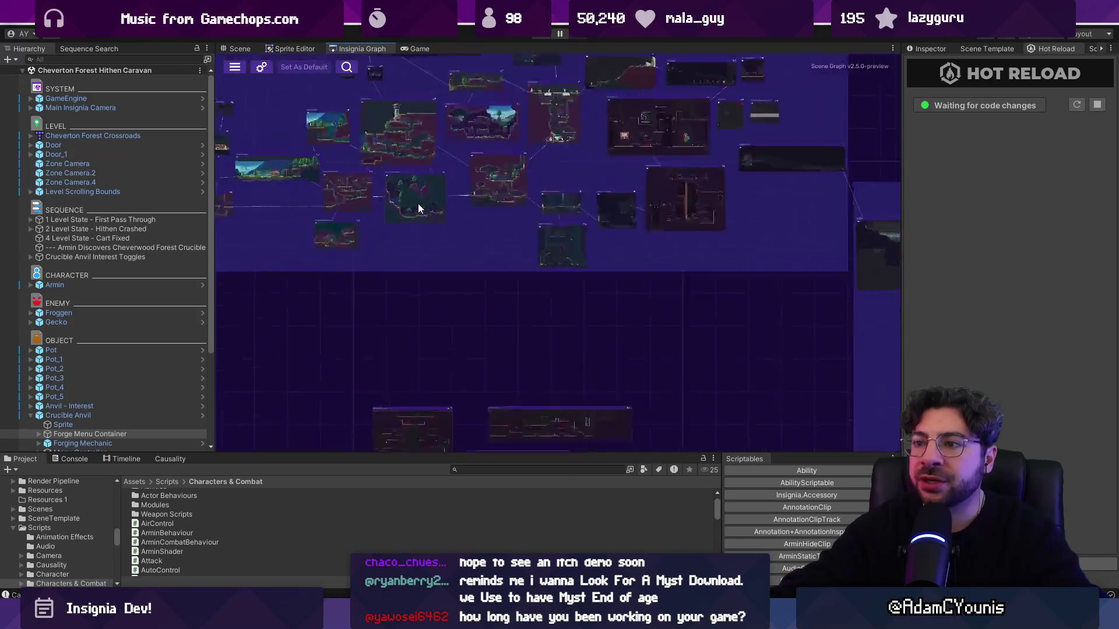
pyautogui.scroll(6, 417, 209)
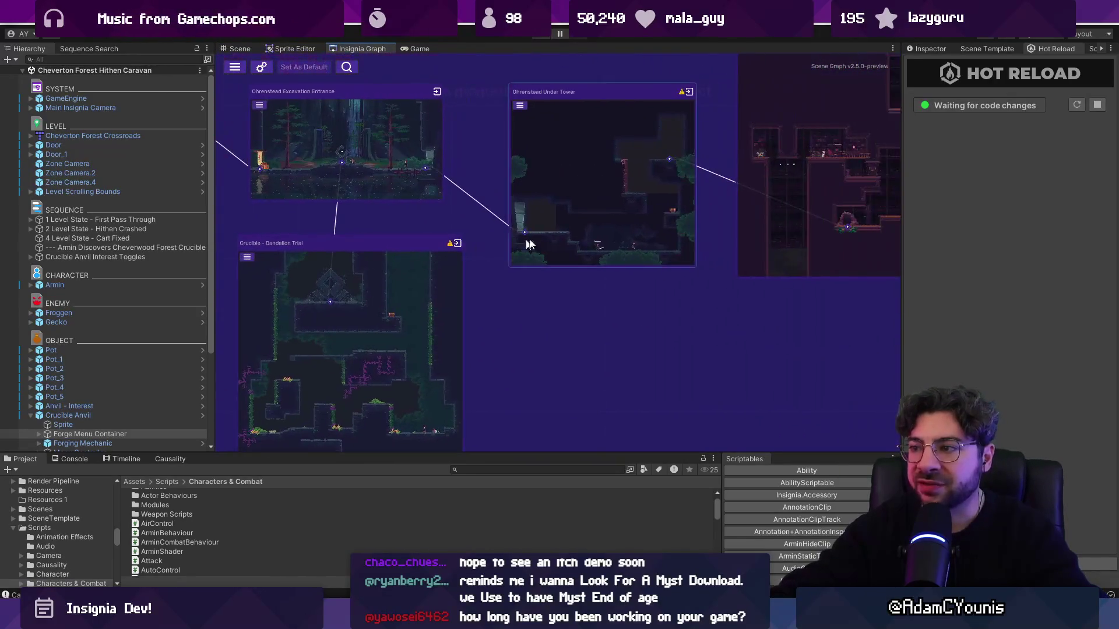
pyautogui.click(594, 232)
pyautogui.doubleClick(594, 232)
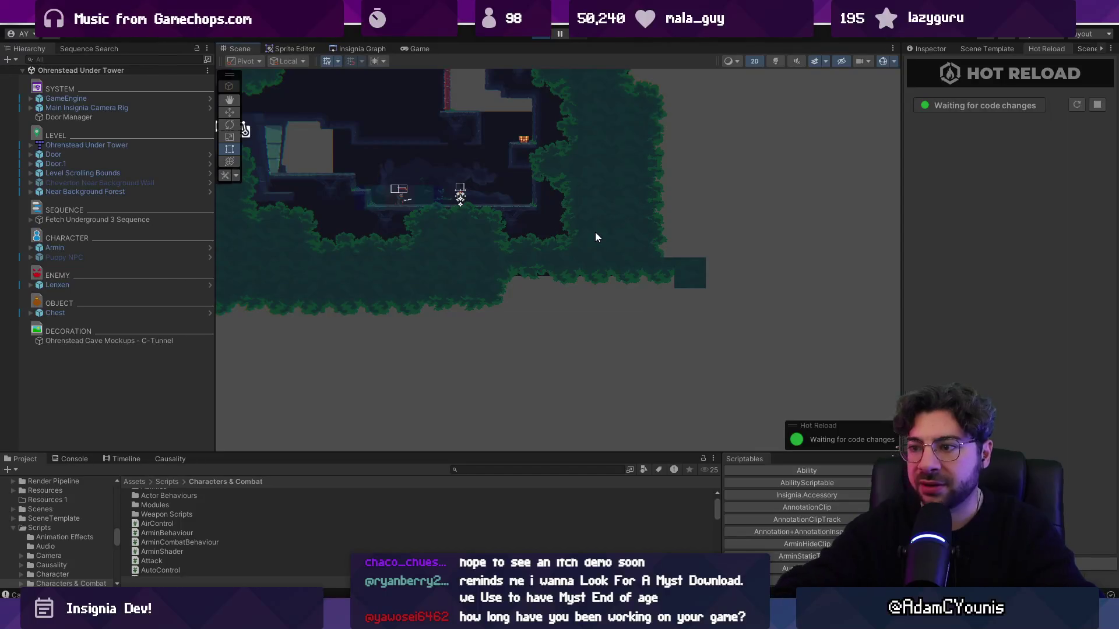
# - Play-test the Ohrenstead Under Tower fight, stop play mode and return to the Insignia Graph
pyautogui.hotkey('ctrl', 'p')
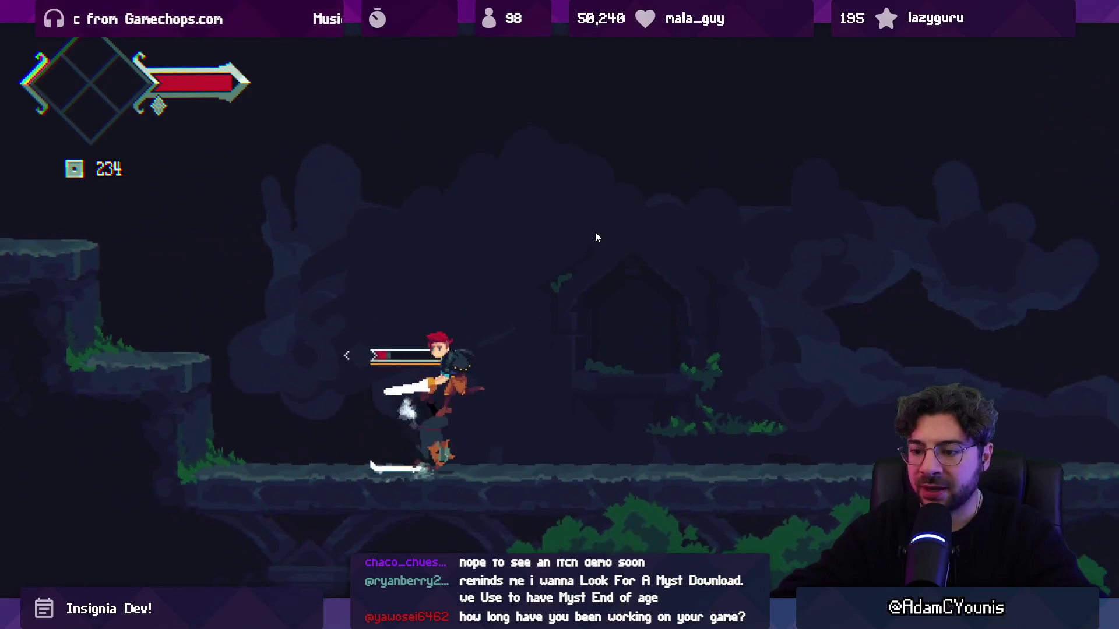
pyautogui.hotkey('shift', 'space')
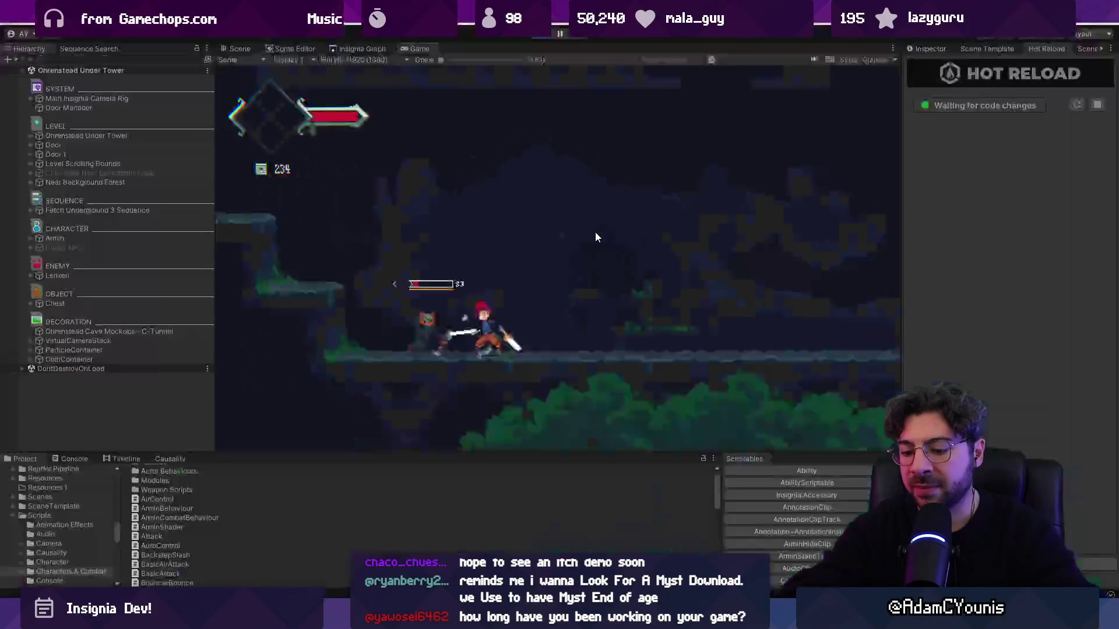
pyautogui.hotkey('ctrl', 'p')
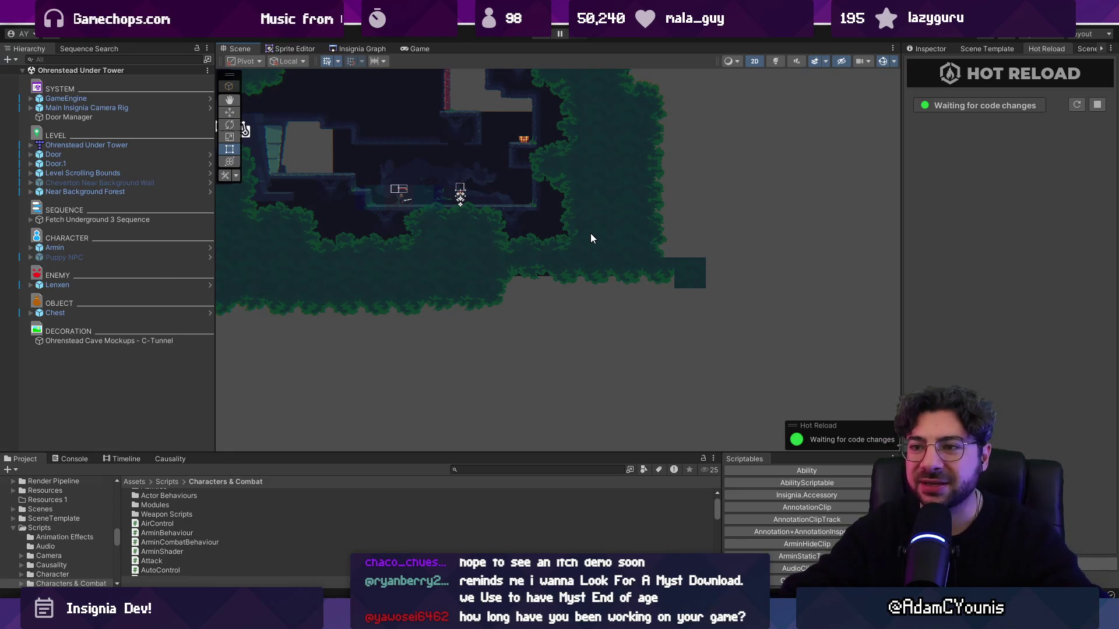
pyautogui.click(361, 48)
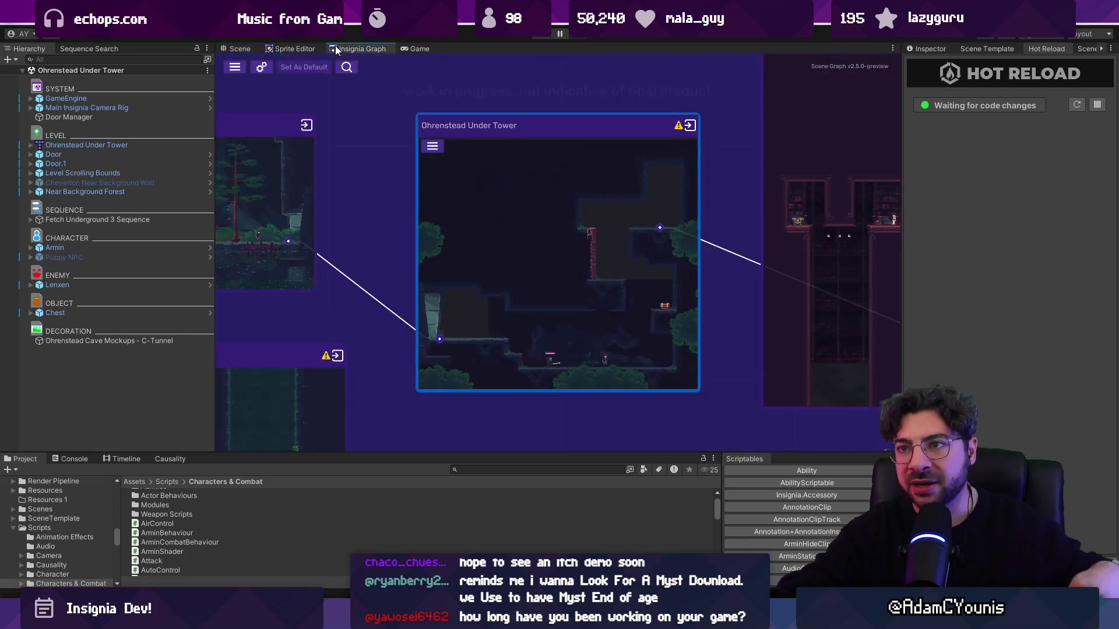
pyautogui.scroll(-3, 675, 282)
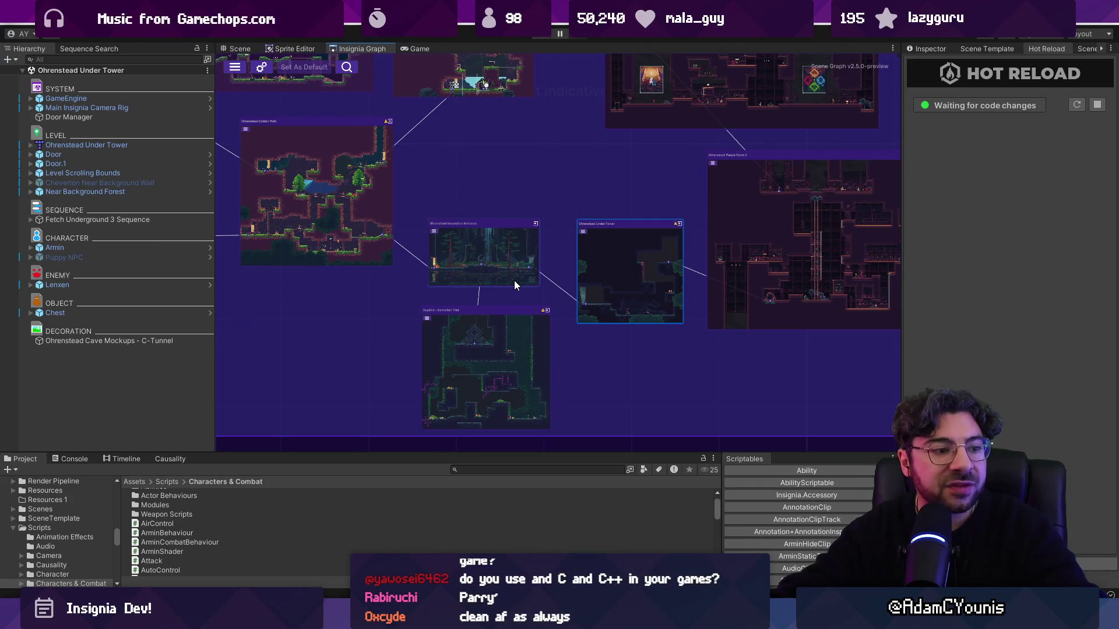
pyautogui.scroll(-4, 789, 288)
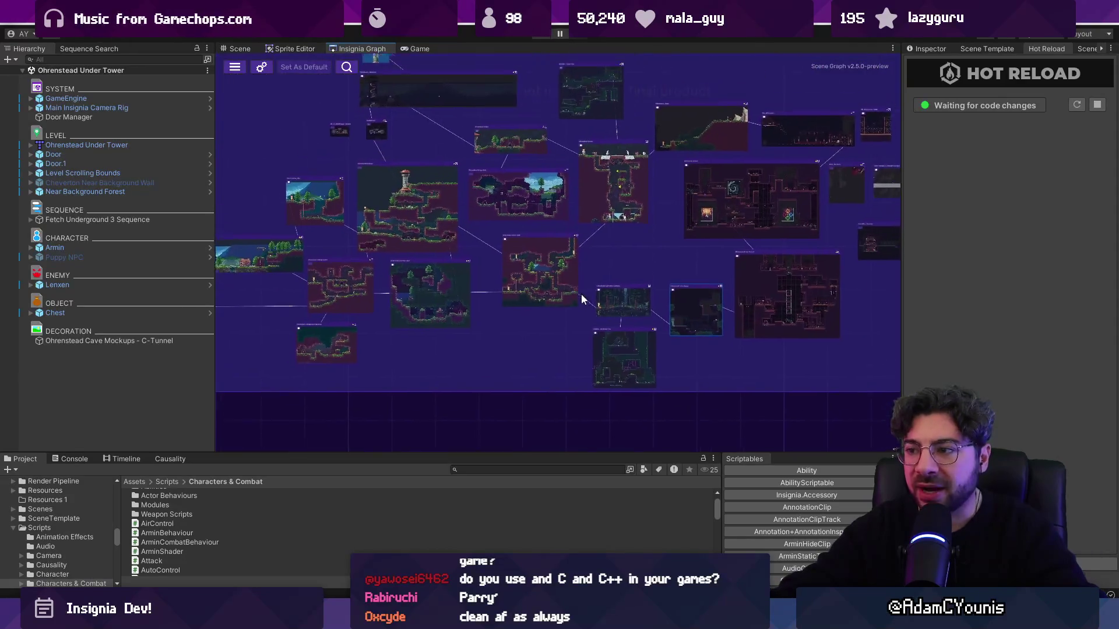
pyautogui.scroll(4, 582, 297)
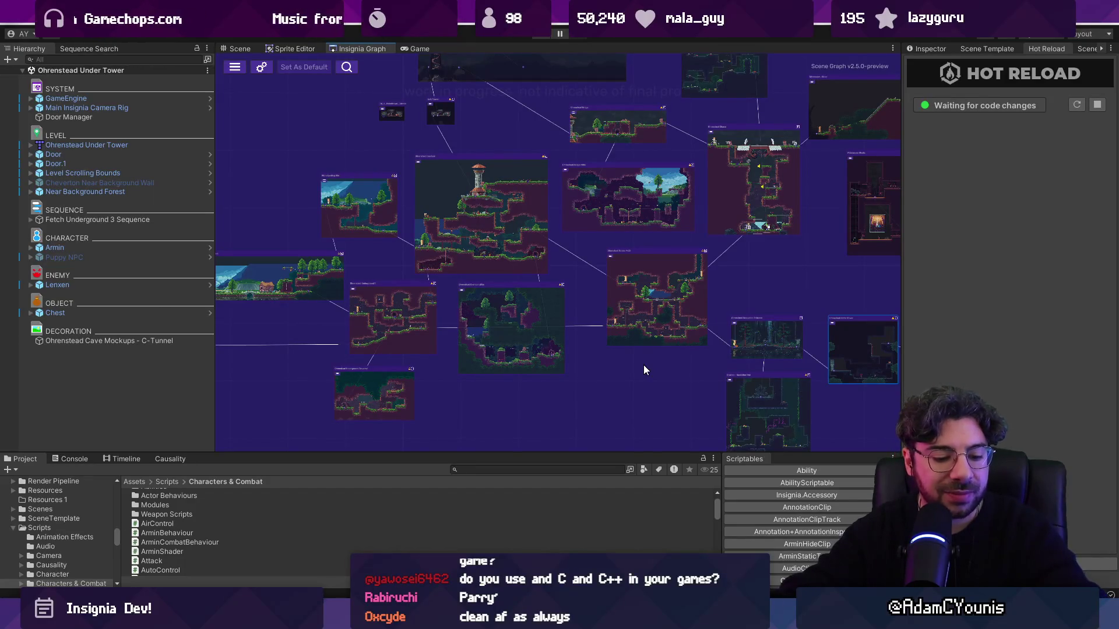
pyautogui.scroll(5, 478, 190)
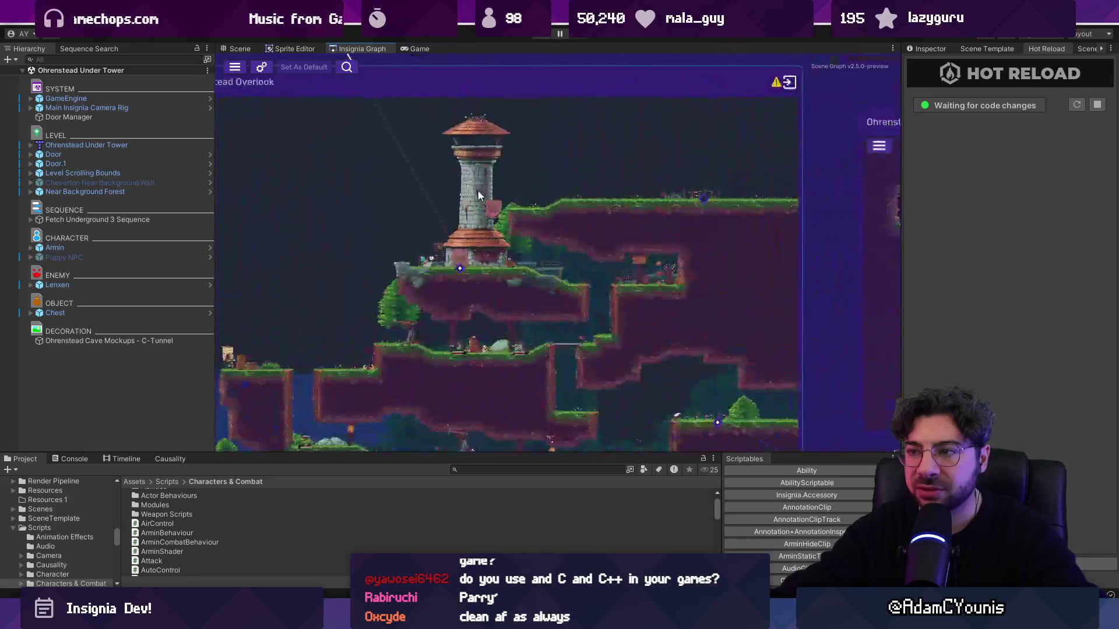
pyautogui.scroll(-5, 473, 230)
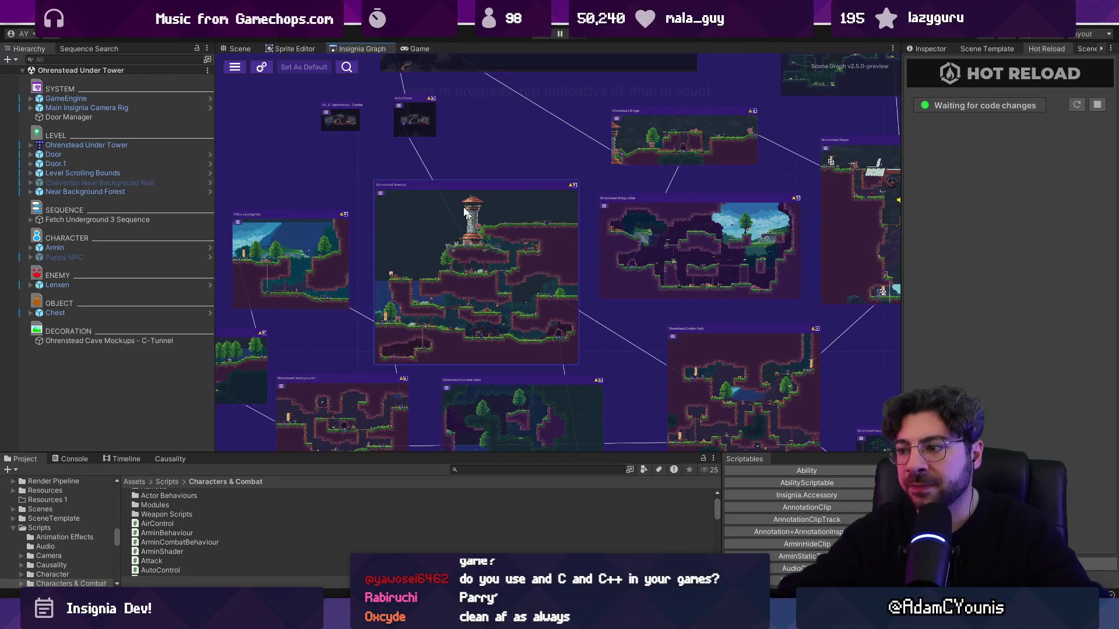
pyautogui.scroll(-8, 612, 238)
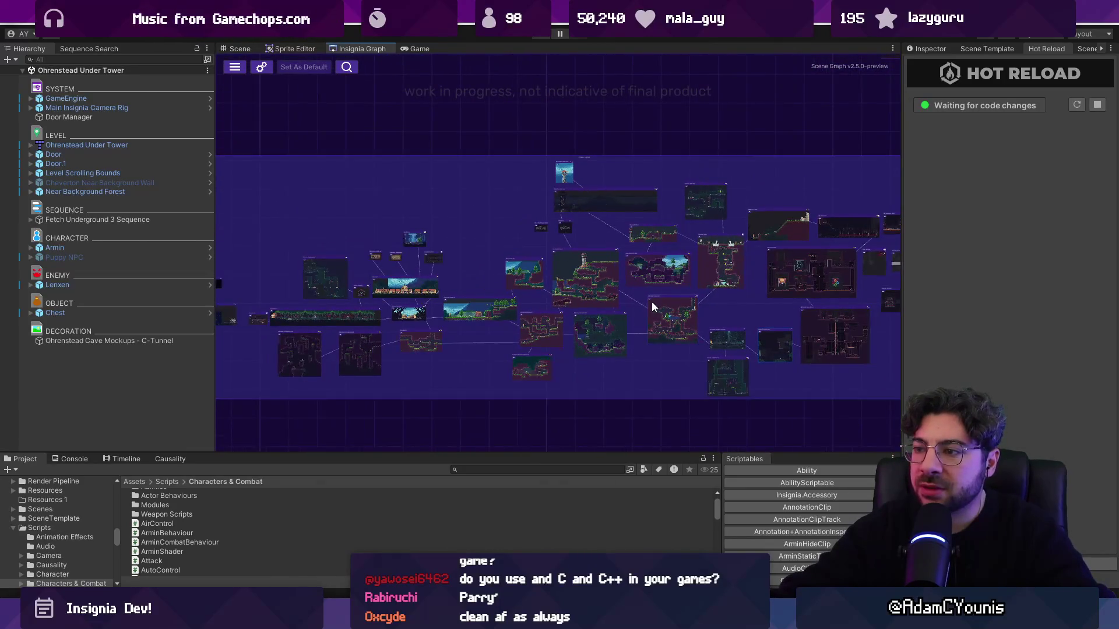
pyautogui.moveTo(651, 301); pyautogui.dragTo(565, 289)
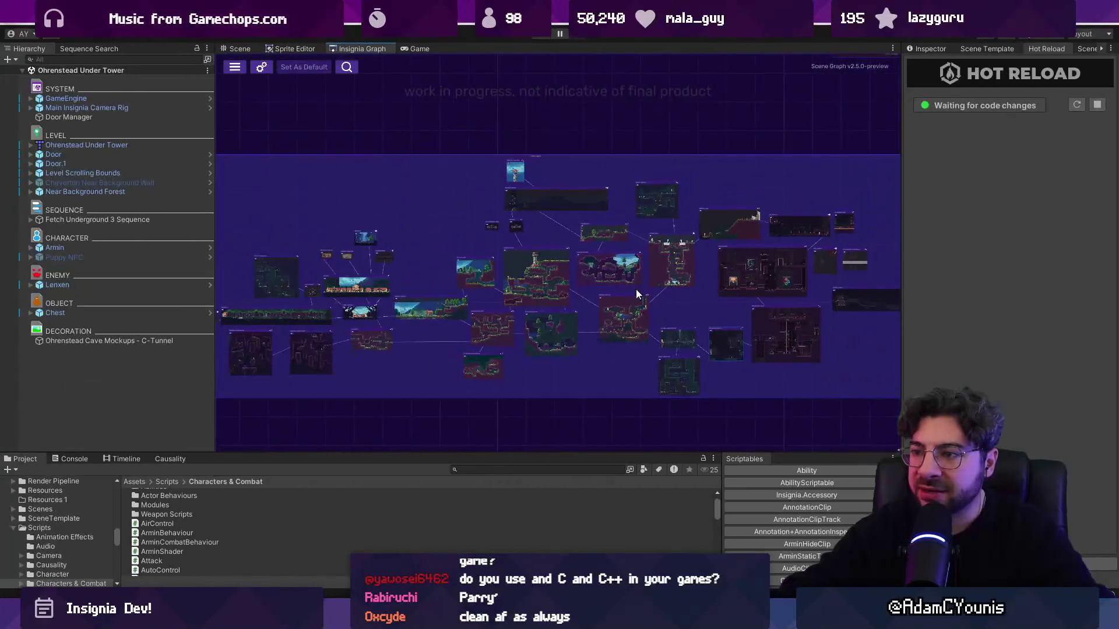
pyautogui.scroll(4, 547, 278)
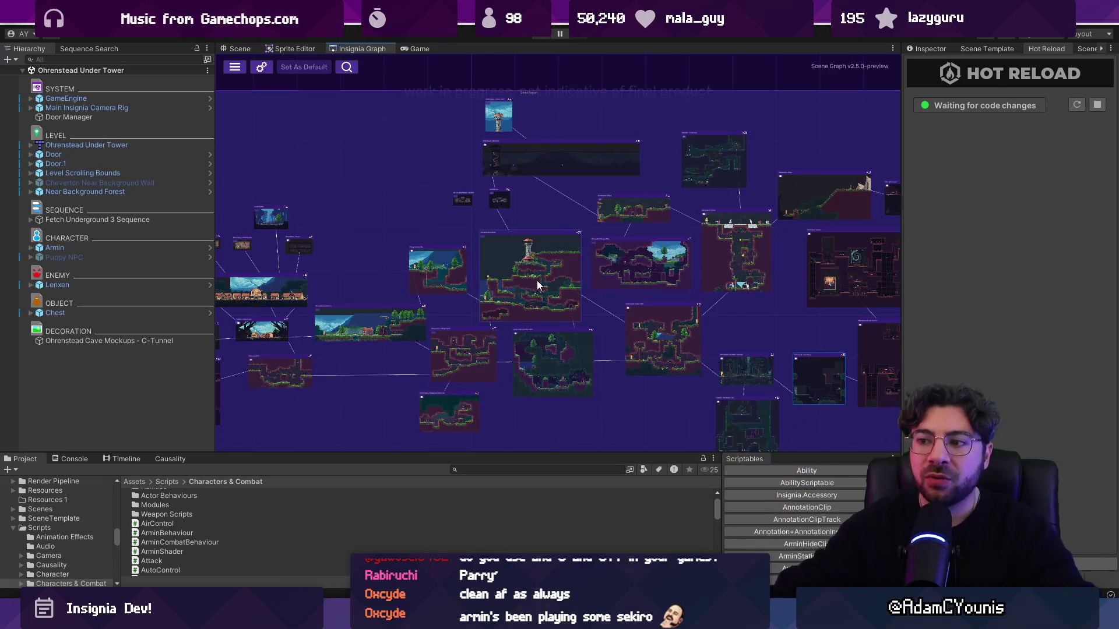
pyautogui.scroll(-3, 535, 283)
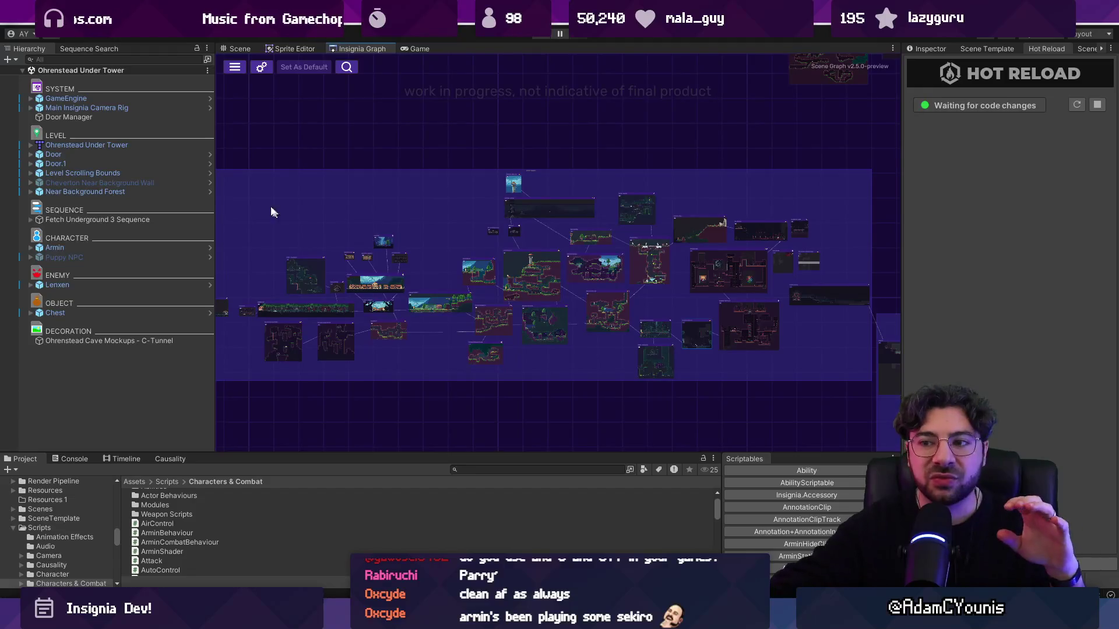
# - Pan and zoom around the Insignia Graph to survey the level rooms on the left
pyautogui.moveTo(662, 372); pyautogui.dragTo(690, 376)
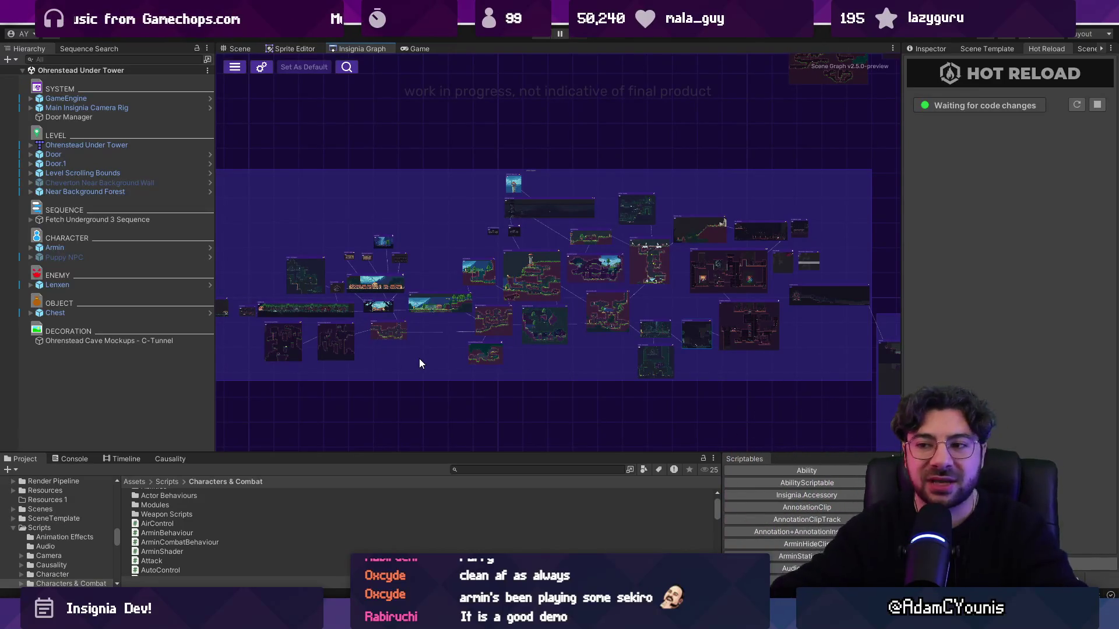
pyautogui.moveTo(374, 340); pyautogui.dragTo(472, 337)
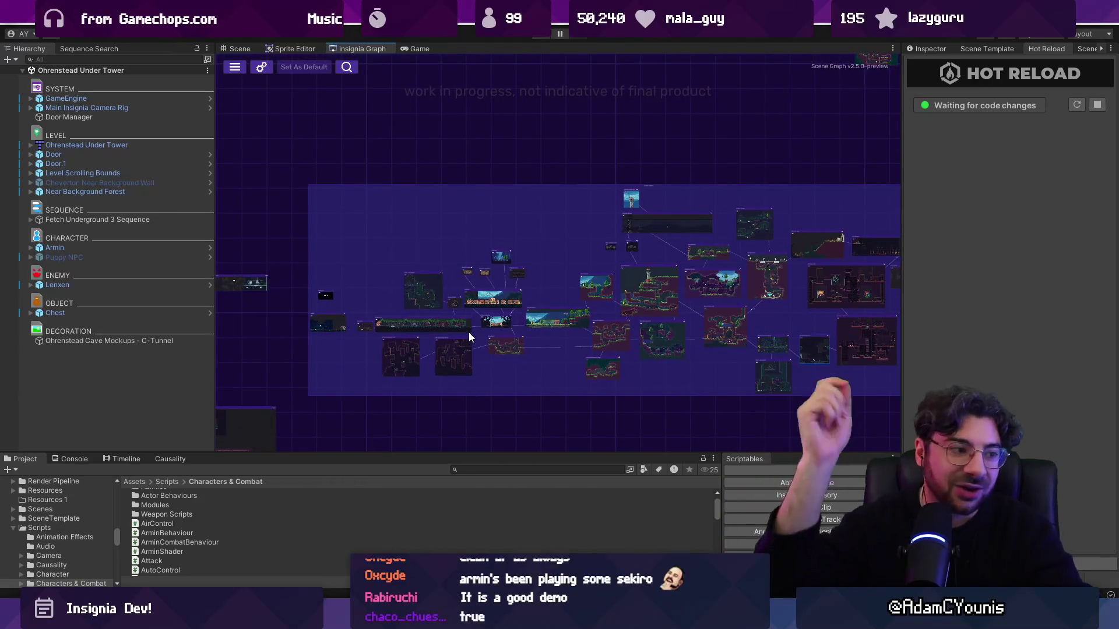
pyautogui.scroll(5, 453, 347)
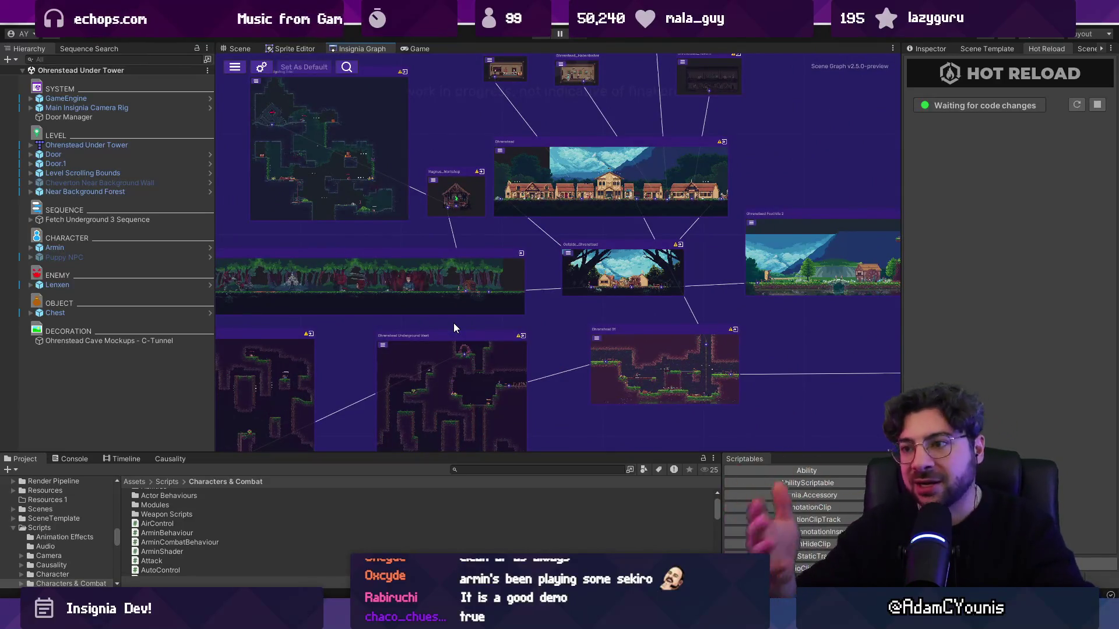
pyautogui.scroll(-2, 540, 309)
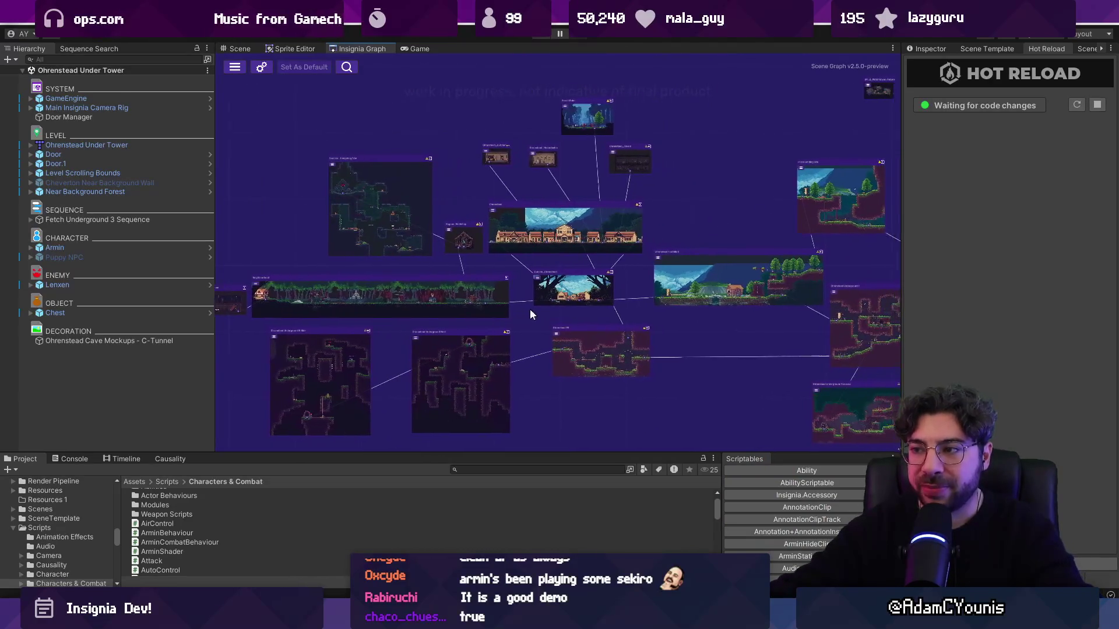
pyautogui.scroll(-1, 529, 315)
pyautogui.scroll(-3, 449, 289)
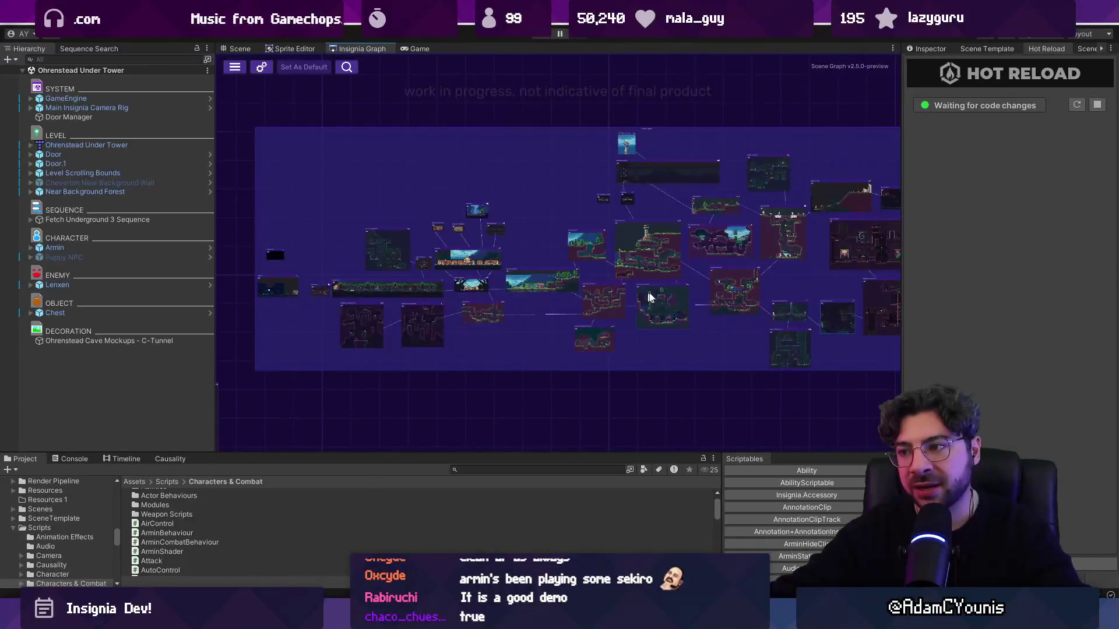
pyautogui.scroll(-4, 501, 309)
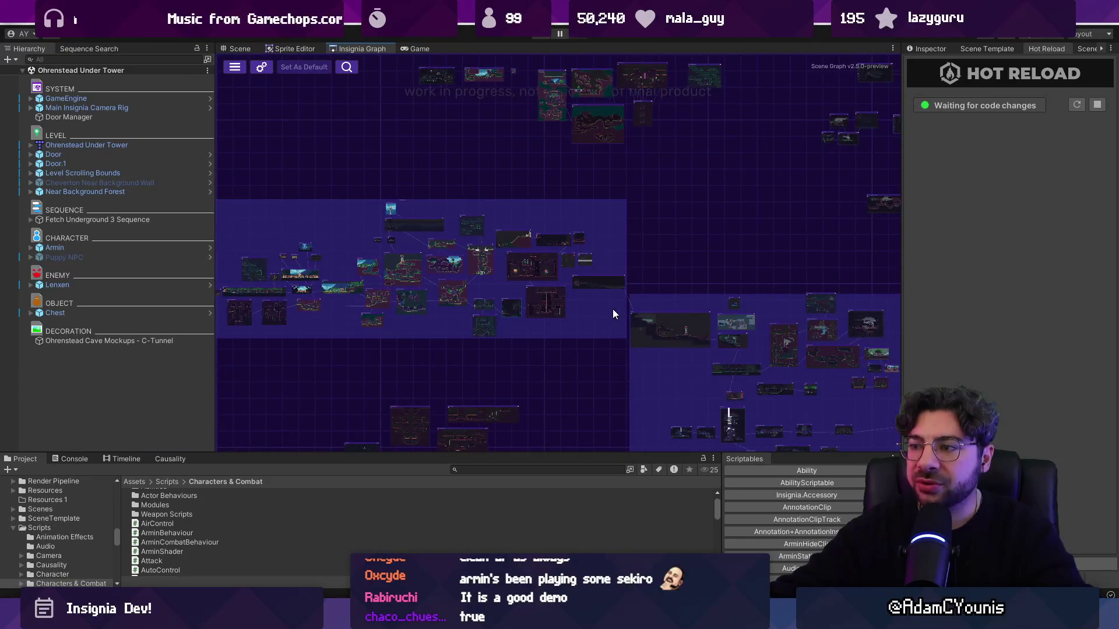
pyautogui.scroll(3, 778, 294)
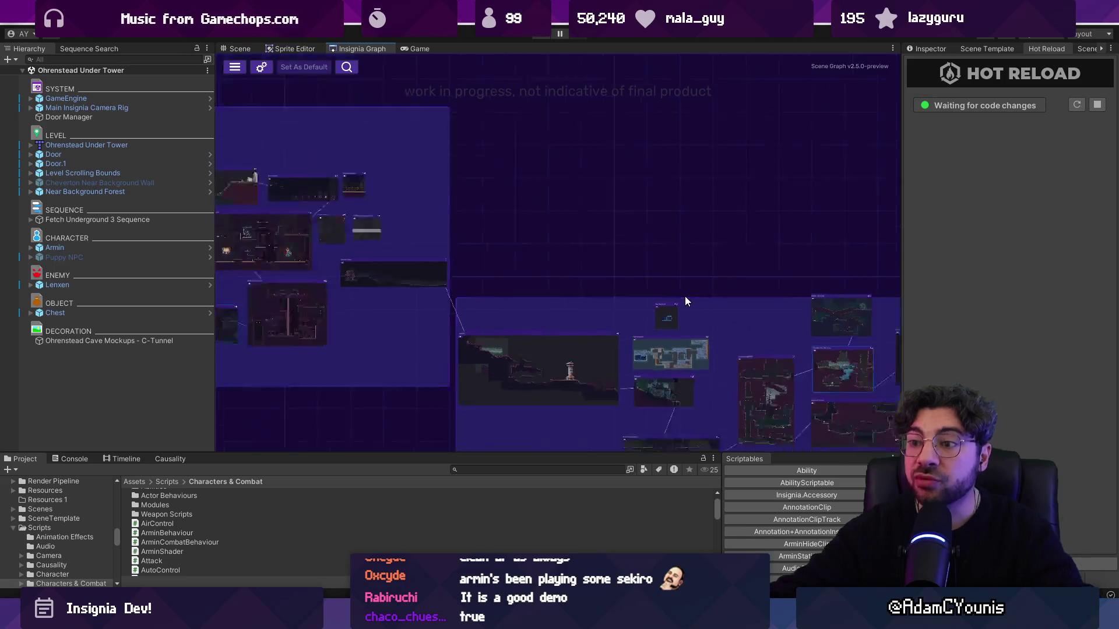
pyautogui.scroll(-2, 684, 296)
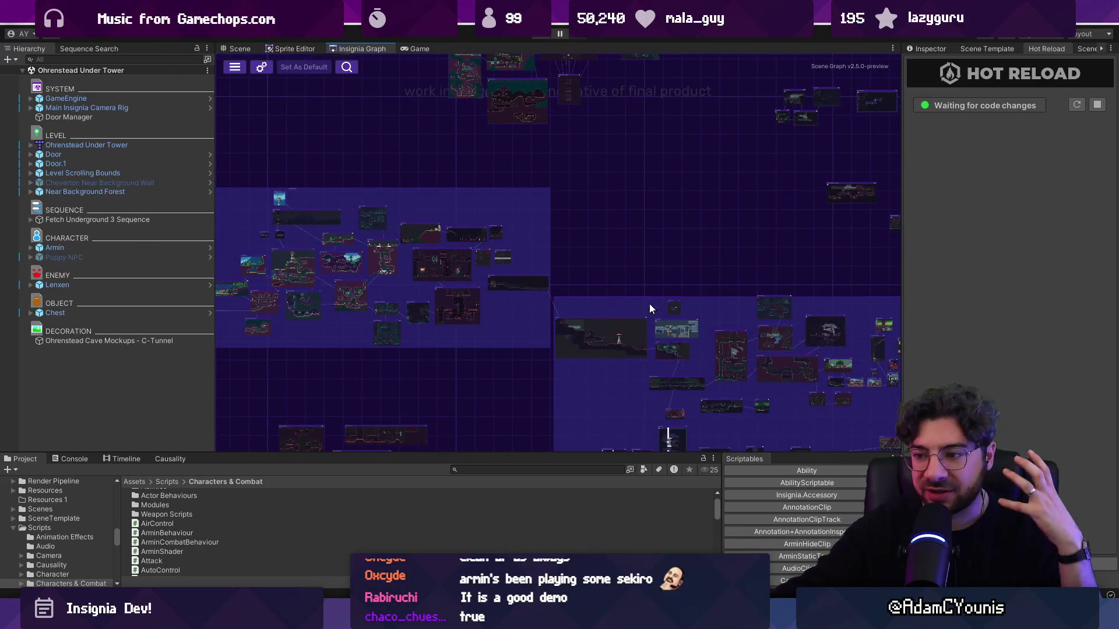
pyautogui.scroll(-1, 641, 301)
pyautogui.scroll(-2, 600, 237)
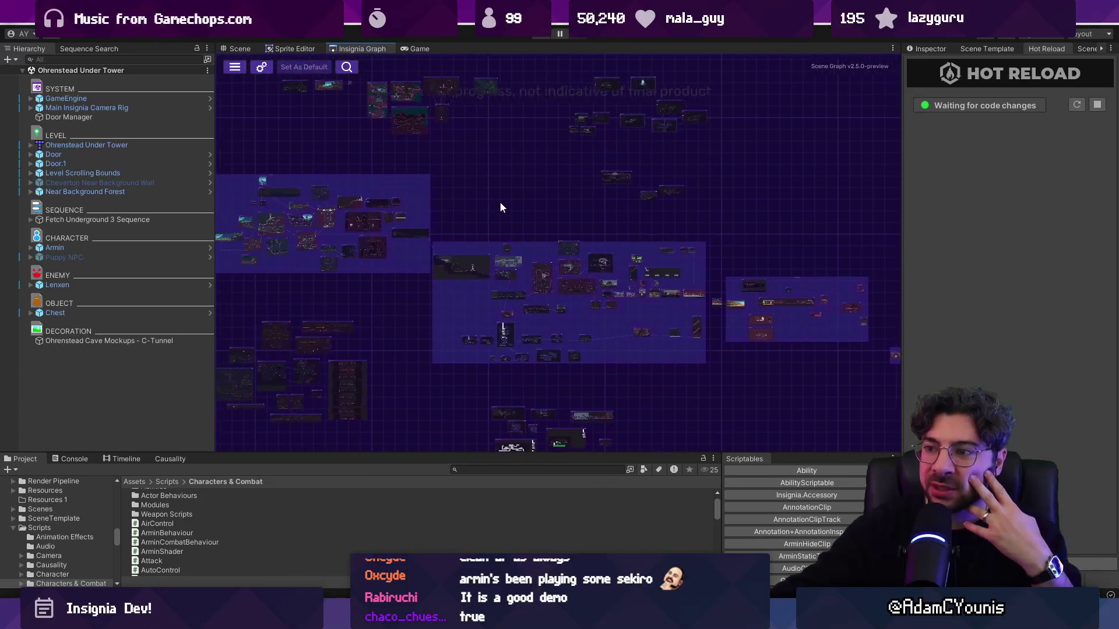
pyautogui.scroll(3, 606, 312)
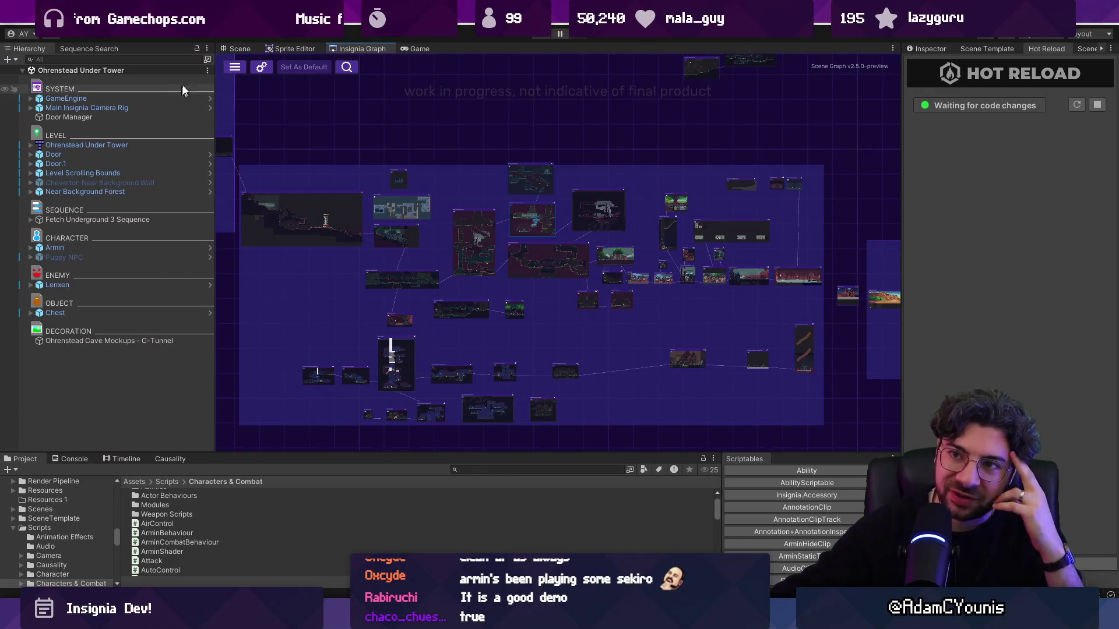
# - Open the Cheverton Forest Hithen Caravan scene from its room node in the graph
pyautogui.click(240, 49)
pyautogui.click(348, 50)
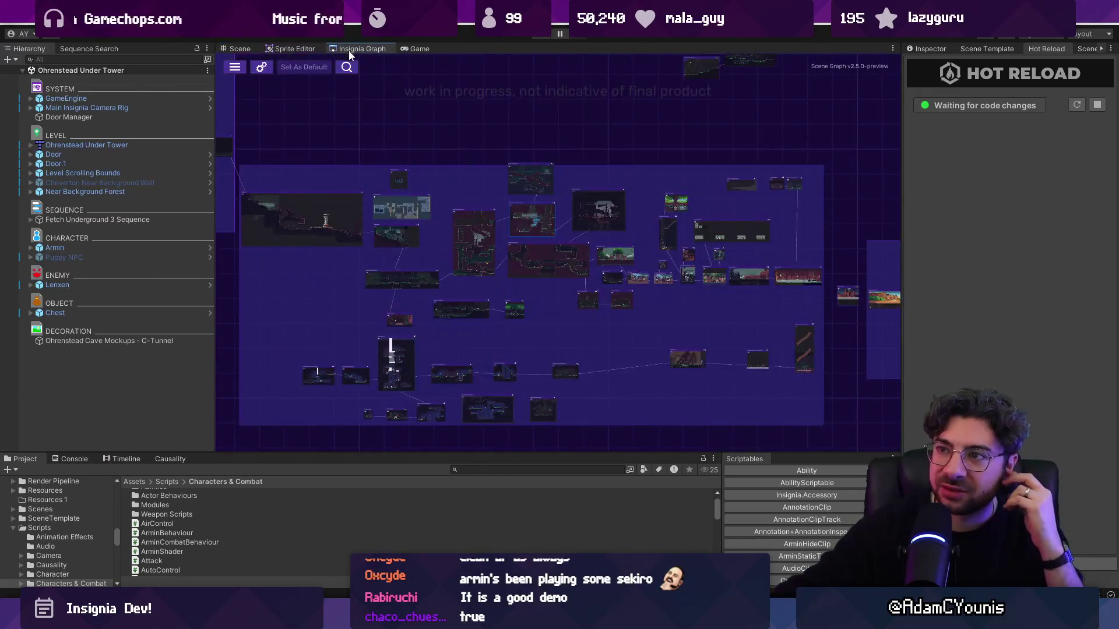
pyautogui.scroll(3, 700, 260)
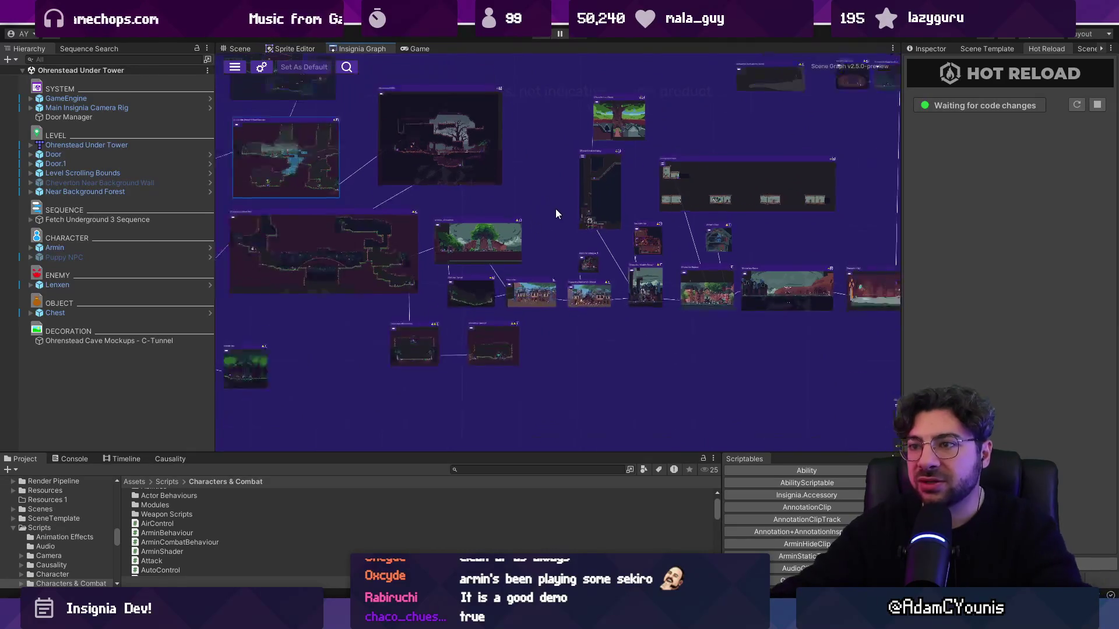
pyautogui.scroll(-3, 555, 209)
pyautogui.doubleClick(439, 176)
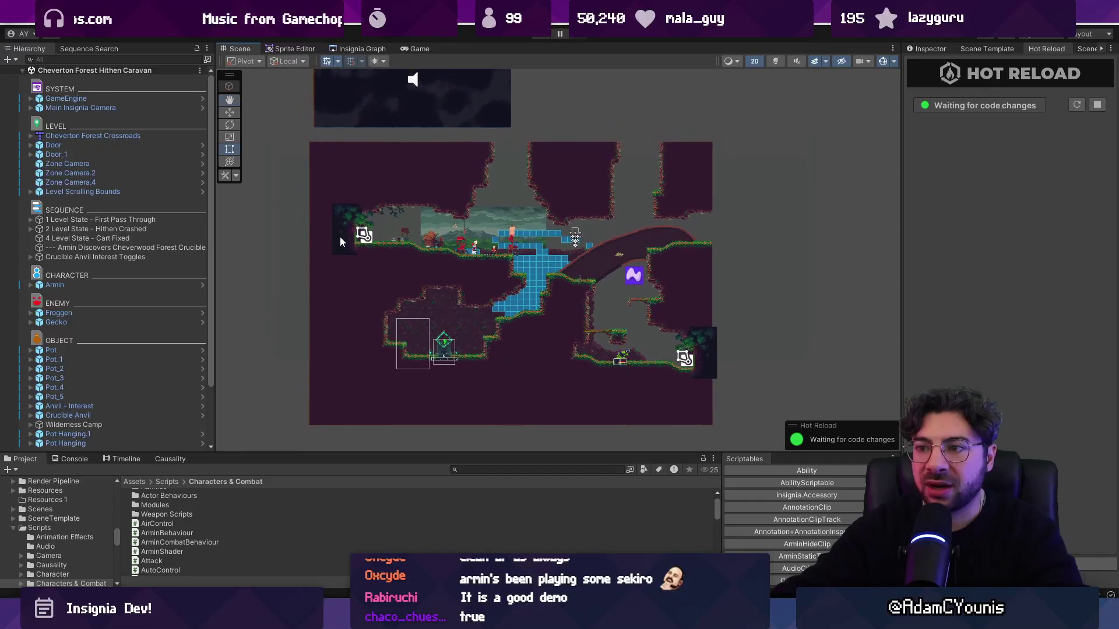
# - Show the '1 Level State - First Pass Through' condition components in the Inspector
pyautogui.scroll(1, 278, 250)
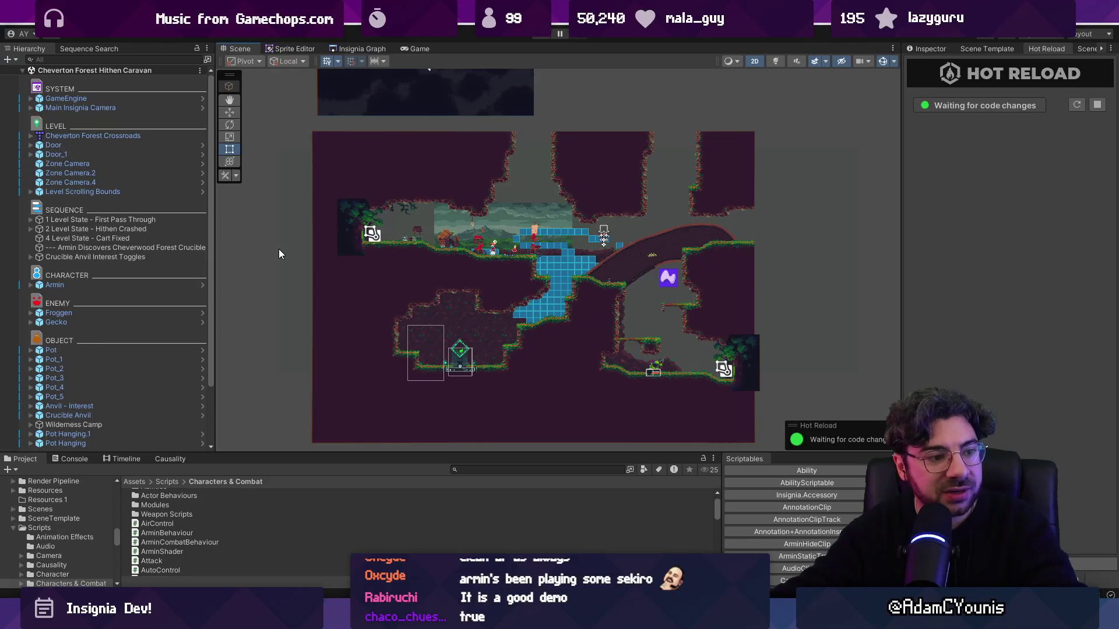
pyautogui.click(117, 219)
pyautogui.click(926, 48)
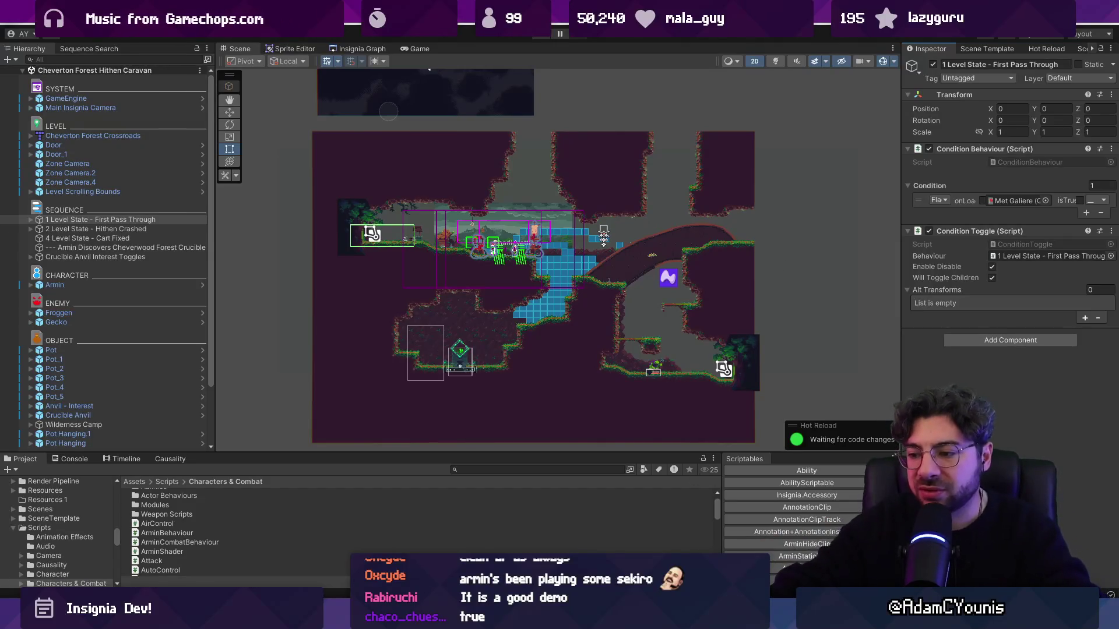
# - Return to Figma's Daily Tasks page with the Themes of the week board
pyautogui.hotkey('alt', 'Tab')
pyautogui.scroll(-3, 590, 269)
pyautogui.scroll(3, 590, 270)
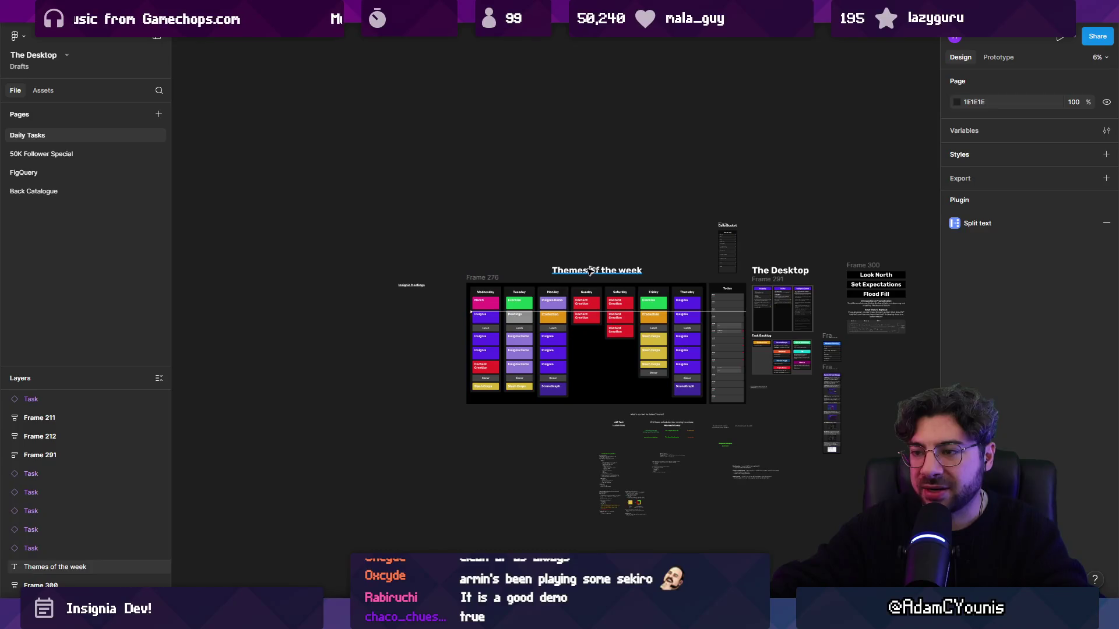
# - Duplicate the Themes of the week heading and retype the copy as "Can't unpick it"
pyautogui.moveTo(590, 270); pyautogui.dragTo(327, 421)
pyautogui.hotkey('shift', '2')
pyautogui.press('Return')
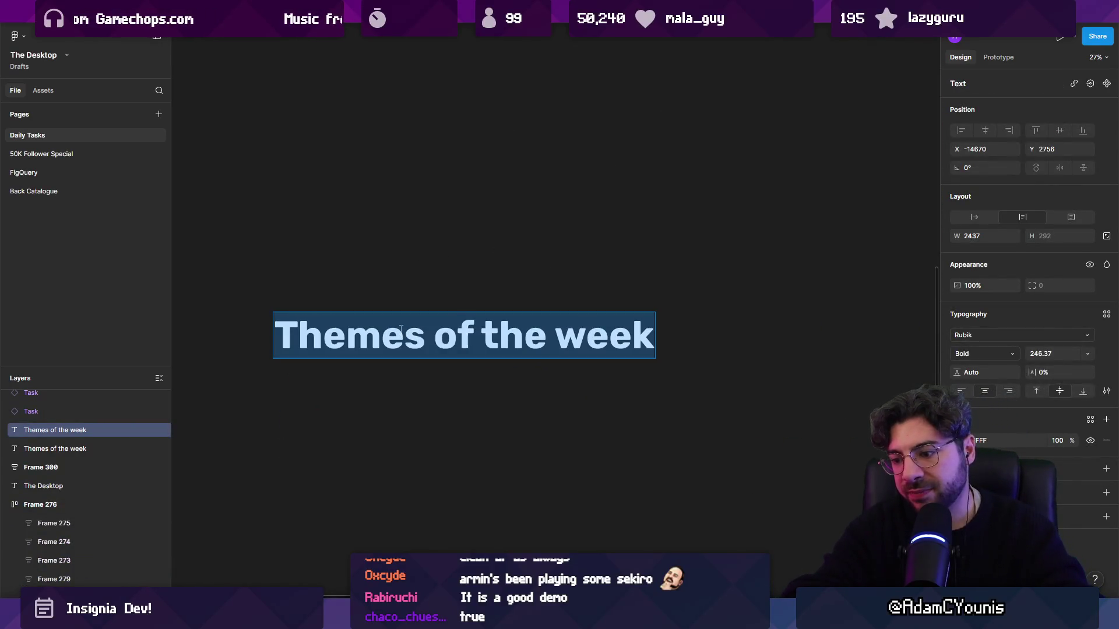
pyautogui.write('Cabn')
pyautogui.press('BackSpace')
pyautogui.press('BackSpace')
pyautogui.write("n';t")
pyautogui.press('BackSpace')
pyautogui.press('BackSpace')
pyautogui.write('t unpick the')
pyautogui.press('BackSpace')
pyautogui.press('BackSpace')
pyautogui.press('BackSpace')
pyautogui.write('it')
pyautogui.press('Escape')
# - Copy that heading to the right and retype it as "Don't want to make it more tangled"
pyautogui.moveTo(416, 335); pyautogui.dragTo(845, 335)
pyautogui.hscroll(5, 845, 335)
pyautogui.doubleClick(615, 329)
pyautogui.write("Don't want to make it more tangled")
pyautogui.press('Escape')
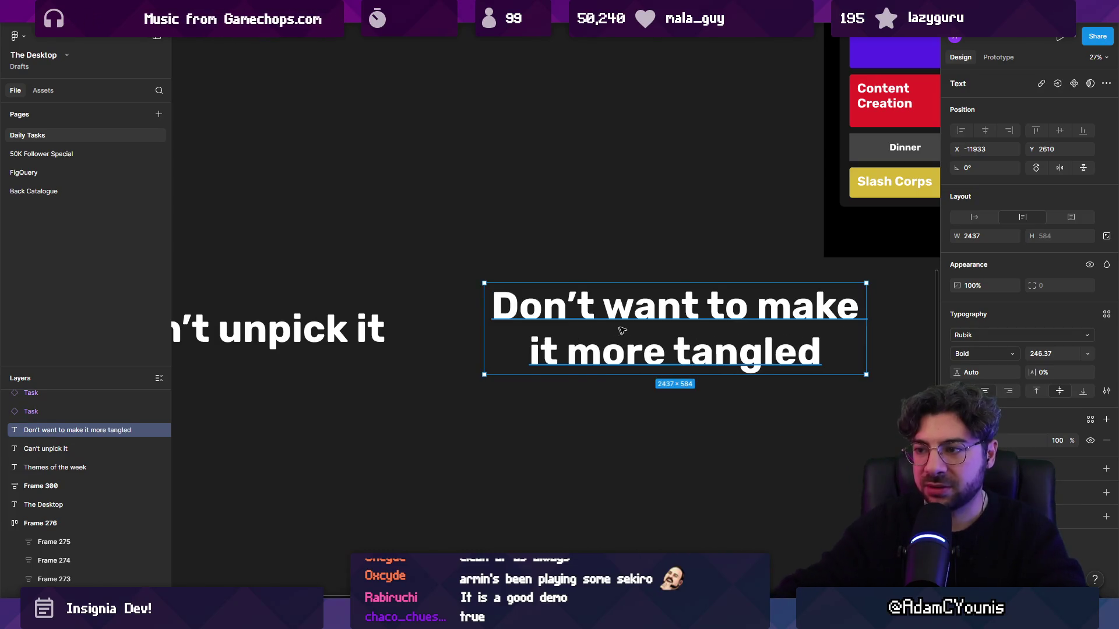
# - Move "Can't unpick it" further left so the two headings sit apart side by side
pyautogui.scroll(-5, 622, 331)
pyautogui.click(543, 306)
pyautogui.keyDown('shift'); pyautogui.click(737, 306); pyautogui.keyUp('shift')
pyautogui.scroll(-3, 526, 378)
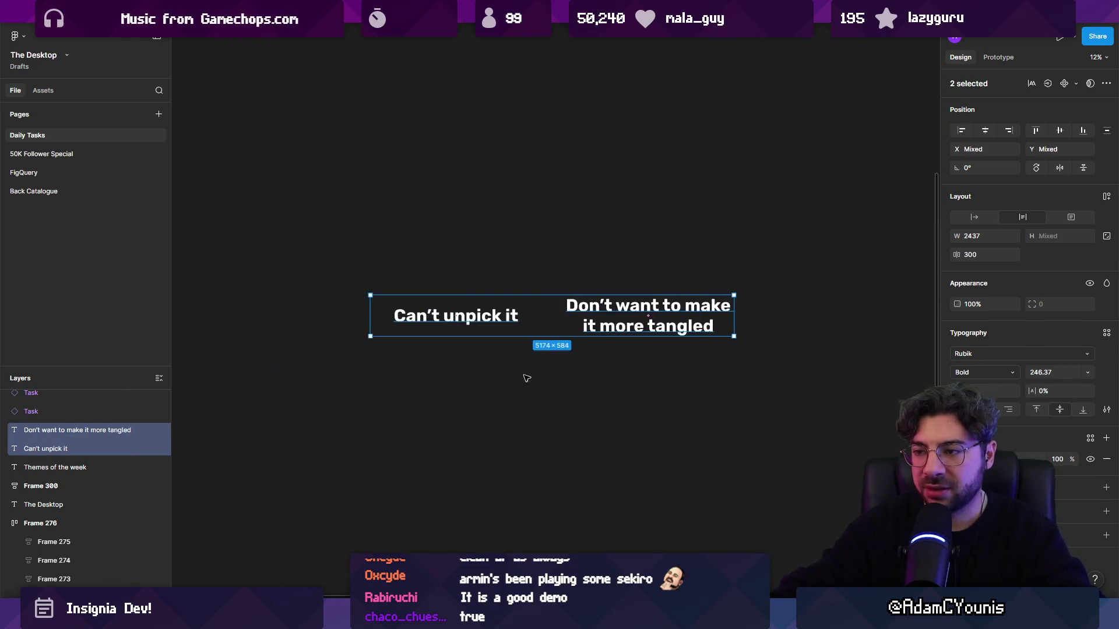
pyautogui.click(516, 355)
pyautogui.moveTo(487, 298); pyautogui.dragTo(375, 298)
pyautogui.click(511, 343)
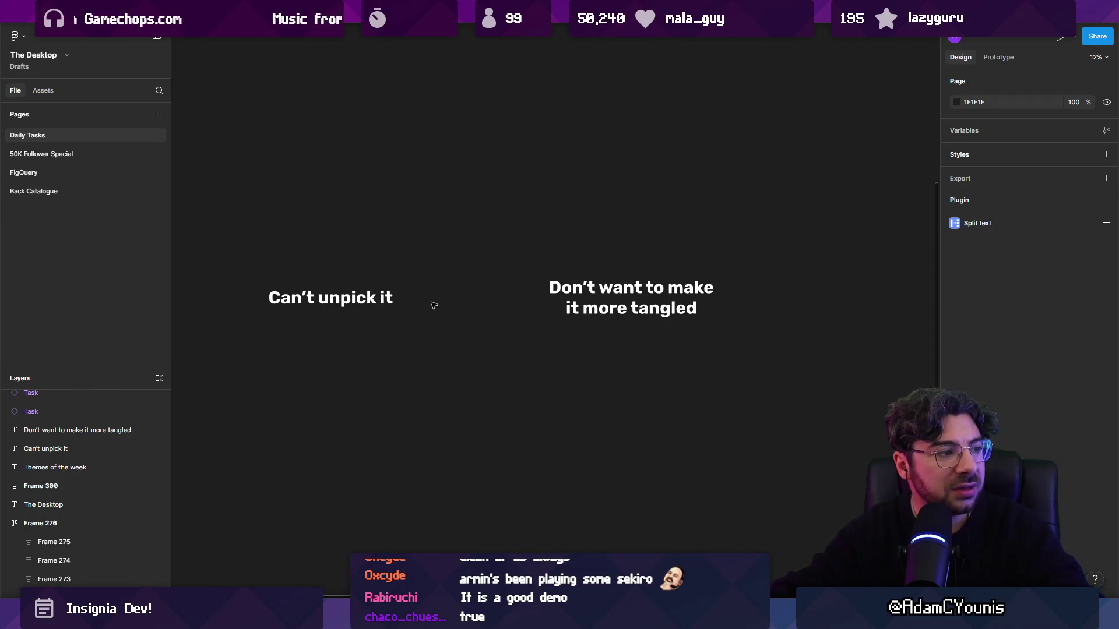
pyautogui.scroll(2, 434, 305)
pyautogui.click(350, 283)
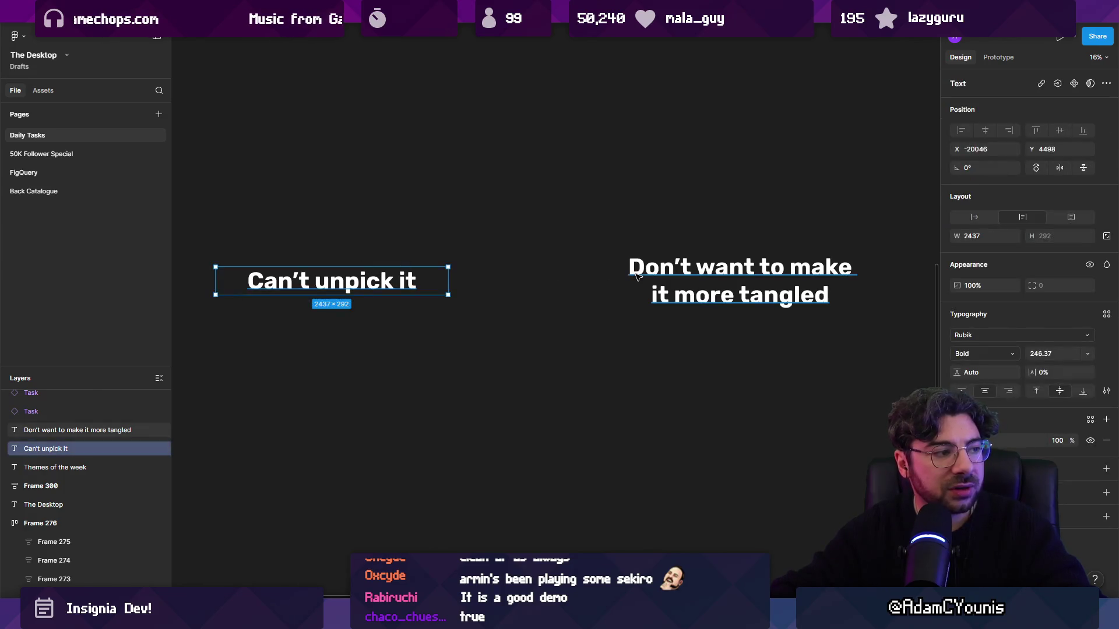
pyautogui.keyDown('shift'); pyautogui.click(638, 277); pyautogui.keyUp('shift')
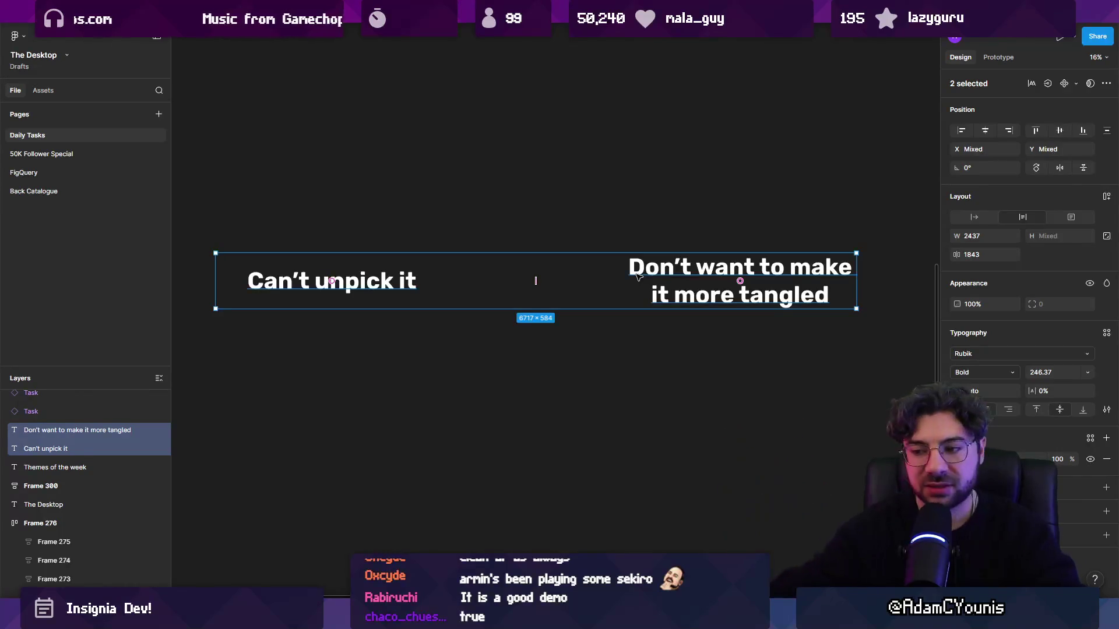
pyautogui.click(457, 426)
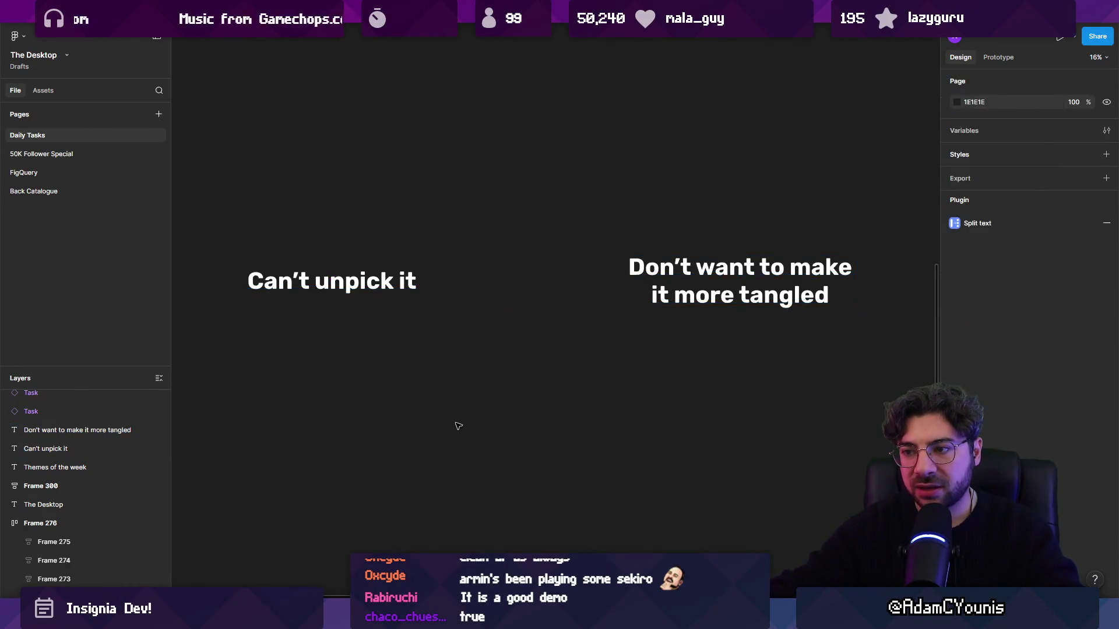
pyautogui.moveTo(832, 11)
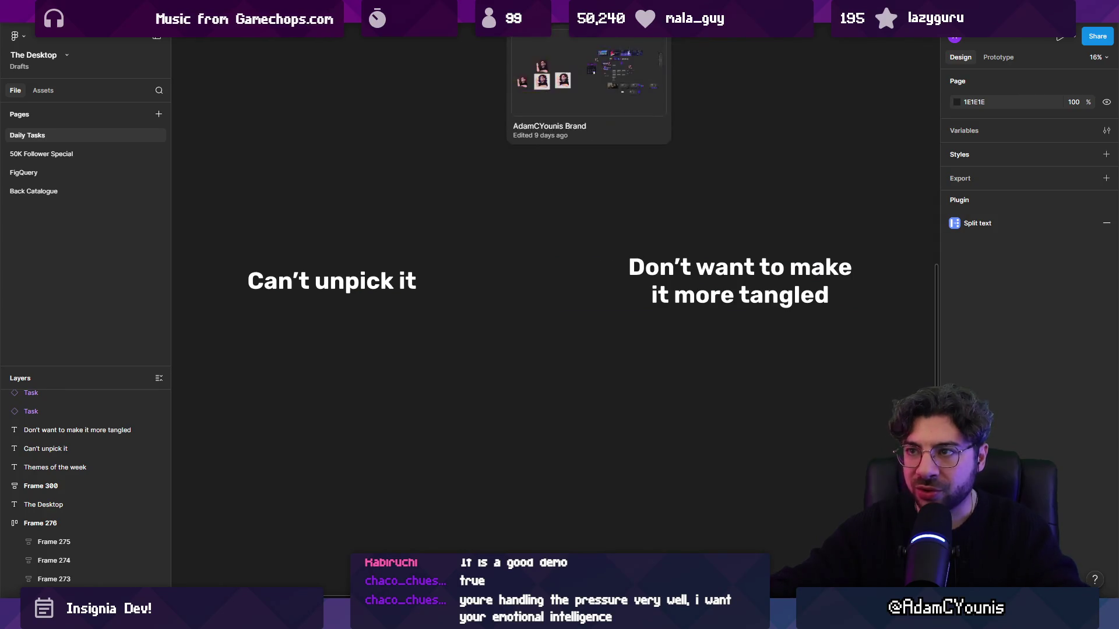
pyautogui.click(455, 11)
pyautogui.scroll(5, 583, 344)
pyautogui.scroll(-5, 583, 343)
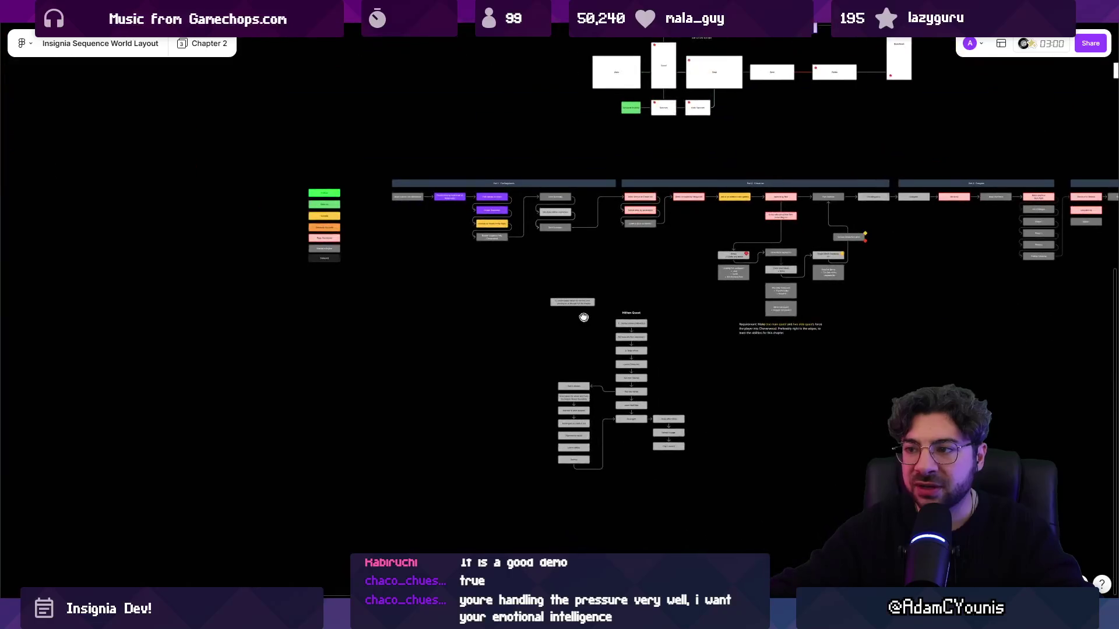
pyautogui.hscroll(5, 350, 268)
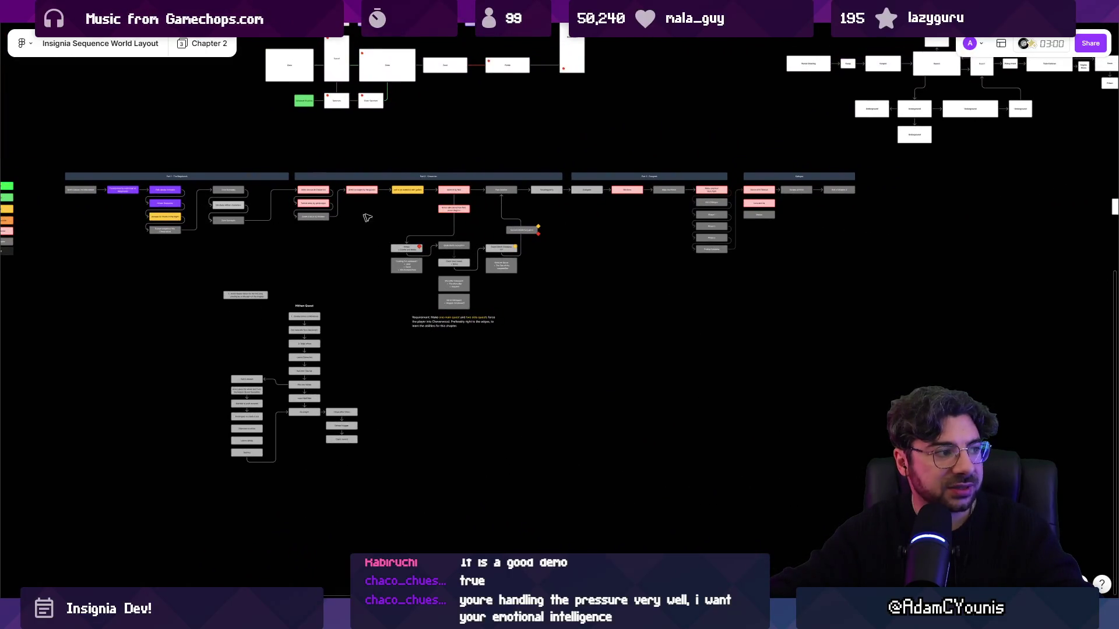
pyautogui.scroll(5, 70, 192)
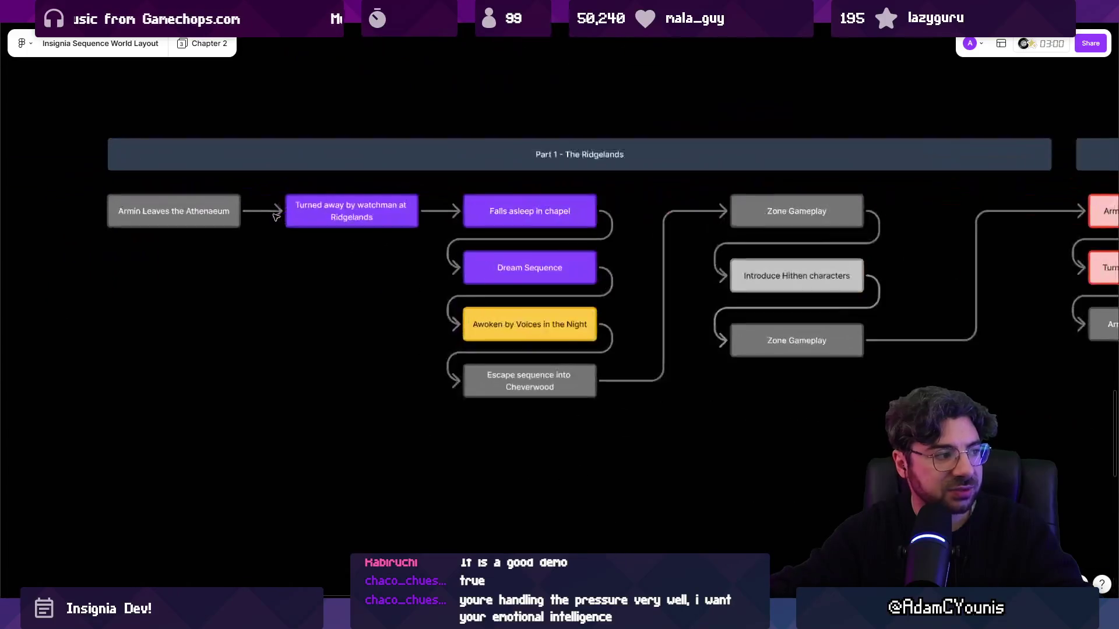
pyautogui.hscroll(7, 524, 295)
pyautogui.scroll(-5, 562, 252)
pyautogui.scroll(5, 546, 277)
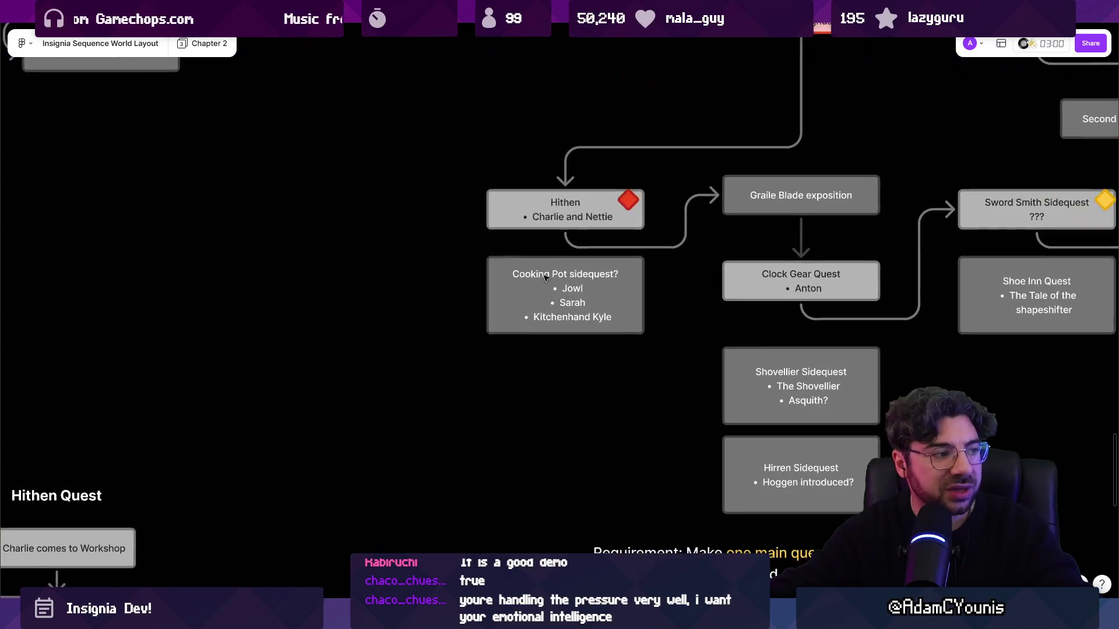
pyautogui.click(519, 224)
pyautogui.scroll(5, 521, 219)
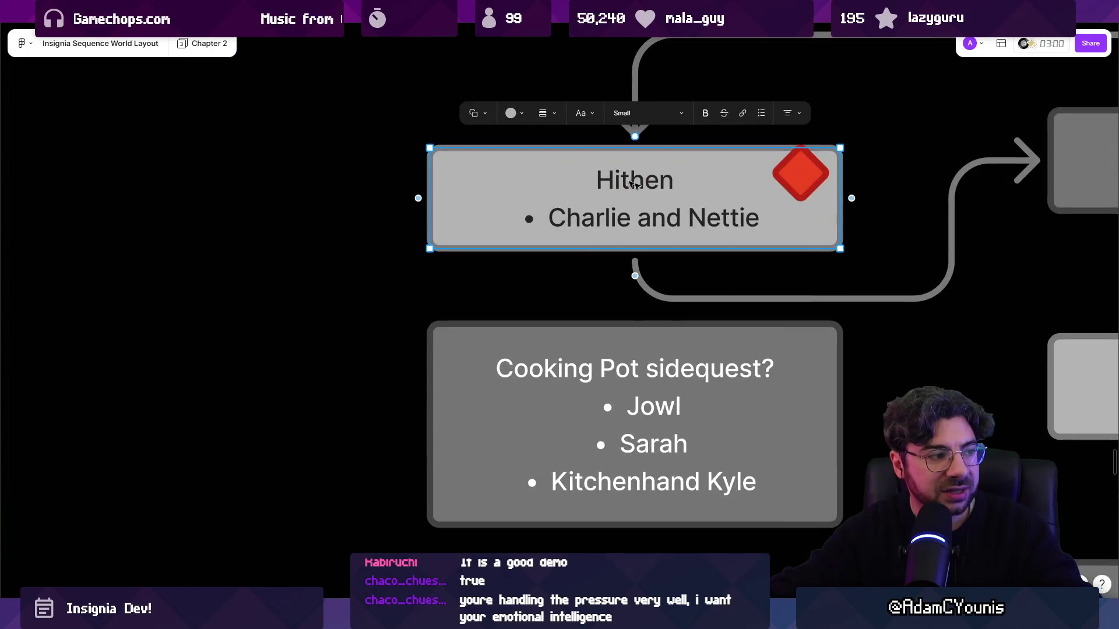
pyautogui.scroll(-5, 582, 204)
pyautogui.moveTo(360, 363); pyautogui.dragTo(534, 161)
pyautogui.scroll(-3, 534, 161)
pyautogui.moveTo(361, 120); pyautogui.dragTo(698, 465)
pyautogui.click(698, 465)
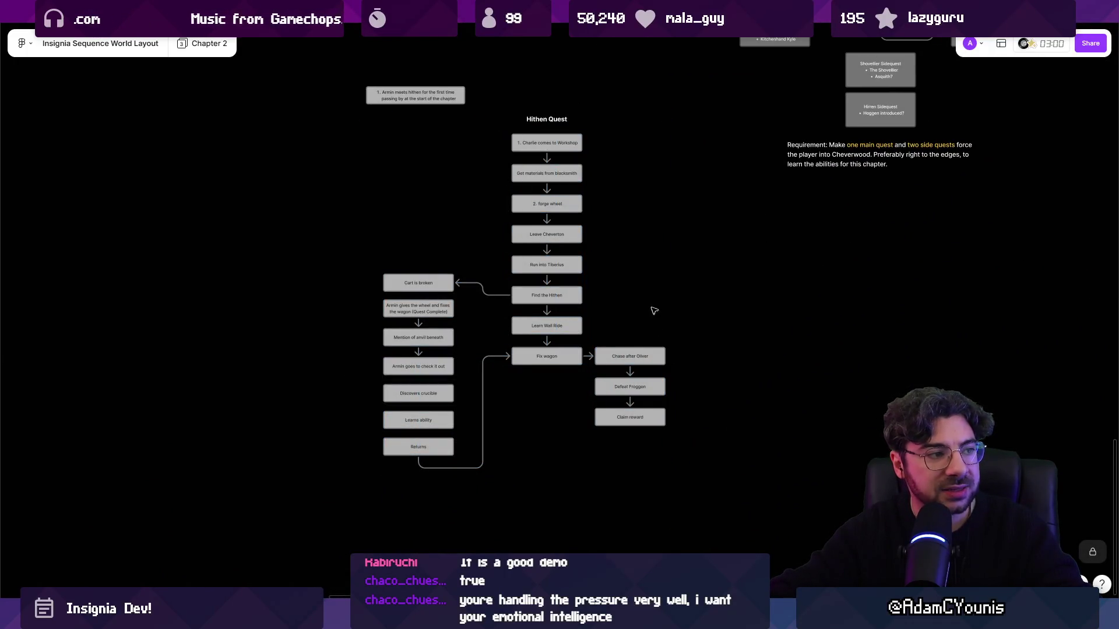
pyautogui.scroll(-5, 658, 280)
pyautogui.scroll(-5, 586, 329)
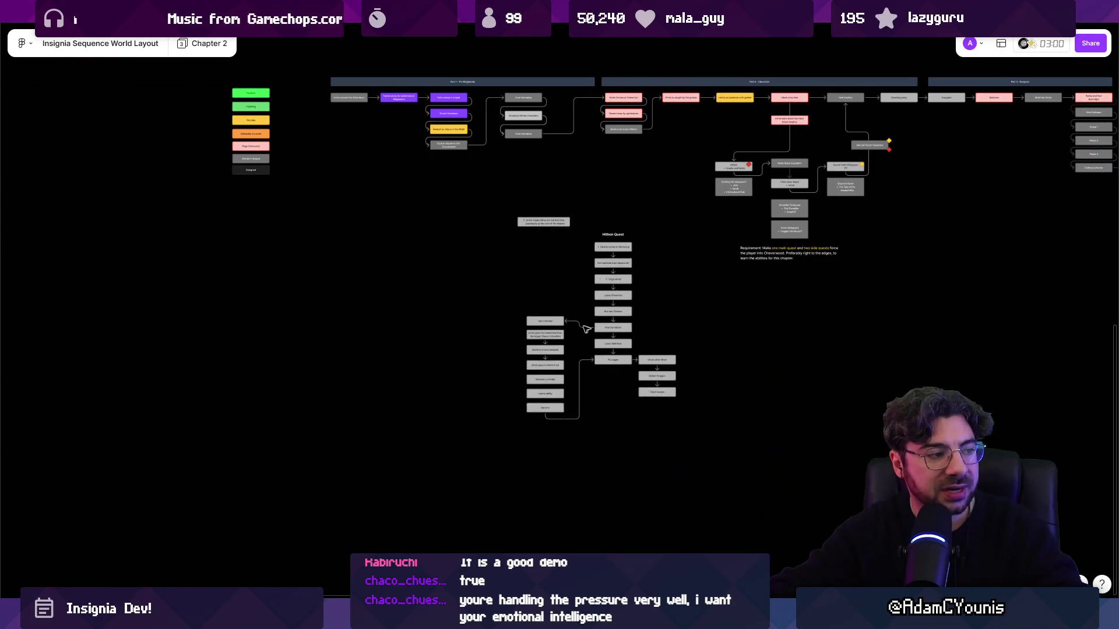
pyautogui.scroll(10, 548, 351)
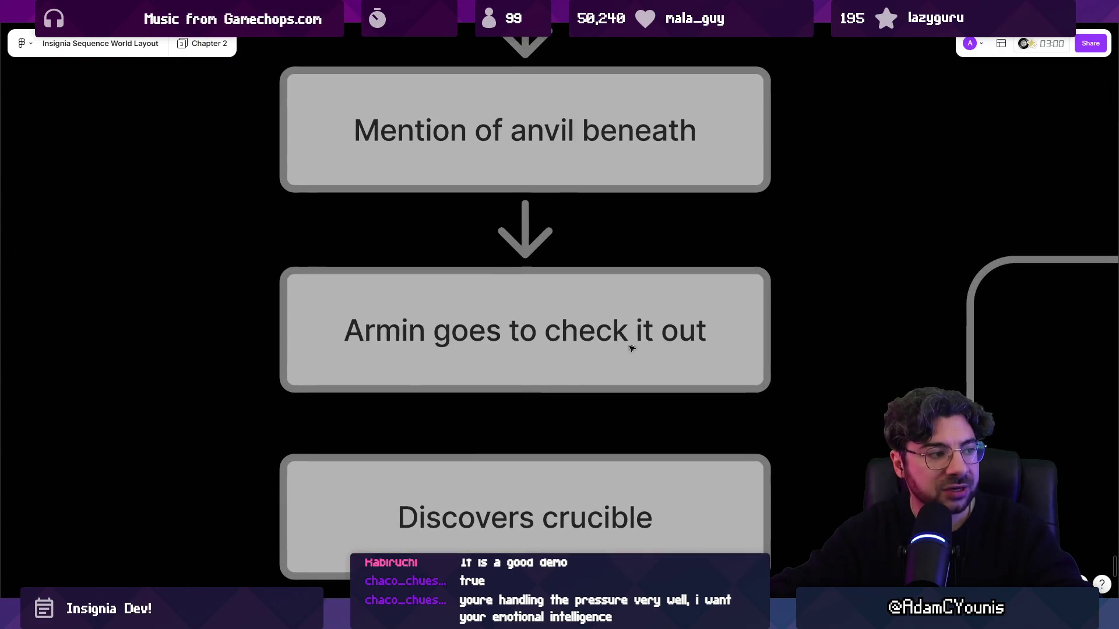
pyautogui.scroll(-1, 623, 344)
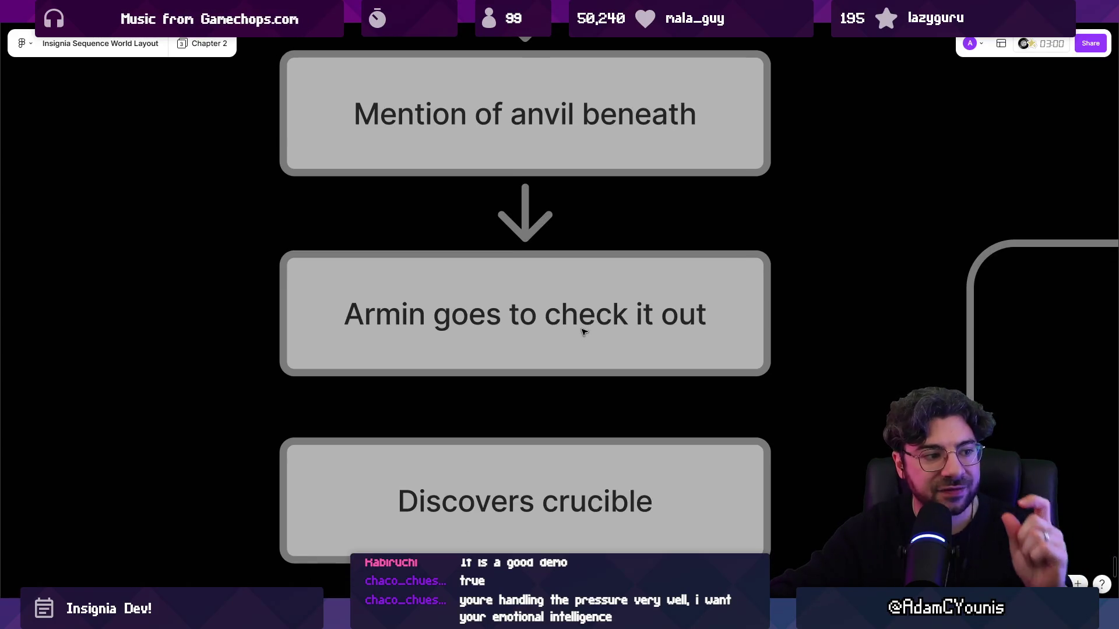
pyautogui.scroll(3, 574, 333)
pyautogui.scroll(-4, 562, 462)
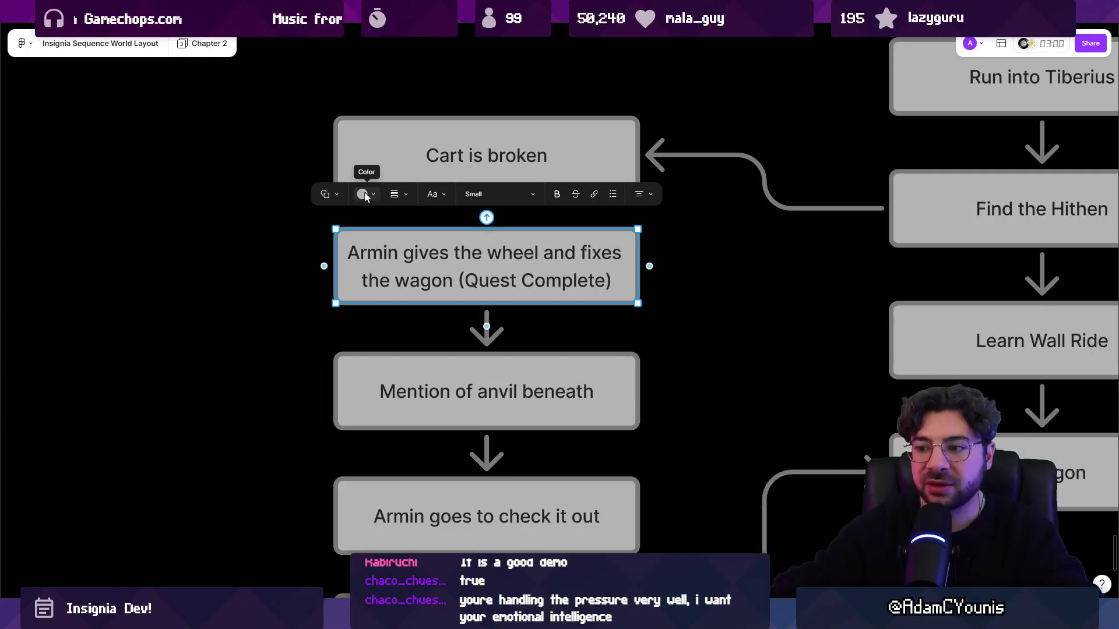
pyautogui.scroll(-5, 265, 271)
pyautogui.click(380, 395)
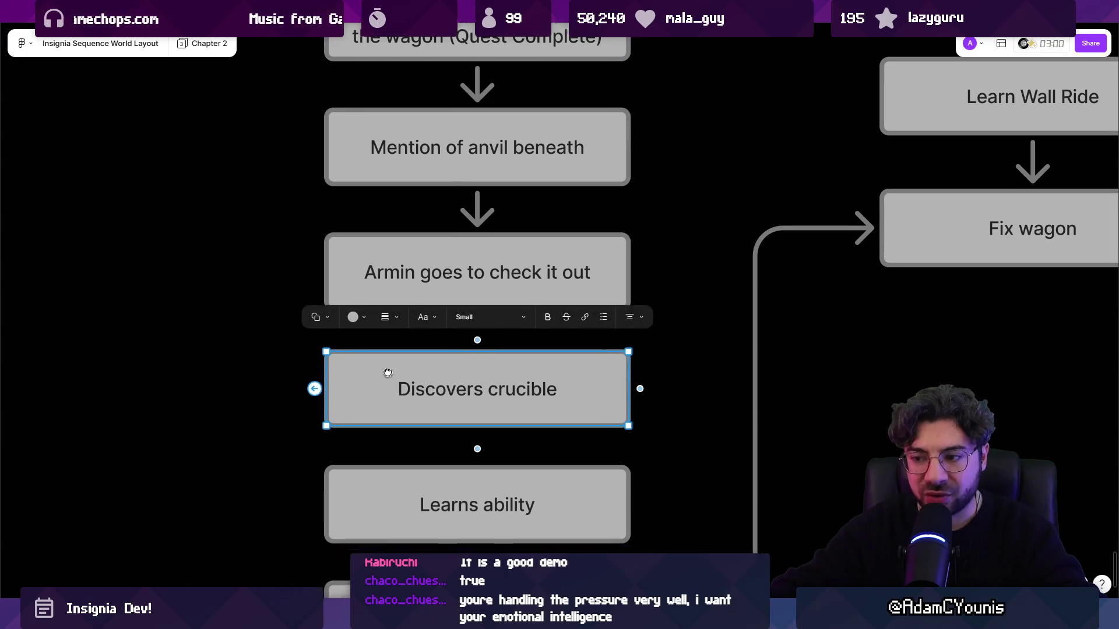
pyautogui.moveTo(388, 373); pyautogui.dragTo(307, 309)
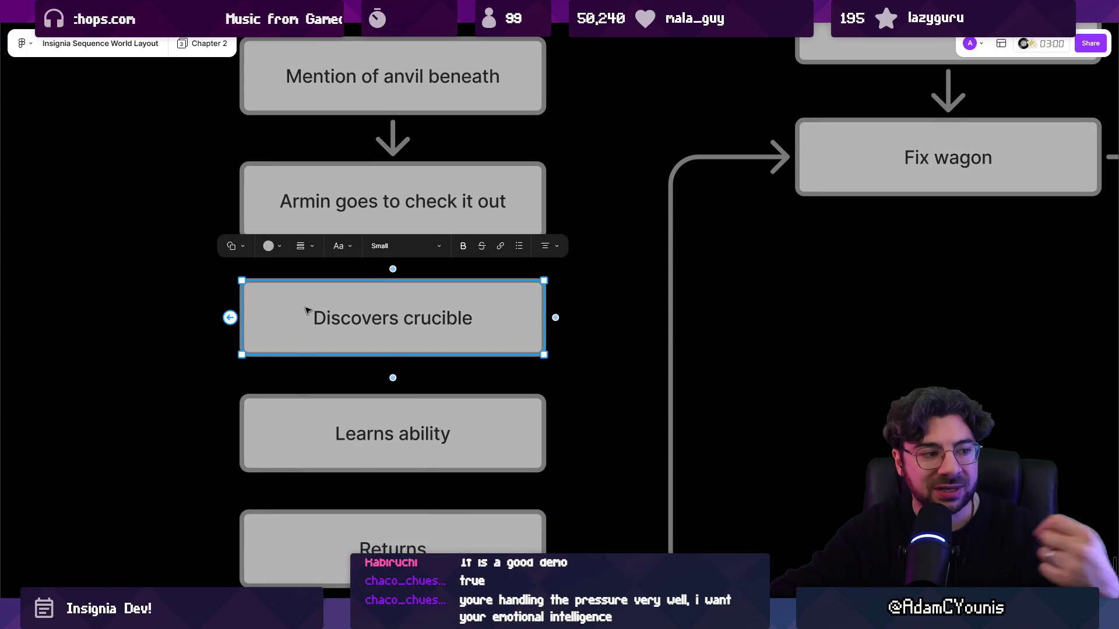
pyautogui.scroll(-3, 305, 317)
pyautogui.click(296, 333)
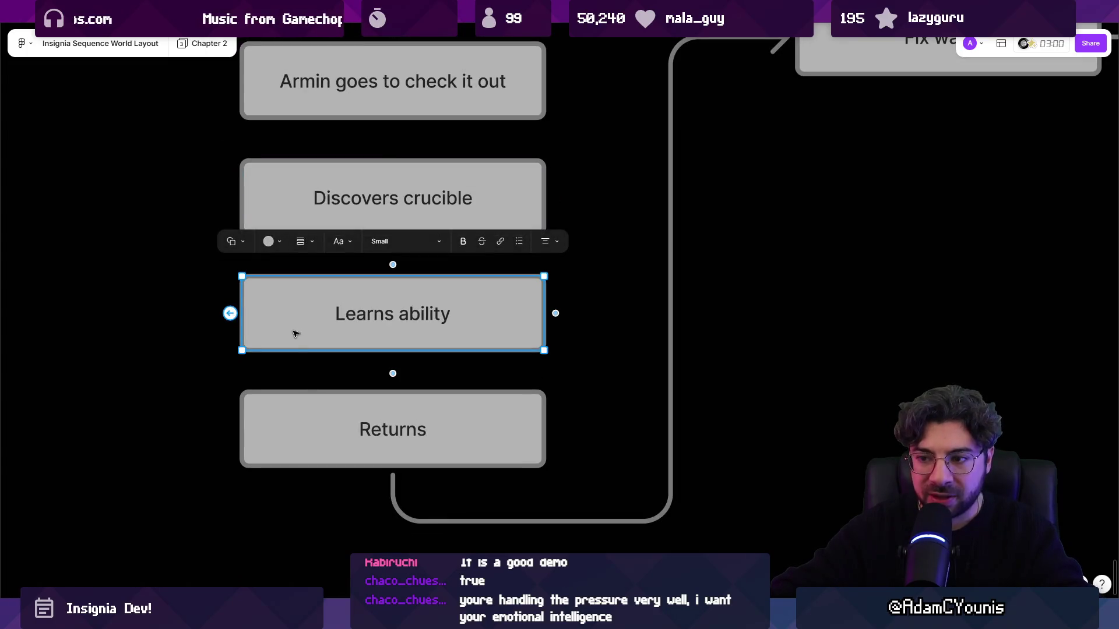
pyautogui.click(301, 407)
pyautogui.scroll(-5, 300, 367)
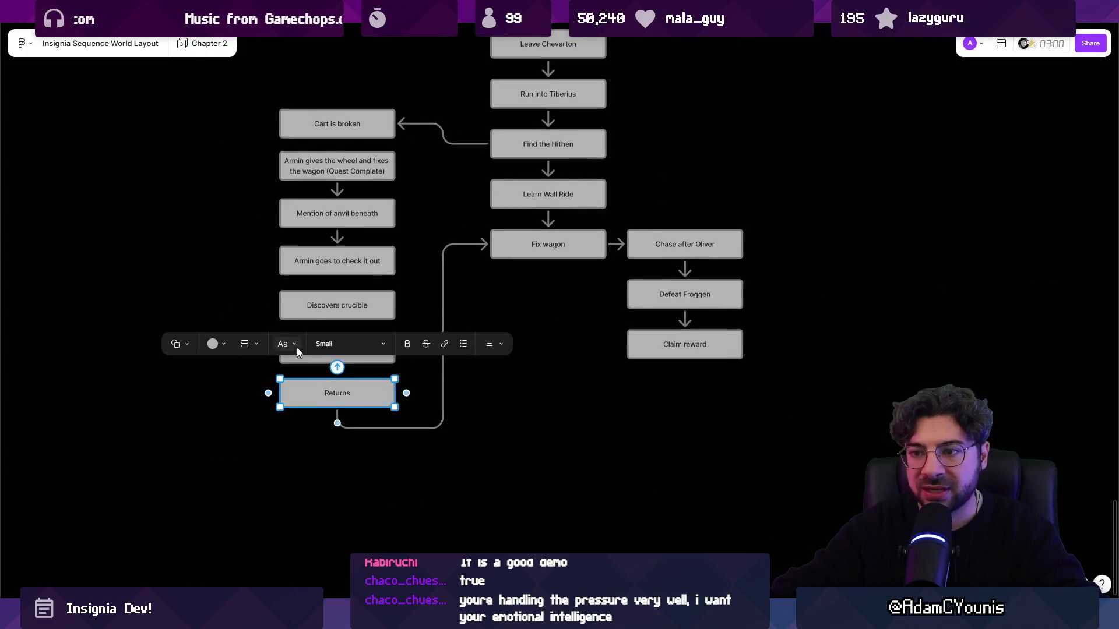
pyautogui.click(239, 265)
pyautogui.click(332, 387)
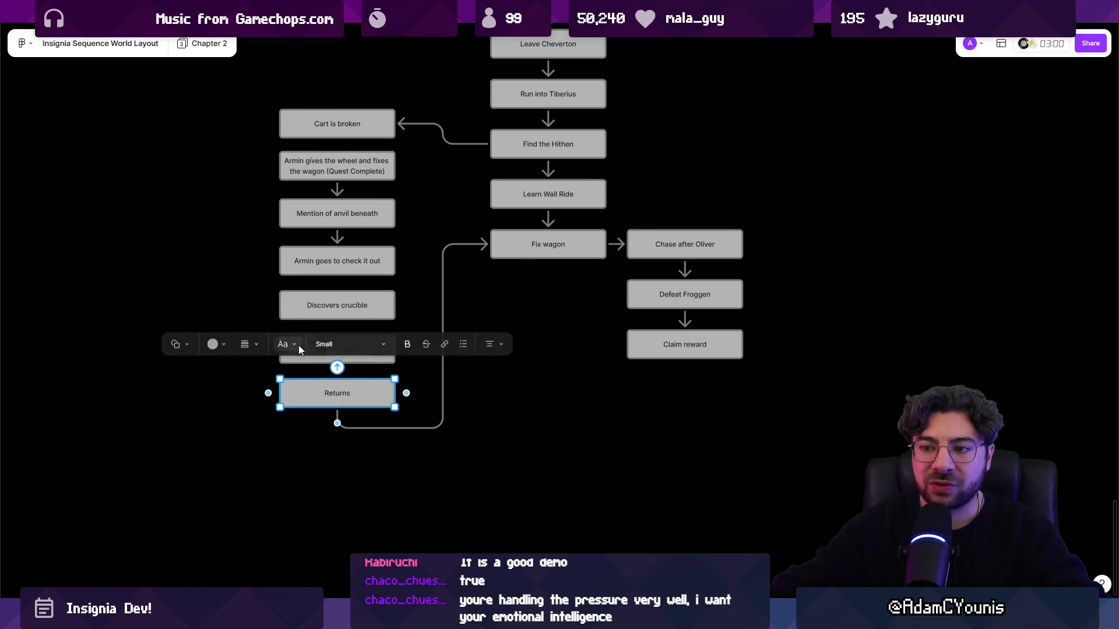
pyautogui.keyDown('shift'); pyautogui.click(301, 358); pyautogui.keyUp('shift')
pyautogui.click(178, 232)
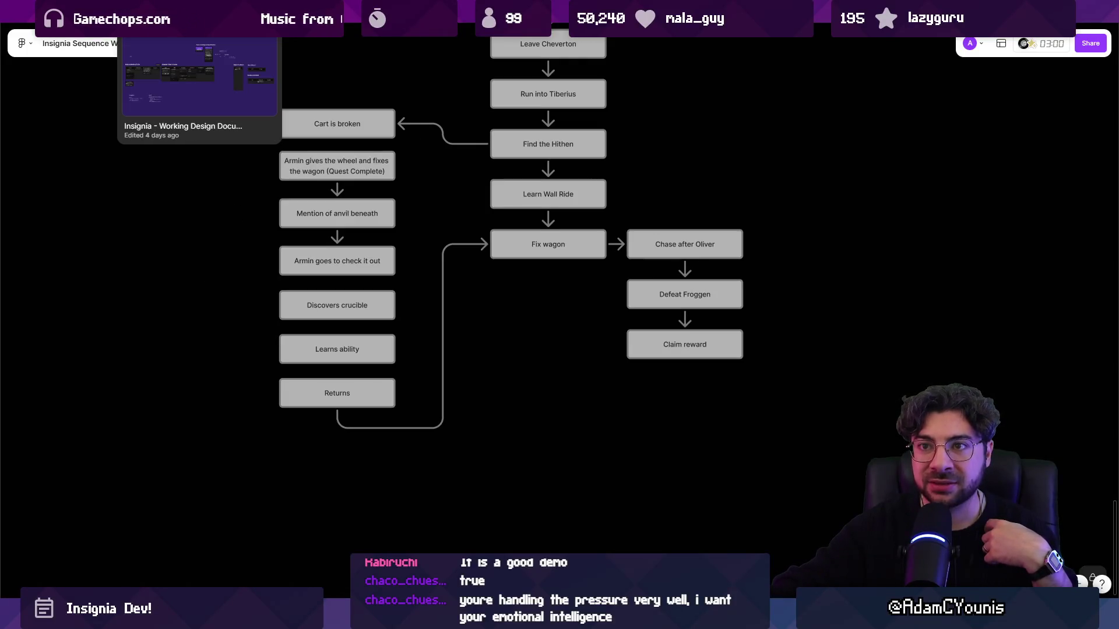
pyautogui.click(187, 12)
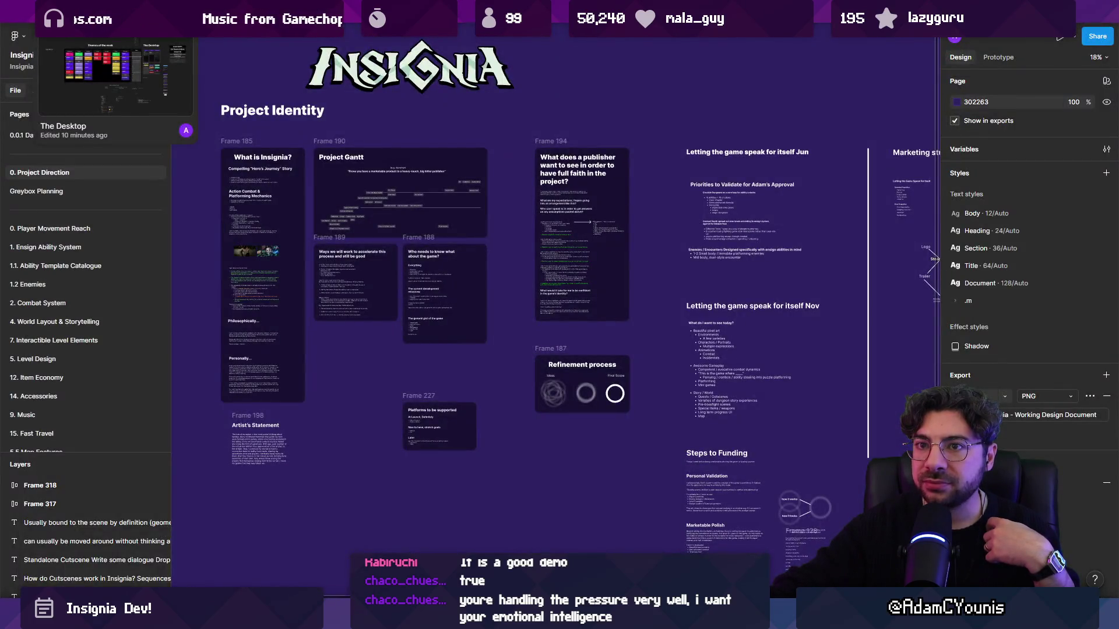
# - Switch to The Desktop draft file and select the "Can't unpick it" text
pyautogui.click(116, 11)
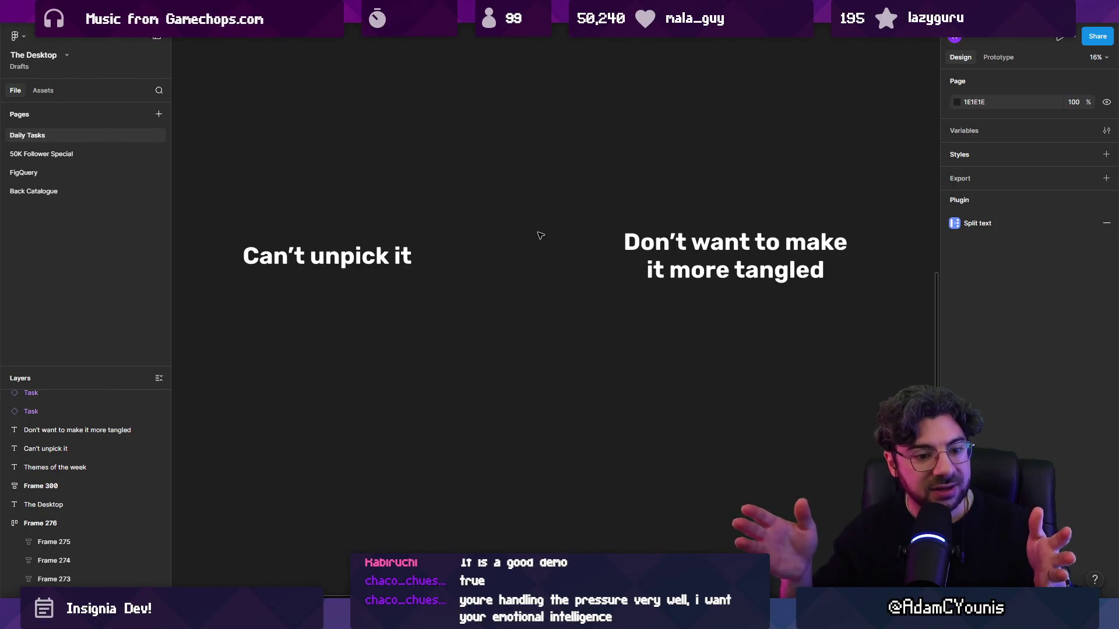
pyautogui.scroll(-3, 535, 240)
pyautogui.click(525, 219)
# - Copy "Can't unpick it" below the original and turn it into a regular-weight Script label
pyautogui.moveTo(524, 219)
pyautogui.mouseDown()
pyautogui.moveTo(472, 282)
pyautogui.moveTo(462, 314)
pyautogui.mouseUp()
pyautogui.doubleClick(461, 298)
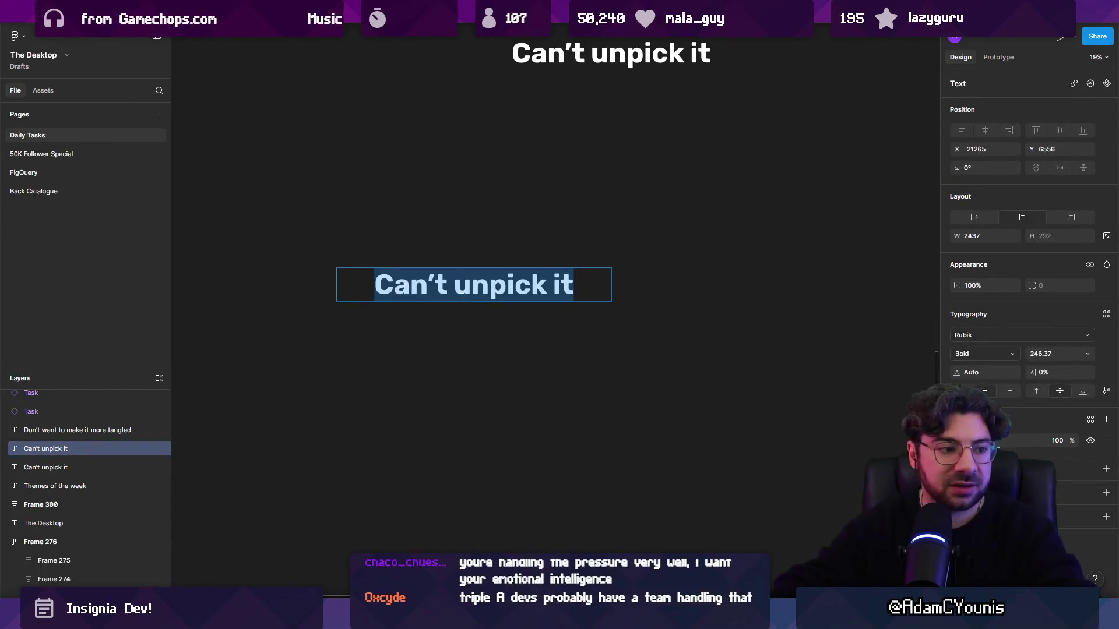
pyautogui.press('Escape')
pyautogui.hotkey('ctrl', 'b')
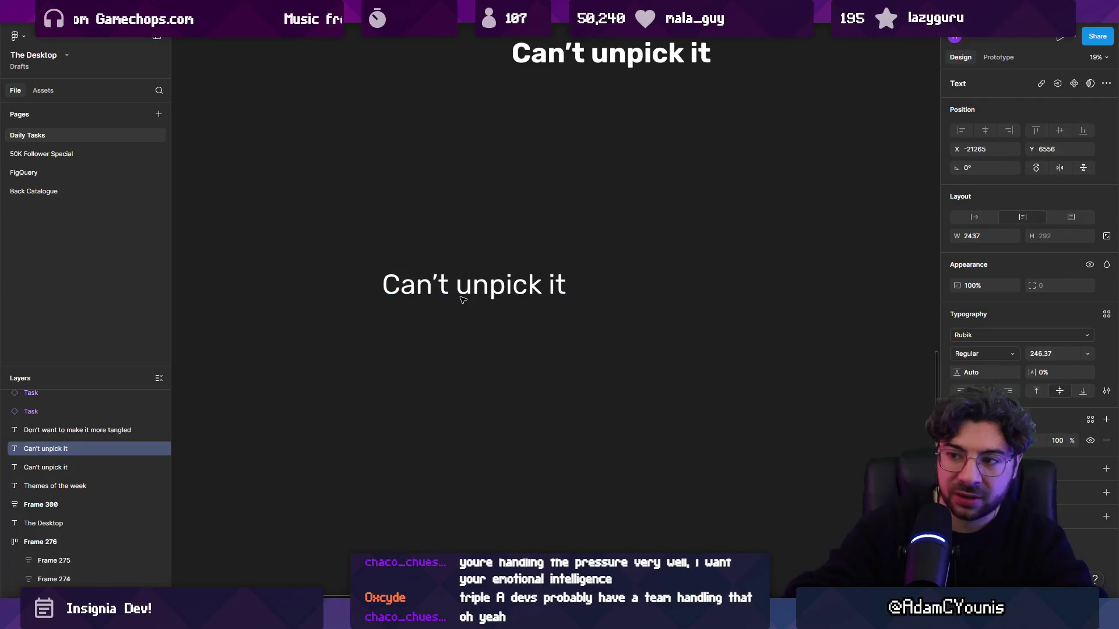
pyautogui.press('Return')
pyautogui.write('Script')
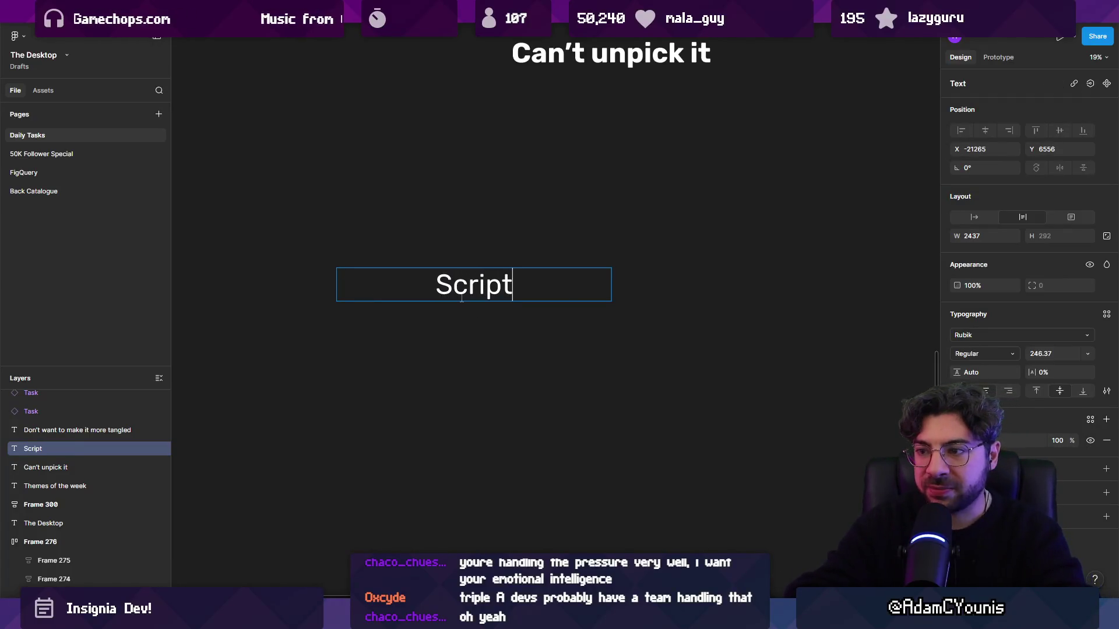
pyautogui.doubleClick(609, 291)
# - Add copies to the right reading Scenario, Data Entry and Game play
pyautogui.moveTo(473, 286); pyautogui.dragTo(614, 286)
pyautogui.press('Return')
pyautogui.write('Scenario')
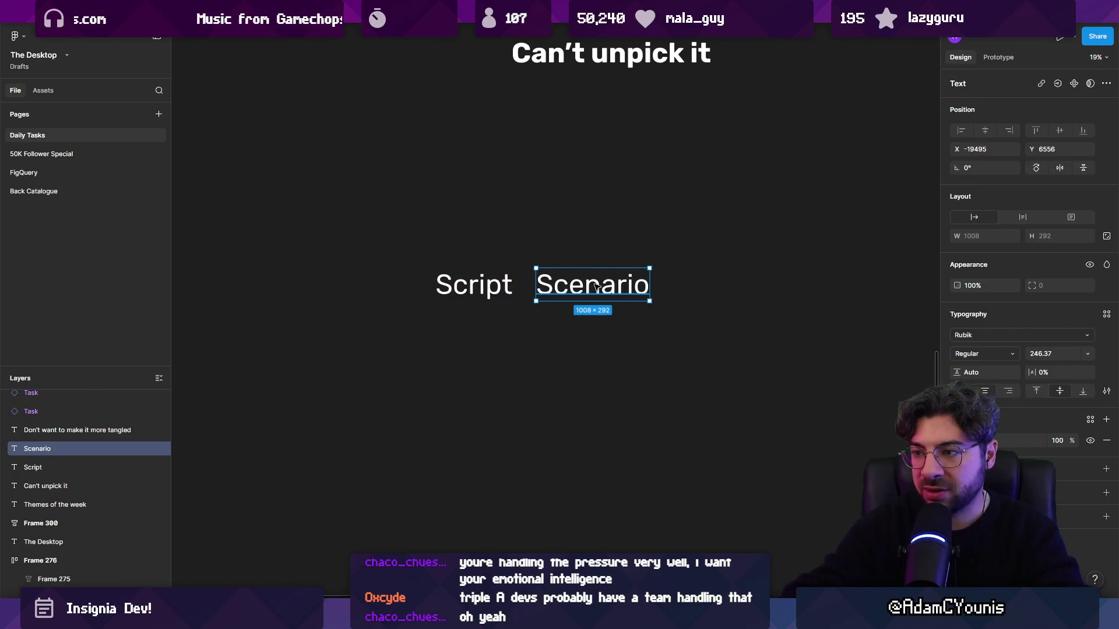
pyautogui.hscroll(5, 596, 287)
pyautogui.moveTo(466, 285); pyautogui.dragTo(641, 280)
pyautogui.press('Return')
pyautogui.write('Data')
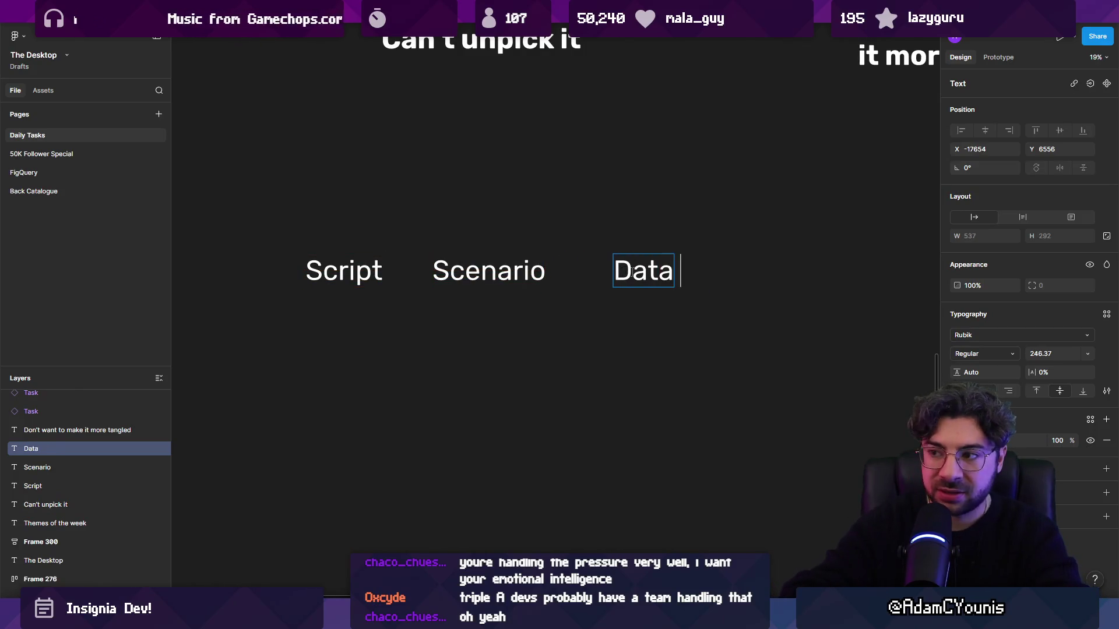
pyautogui.write(' Entry')
pyautogui.moveTo(629, 274); pyautogui.dragTo(809, 274)
pyautogui.press('Return')
pyautogui.write('Epla')
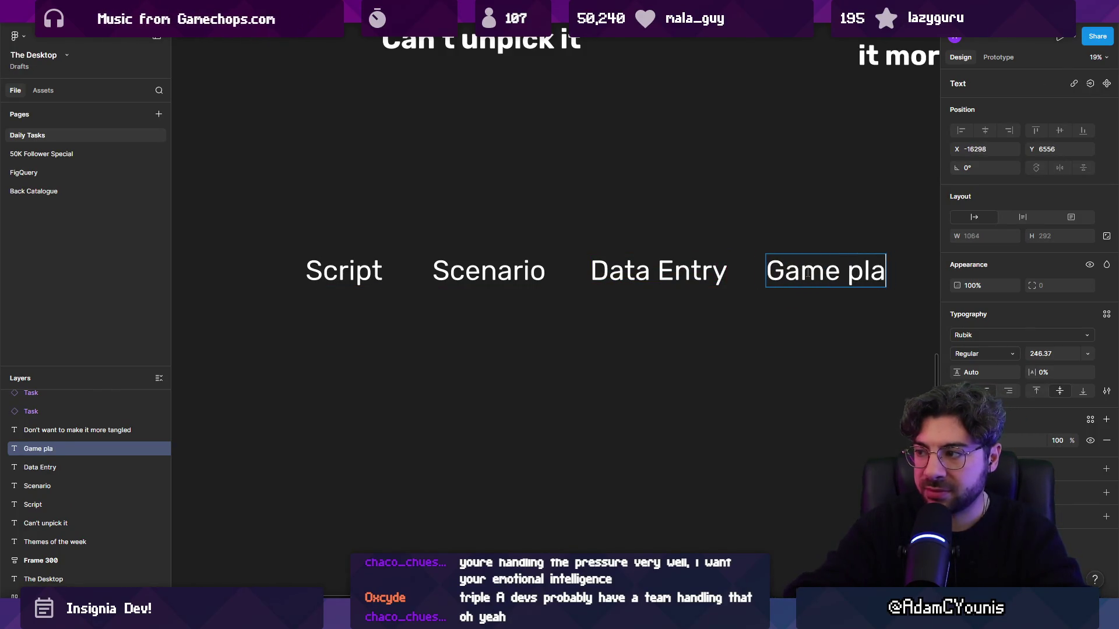
pyautogui.click(770, 302)
# - Even out the spacing of the Script, Scenario and Data Entry labels in the row
pyautogui.moveTo(343, 271); pyautogui.dragTo(271, 271)
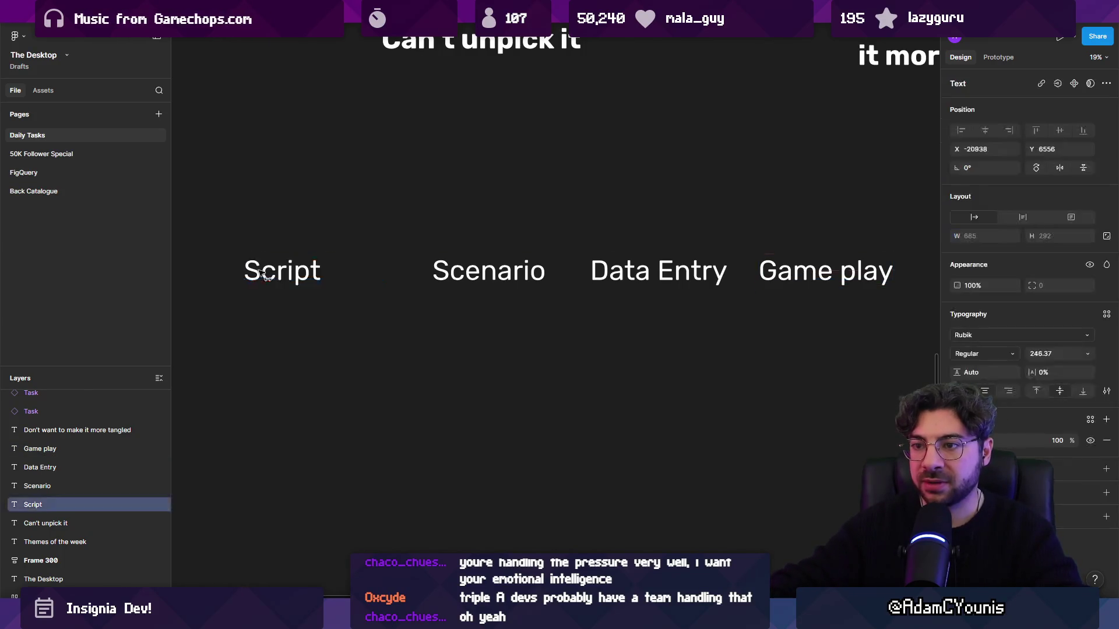
pyautogui.moveTo(488, 271); pyautogui.dragTo(450, 270)
pyautogui.moveTo(627, 271); pyautogui.dragTo(614, 271)
pyautogui.click(286, 276)
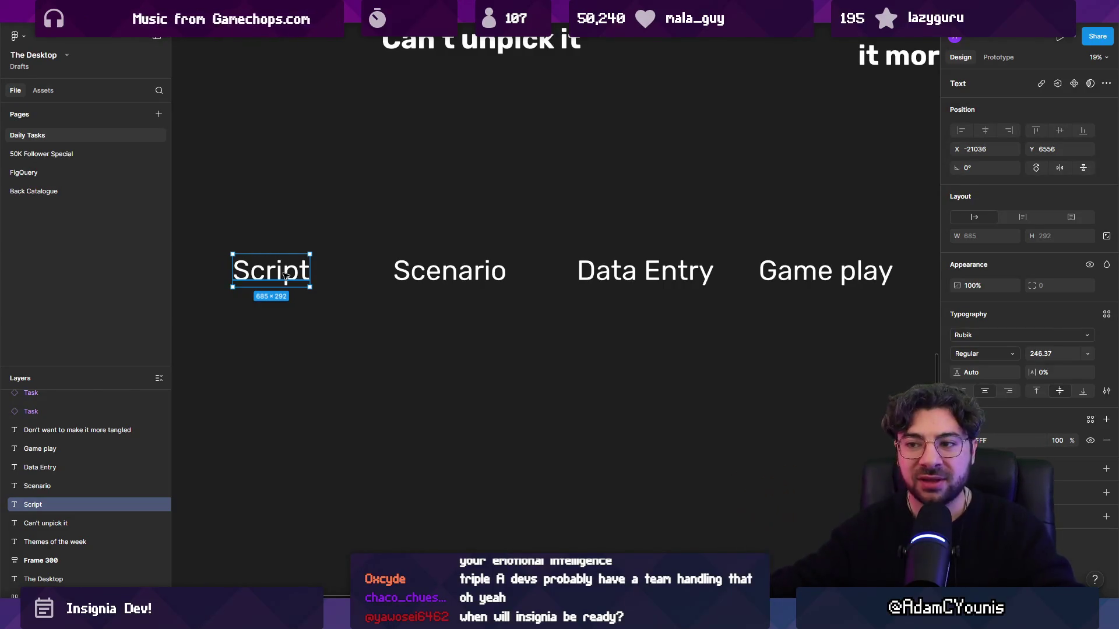
pyautogui.moveTo(272, 277); pyautogui.dragTo(280, 277)
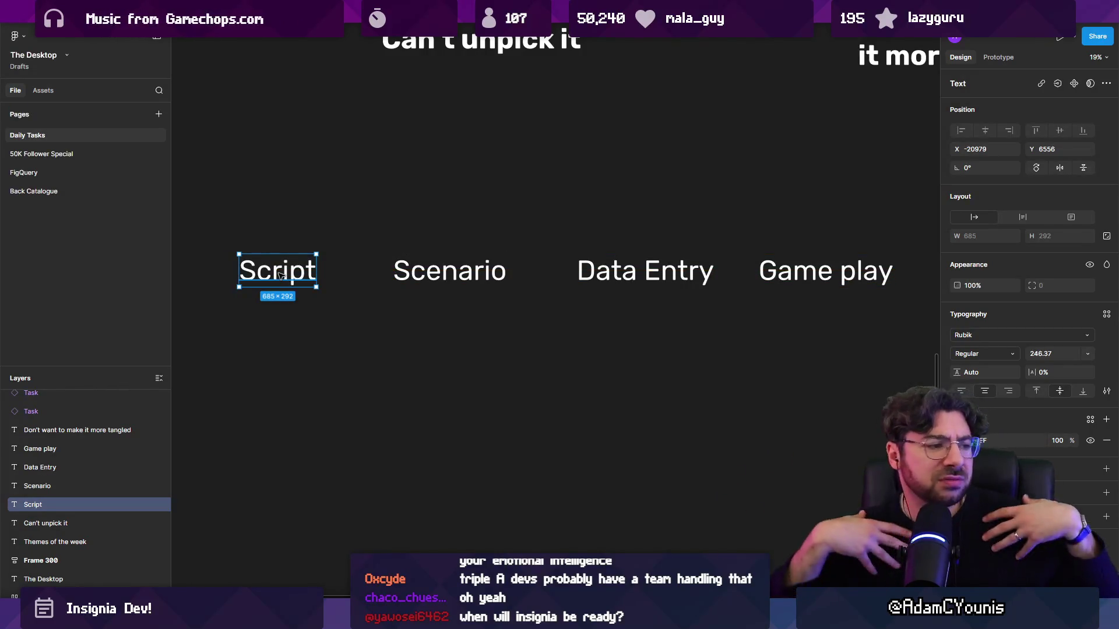
pyautogui.moveTo(280, 276)
pyautogui.mouseDown()
pyautogui.moveTo(260, 284)
pyautogui.moveTo(276, 275)
pyautogui.mouseUp()
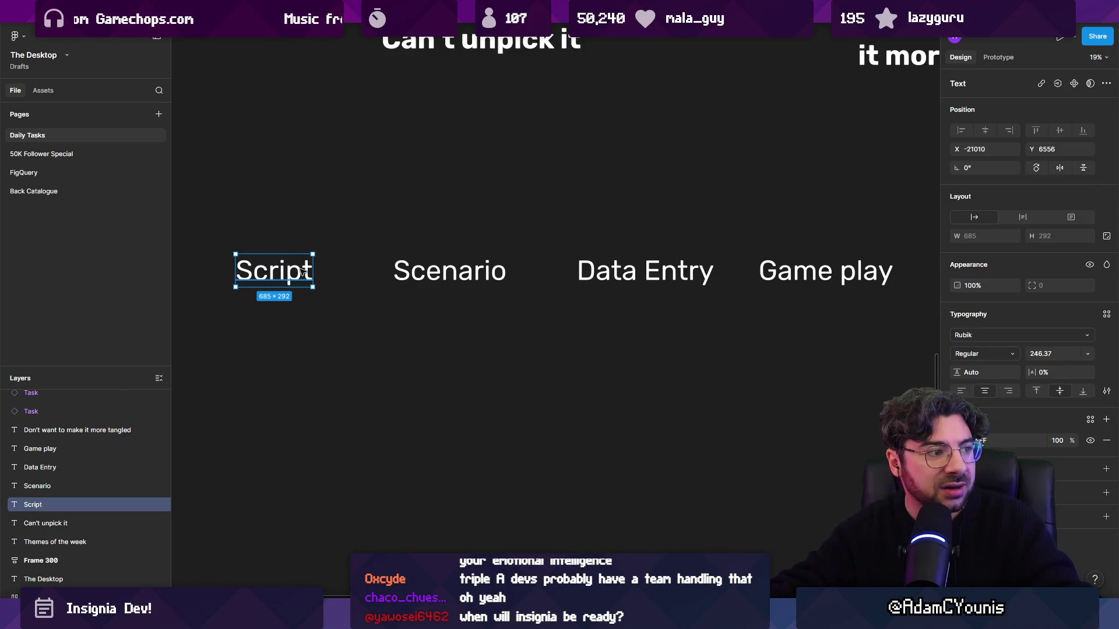
pyautogui.moveTo(304, 271); pyautogui.dragTo(301, 271)
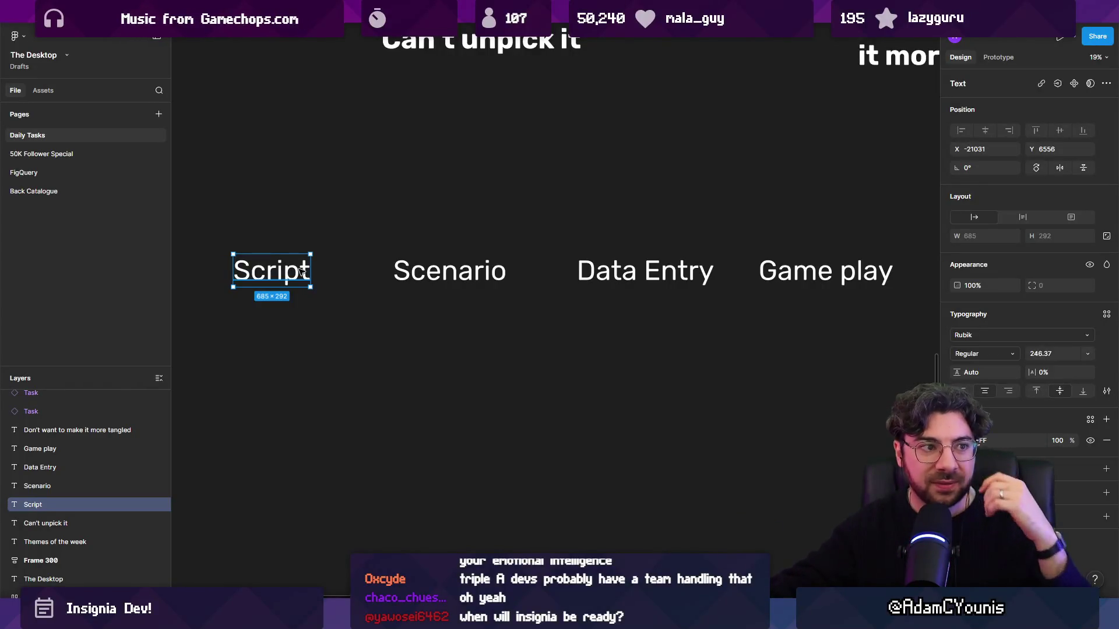
pyautogui.moveTo(301, 271); pyautogui.dragTo(303, 266)
# - Make Scenario bold and move Data Entry down below it
pyautogui.click(277, 290)
pyautogui.click(274, 271)
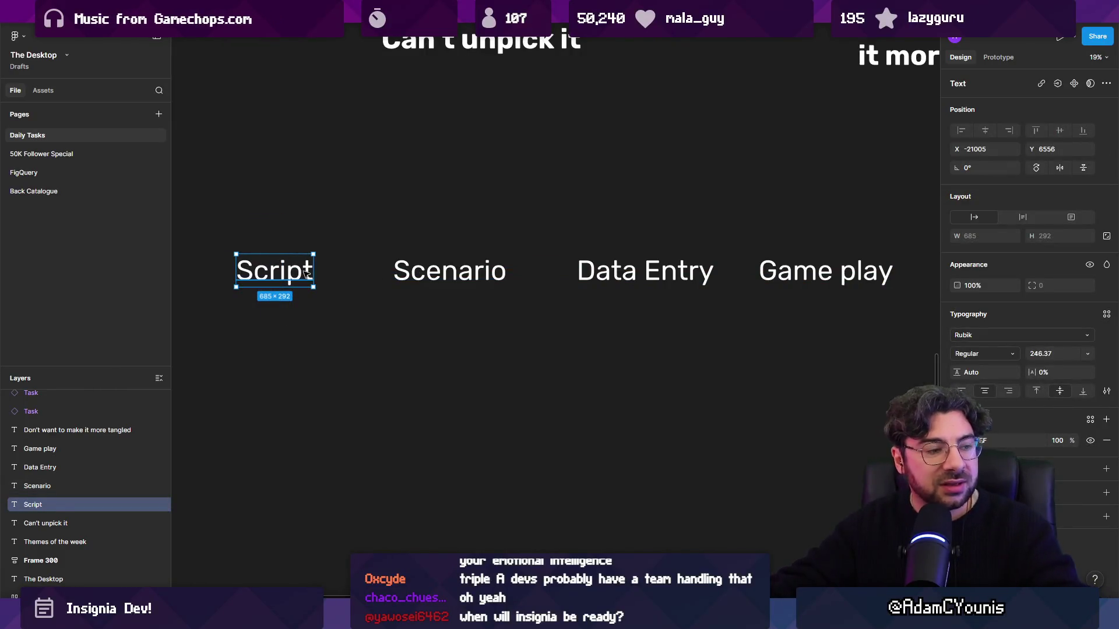
pyautogui.click(353, 344)
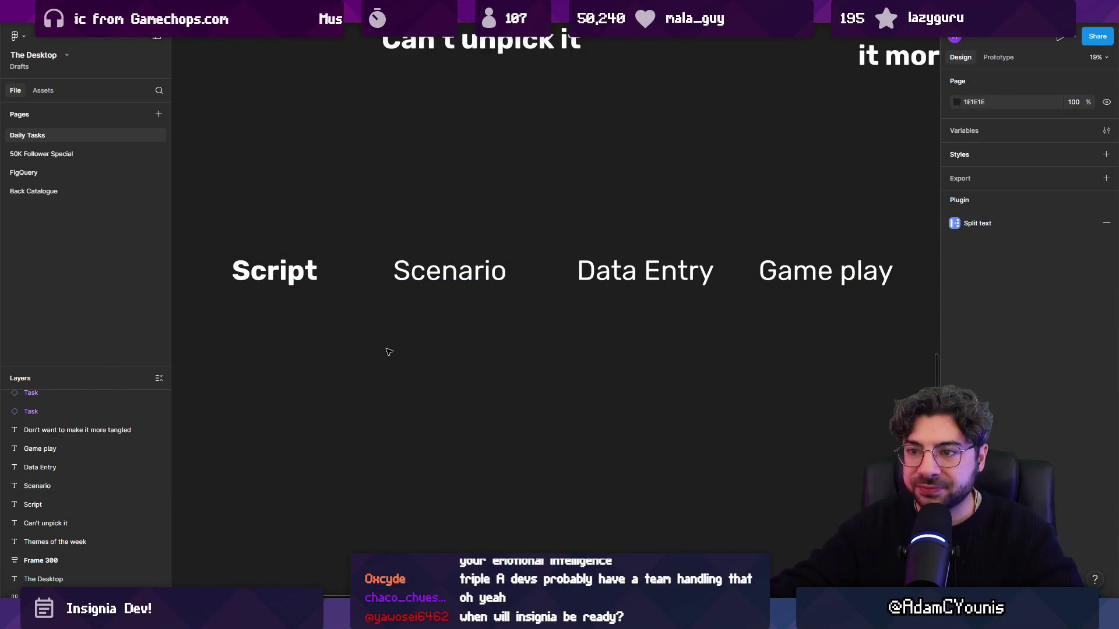
pyautogui.click(448, 279)
pyautogui.hotkey('ctrl', 'b')
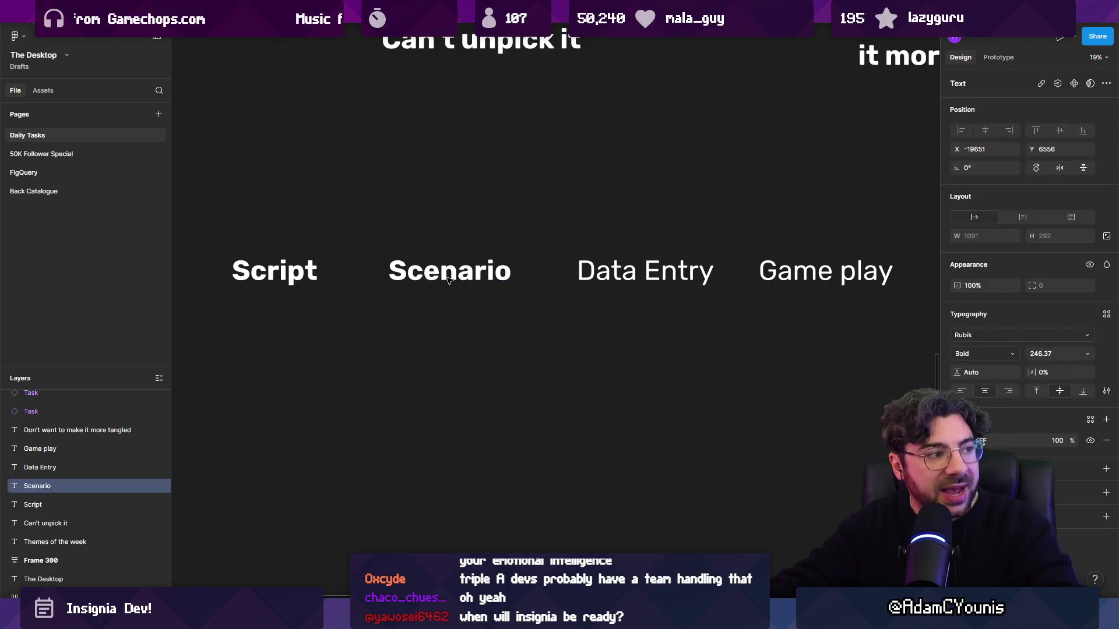
pyautogui.click(624, 278)
pyautogui.moveTo(624, 278)
pyautogui.mouseDown()
pyautogui.moveTo(481, 329)
pyautogui.moveTo(447, 313)
pyautogui.moveTo(587, 280)
pyautogui.mouseUp()
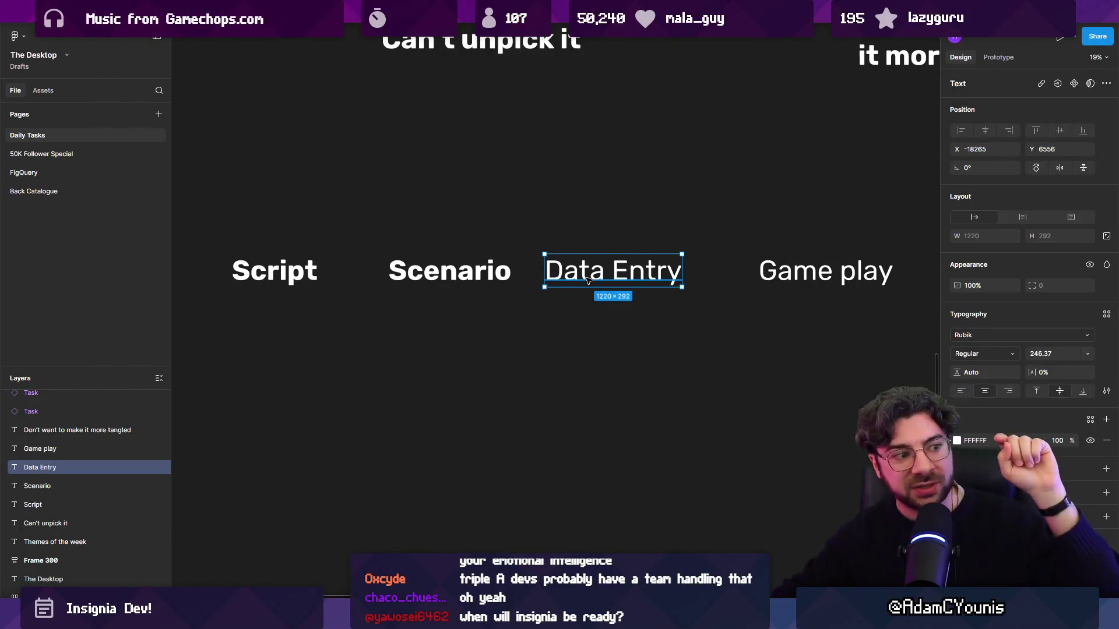
# - Nudge Data Entry slightly right and bold both Data Entry and Game play
pyautogui.moveTo(370, 221)
pyautogui.mouseDown()
pyautogui.moveTo(464, 257)
pyautogui.moveTo(527, 298)
pyautogui.mouseUp()
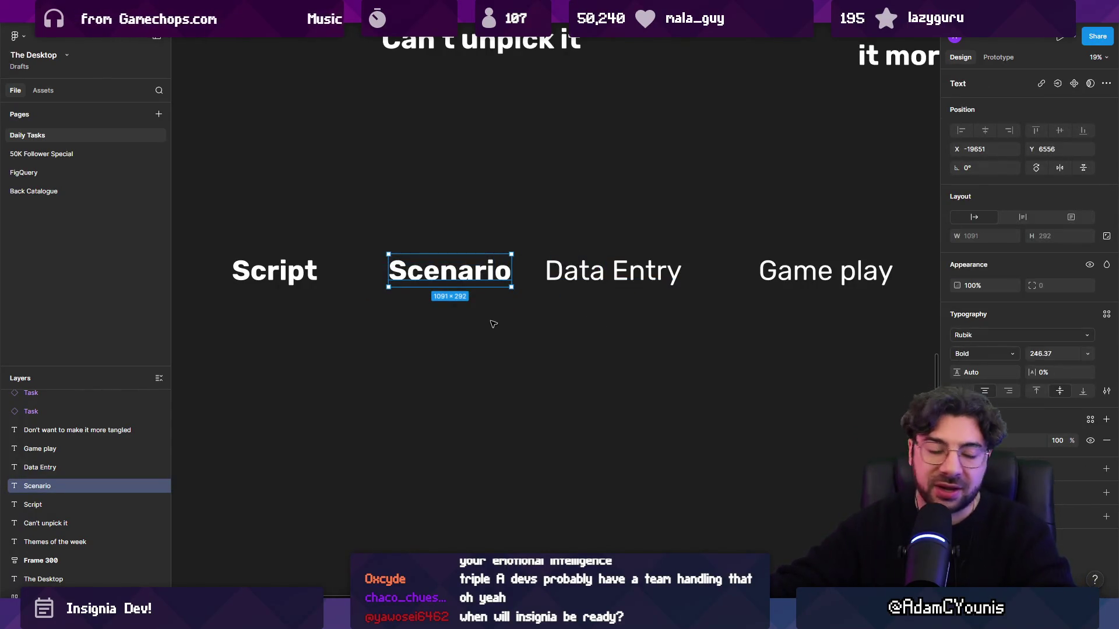
pyautogui.hscroll(3, 525, 303)
pyautogui.click(511, 260)
pyautogui.moveTo(510, 261); pyautogui.dragTo(513, 261)
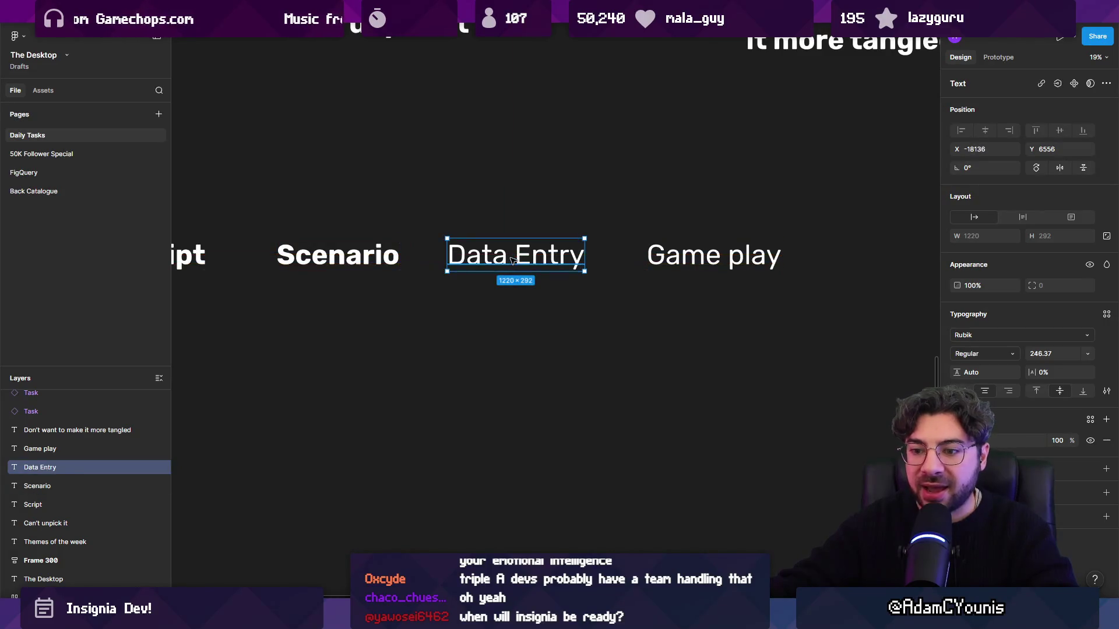
pyautogui.hotkey('ctrl', 'b')
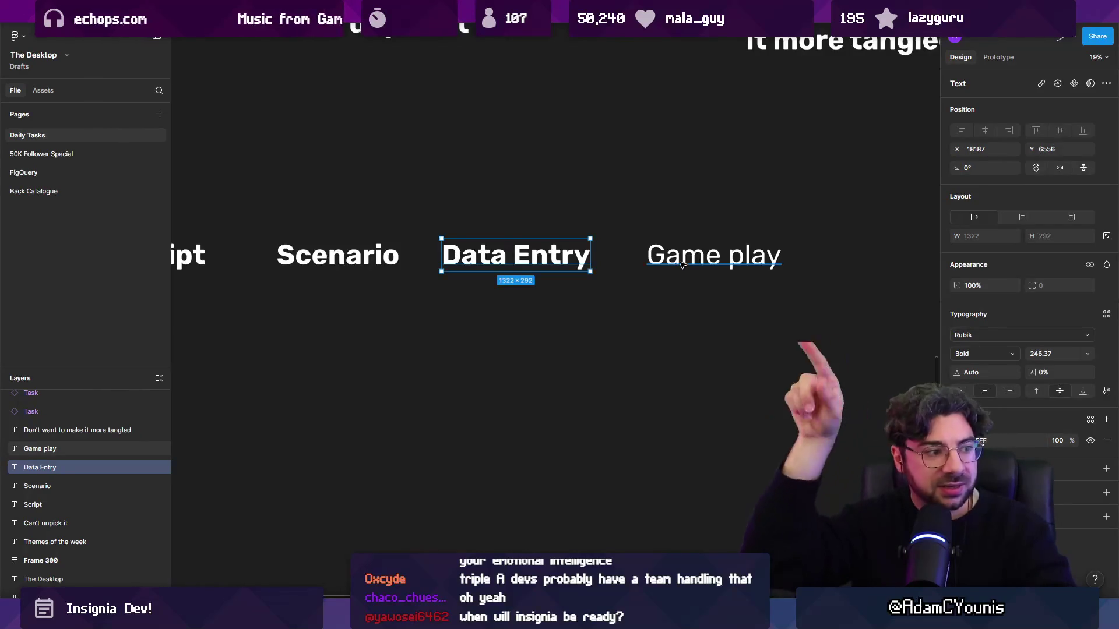
pyautogui.click(681, 264)
pyautogui.hotkey('ctrl', 'b')
pyautogui.scroll(-2, 752, 298)
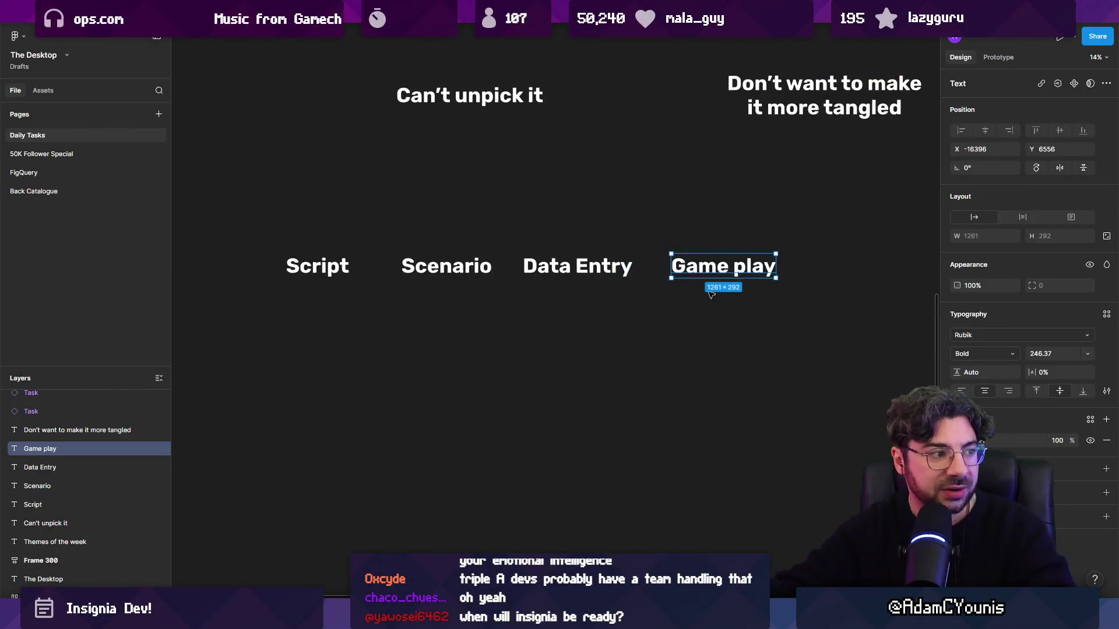
pyautogui.click(748, 299)
# - Set Script and Game play back to regular weight
pyautogui.moveTo(813, 300); pyautogui.dragTo(315, 235)
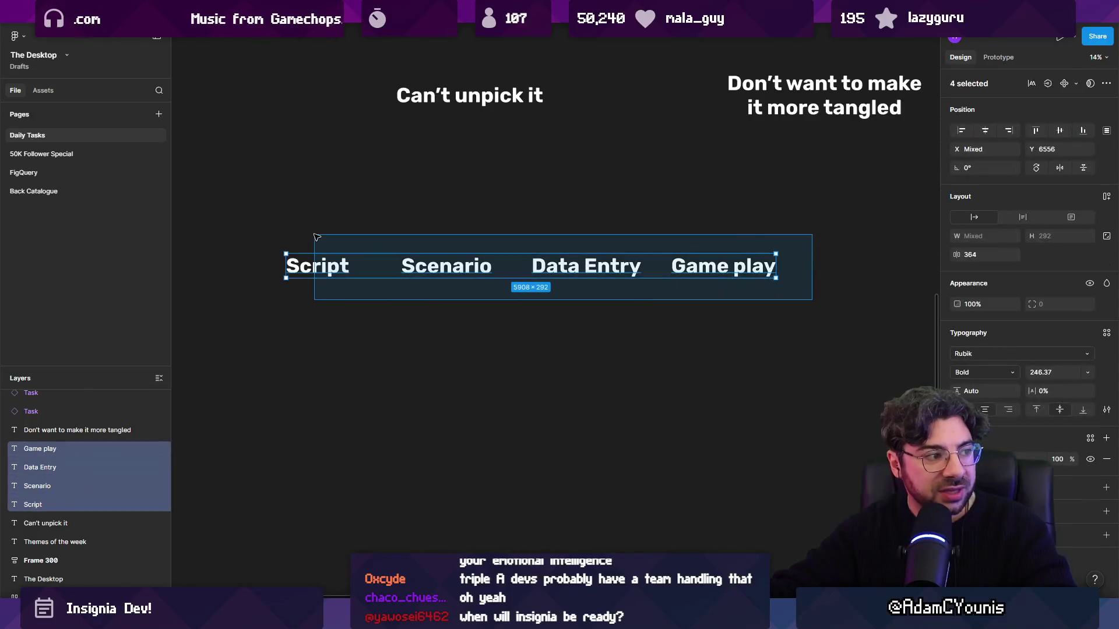
pyautogui.click(319, 232)
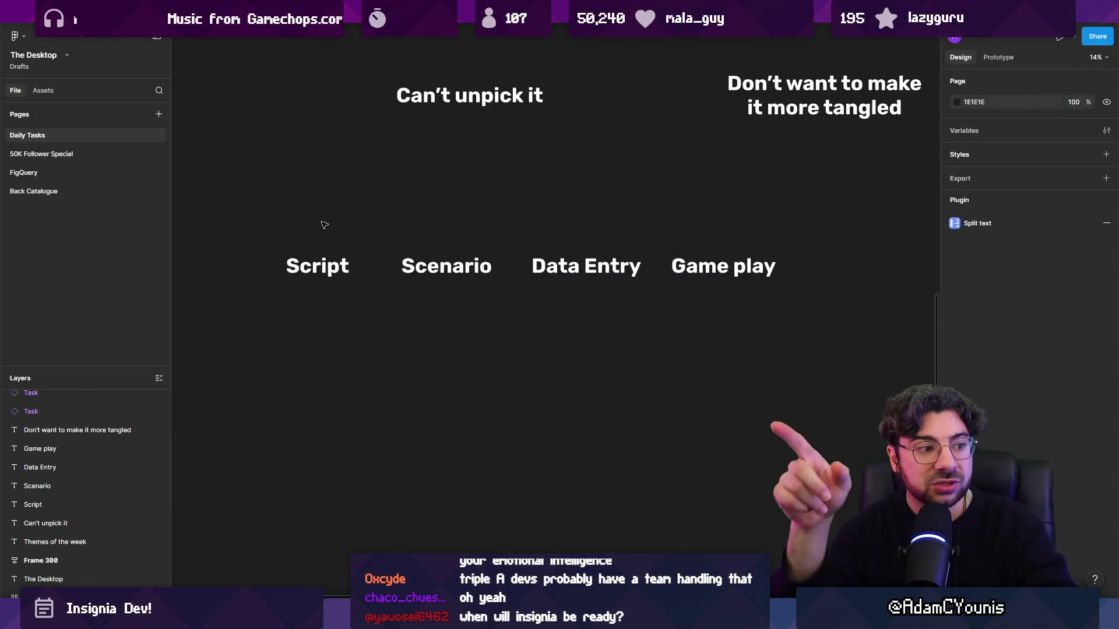
pyautogui.click(317, 266)
pyautogui.click(694, 263)
pyautogui.keyDown('shift'); pyautogui.click(344, 264); pyautogui.keyUp('shift')
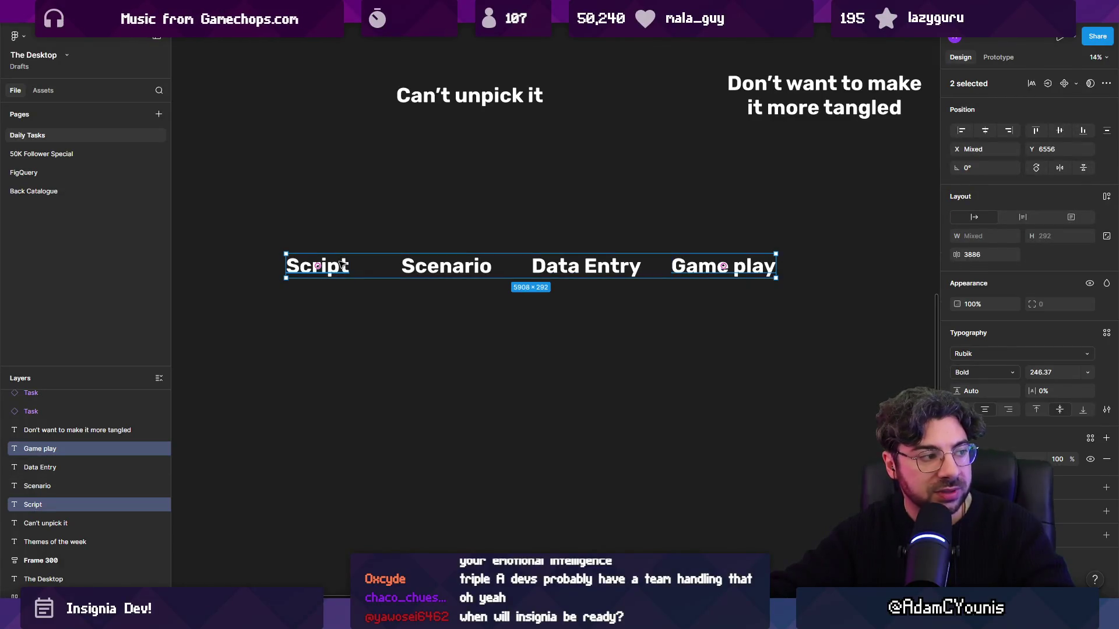
pyautogui.hotkey('ctrl', 'b')
# - Select the four-label row to compare bold and regular weights
pyautogui.moveTo(447, 205); pyautogui.dragTo(569, 301)
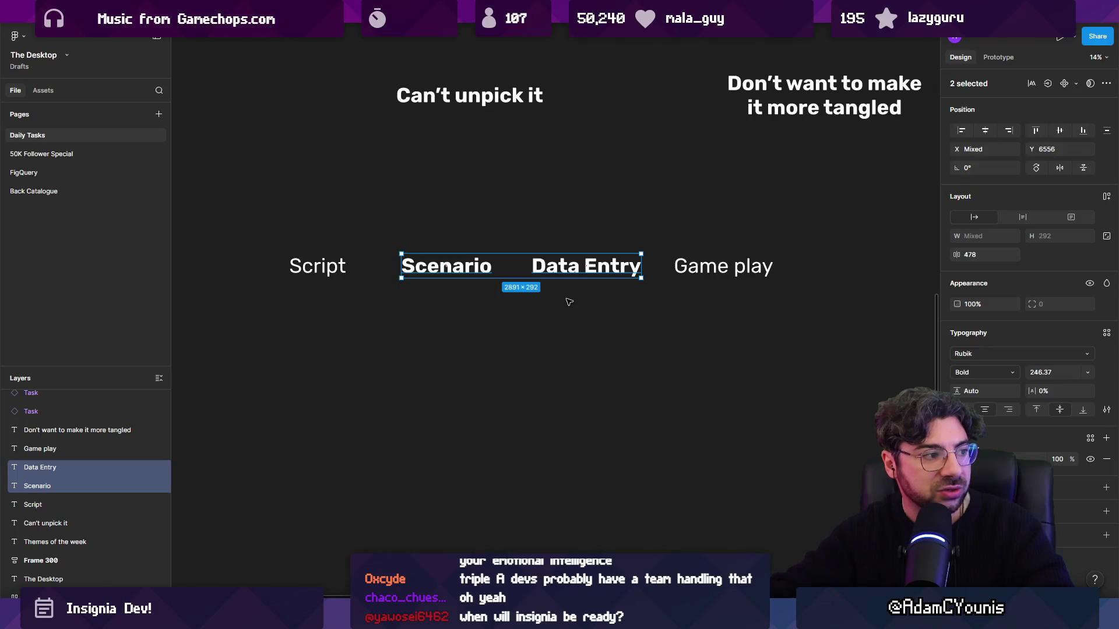
pyautogui.click(568, 301)
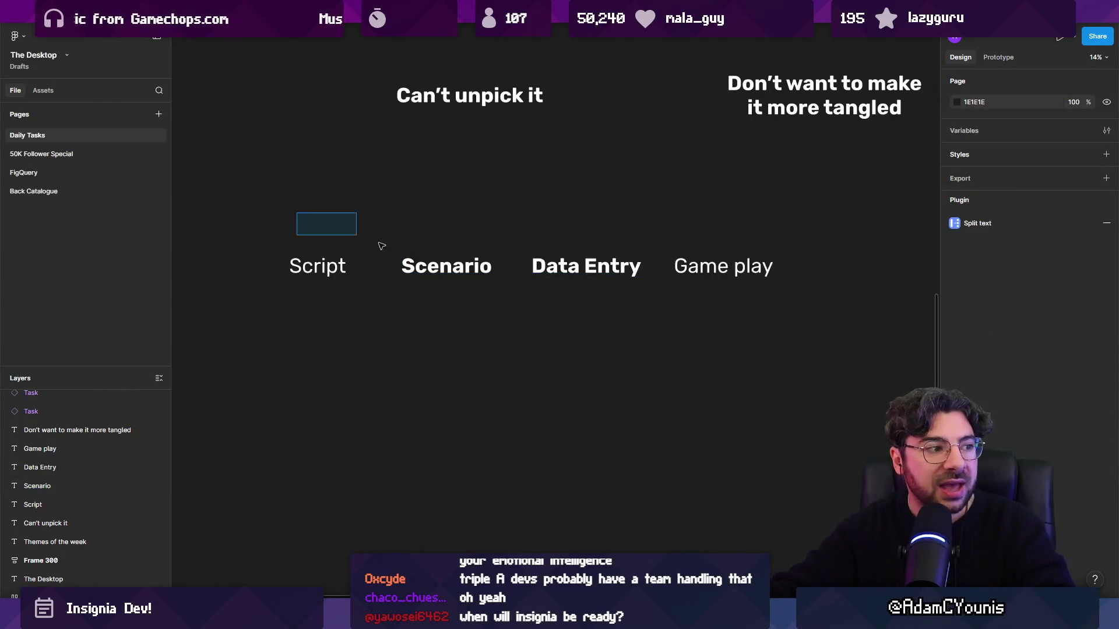
pyautogui.moveTo(382, 246); pyautogui.dragTo(751, 336)
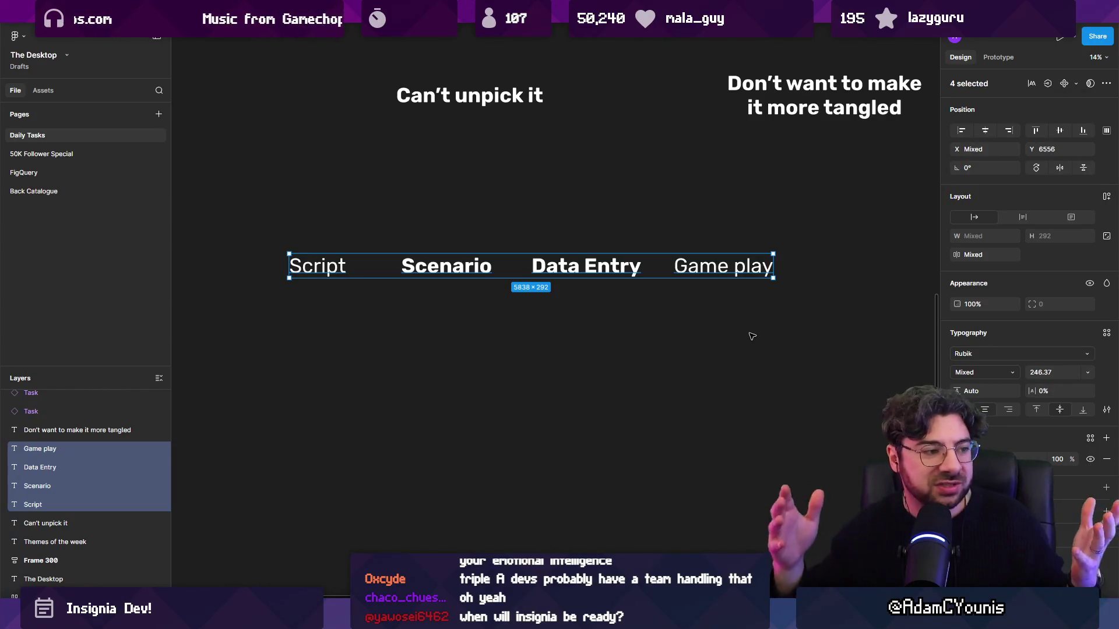
pyautogui.moveTo(751, 336); pyautogui.dragTo(335, 247)
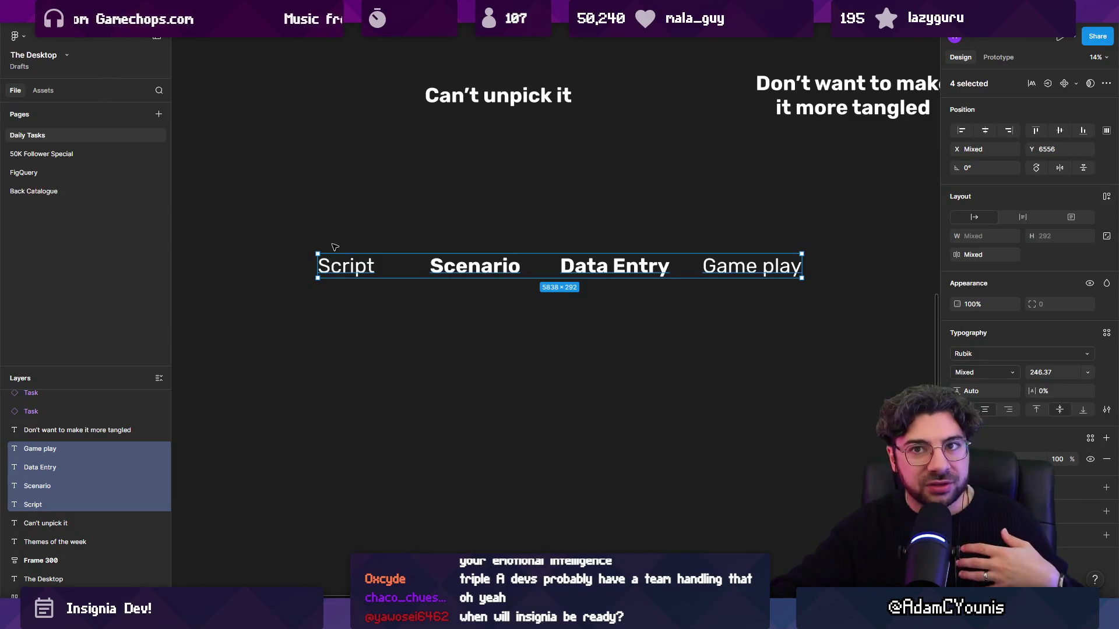
pyautogui.click(325, 229)
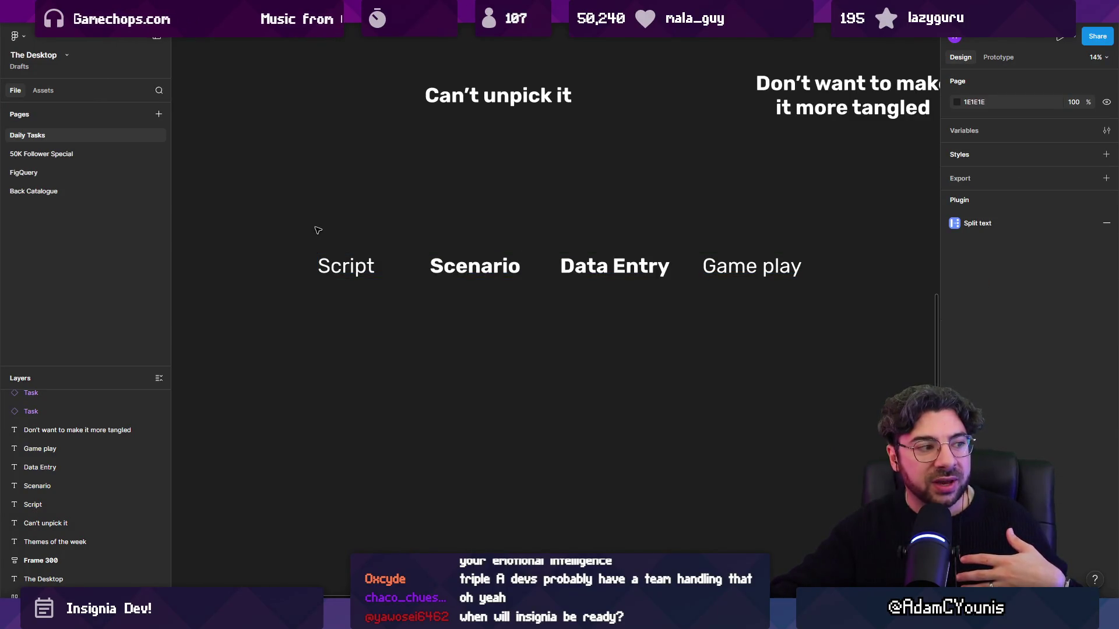
pyautogui.moveTo(317, 230); pyautogui.dragTo(842, 333)
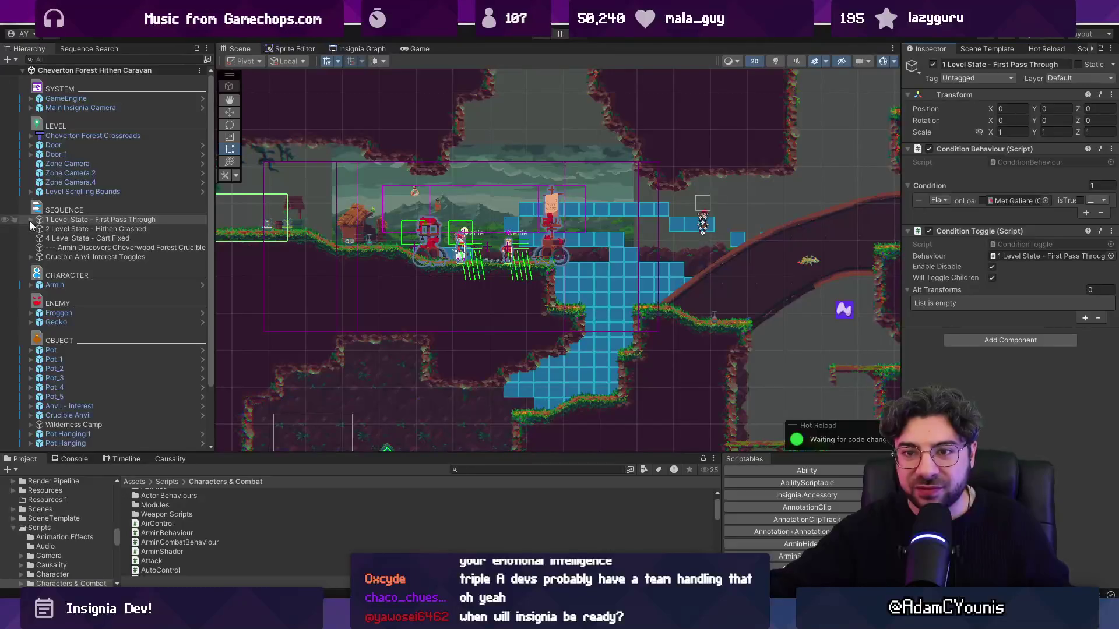
# - Expand and collapse the First Pass Through and Hithen Crashed level states, then select CHARACTER
pyautogui.click(31, 220)
pyautogui.click(31, 256)
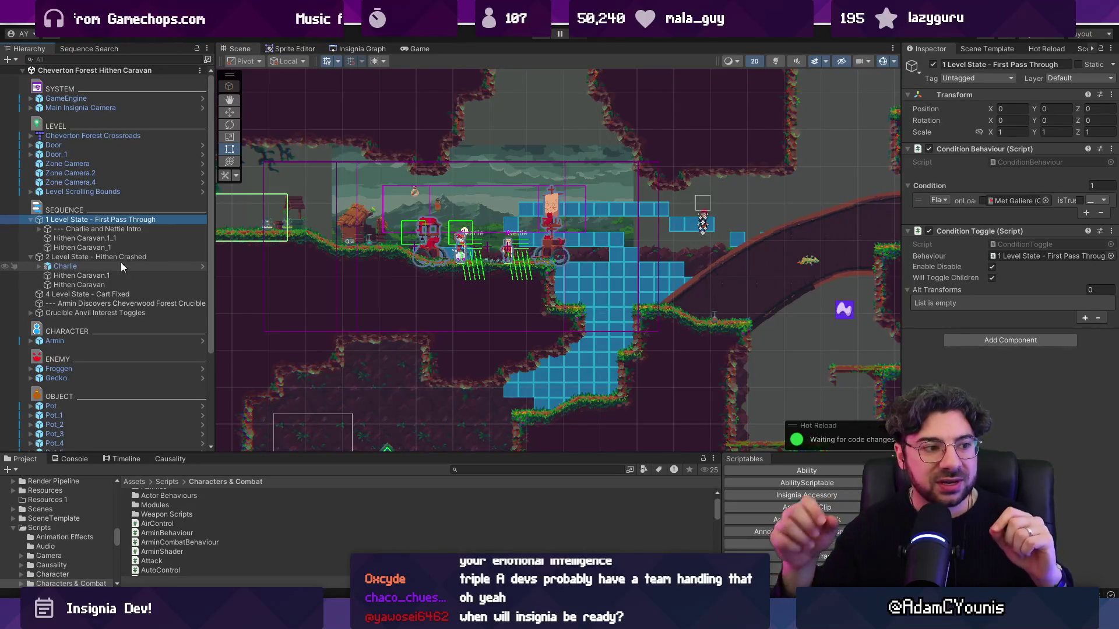
pyautogui.click(31, 219)
pyautogui.click(30, 228)
pyautogui.click(109, 274)
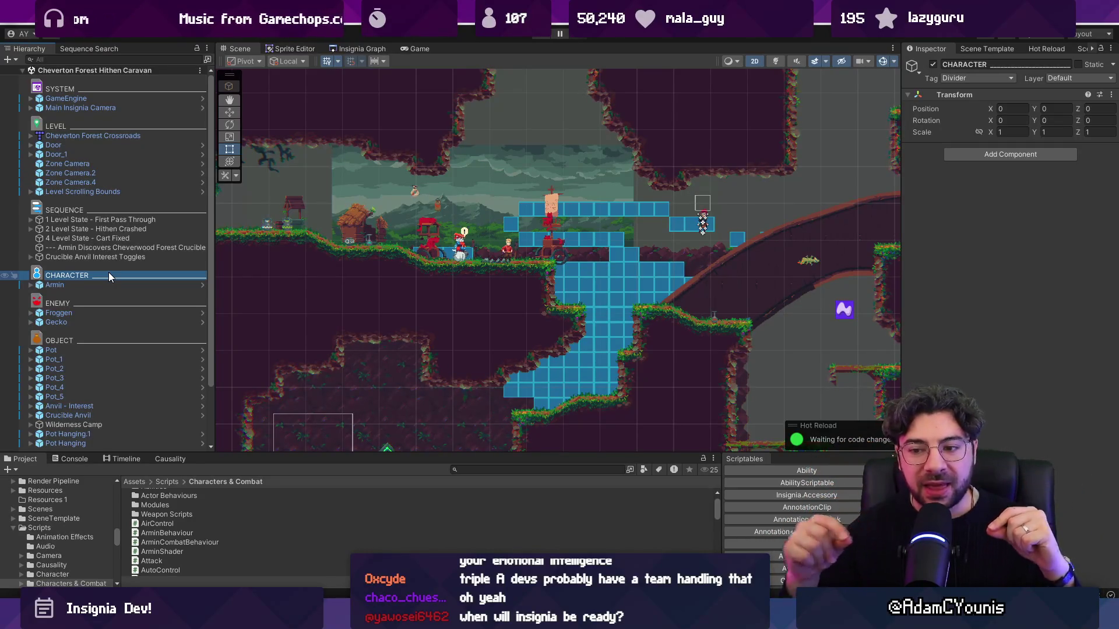
# - Enlarge the Project panel to list the Characters & Combat scripts and drag ArminBehaviour
pyautogui.moveTo(278, 453); pyautogui.dragTo(302, 329)
pyautogui.scroll(1, 269, 390)
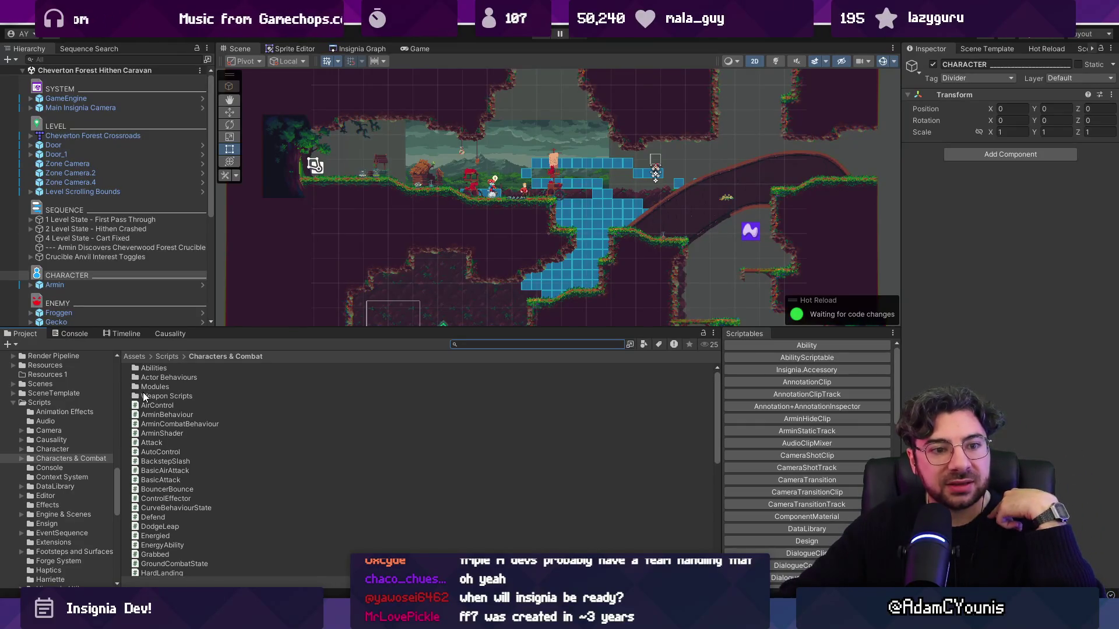
pyautogui.moveTo(268, 415); pyautogui.dragTo(353, 469)
pyautogui.moveTo(252, 415); pyautogui.dragTo(252, 415)
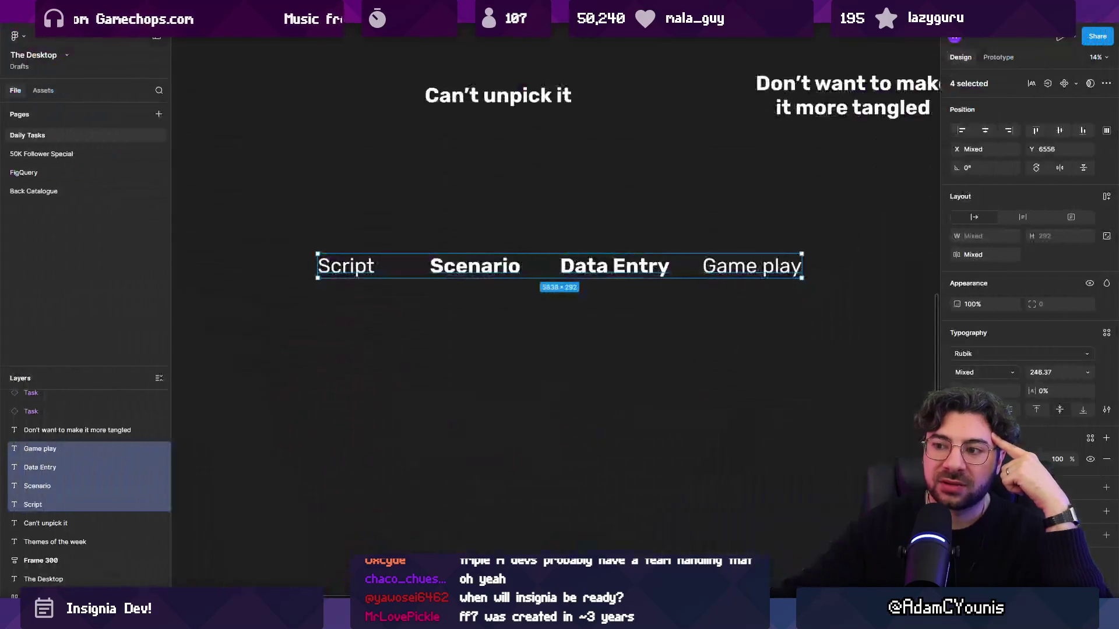
# - Zoom out and nudge Game play right so the Script, Scenario, Data Entry, Game play row is evenly spaced
pyautogui.click(410, 373)
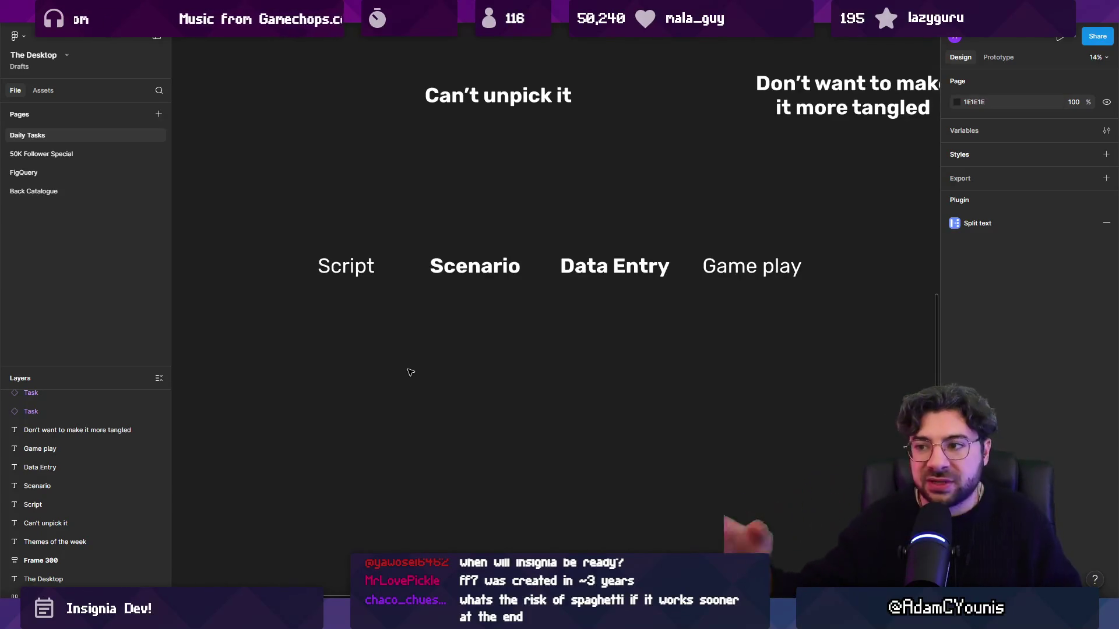
pyautogui.hscroll(3, 362, 375)
pyautogui.scroll(1, 362, 376)
pyautogui.press('-')
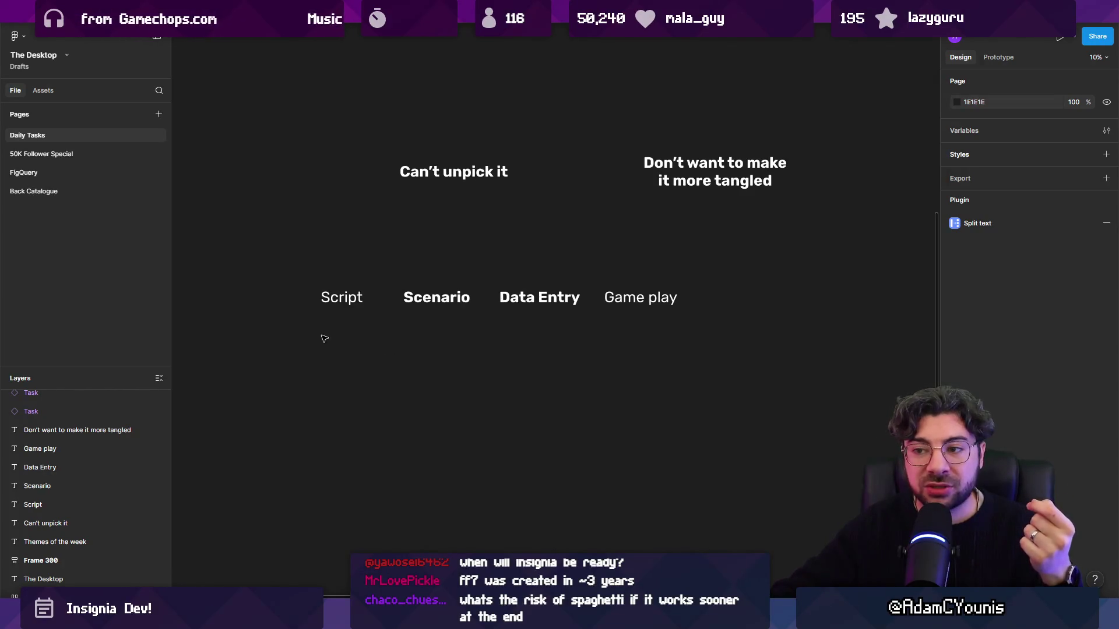
pyautogui.moveTo(321, 336); pyautogui.dragTo(670, 283)
pyautogui.press('Escape')
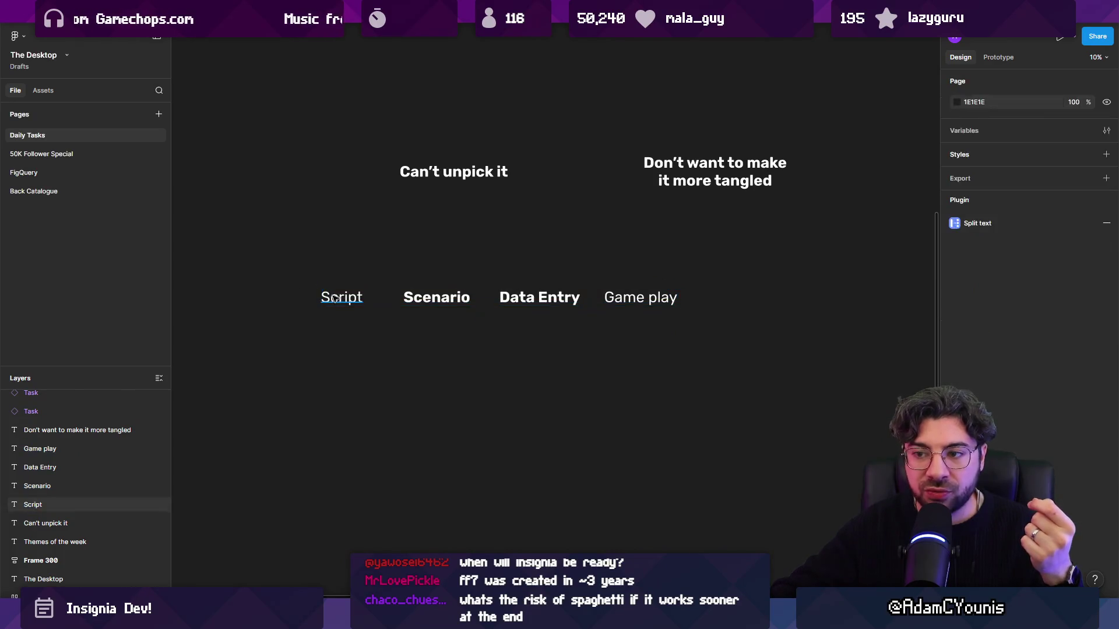
pyautogui.click(332, 299)
pyautogui.moveTo(616, 305); pyautogui.dragTo(642, 305)
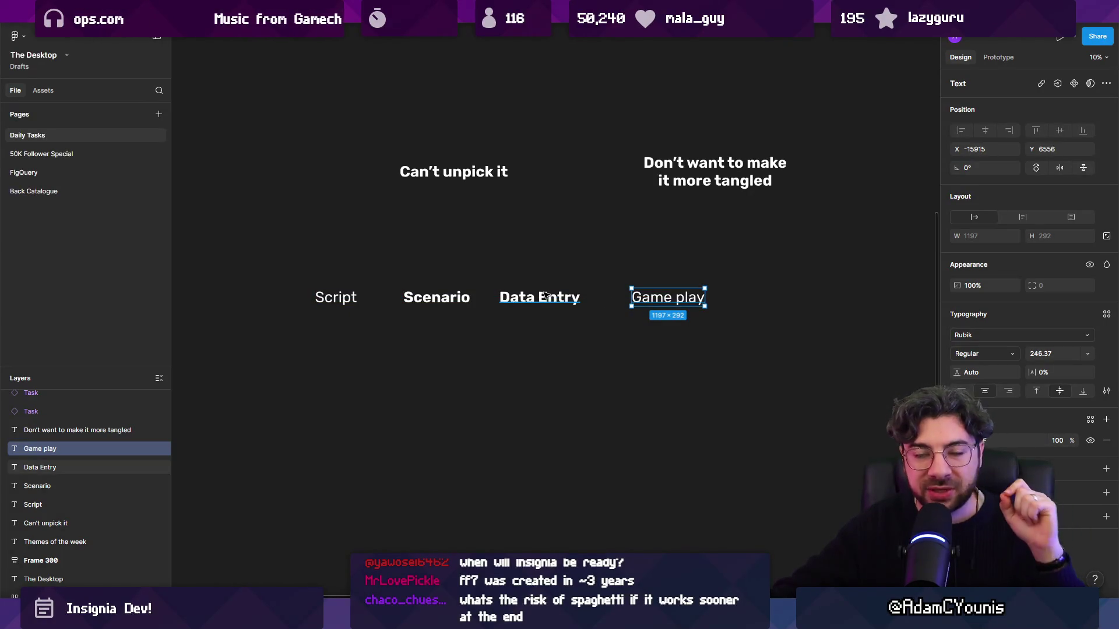
pyautogui.click(356, 300)
# - Duplicate the Script text below the row and change it to 'Pacing could be an issue'
pyautogui.moveTo(356, 299); pyautogui.dragTo(506, 412)
pyautogui.press('Return')
pyautogui.write('{aacionmg')
pyautogui.press('BackSpace')
pyautogui.press('BackSpace')
pyautogui.write('g could be an issue')
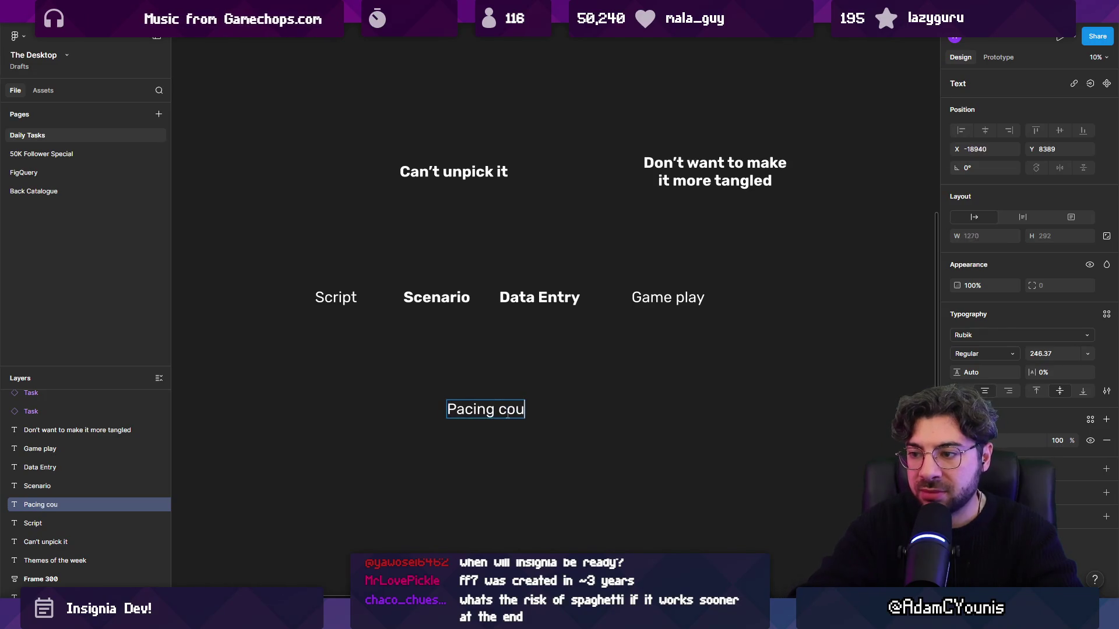
pyautogui.press('Escape')
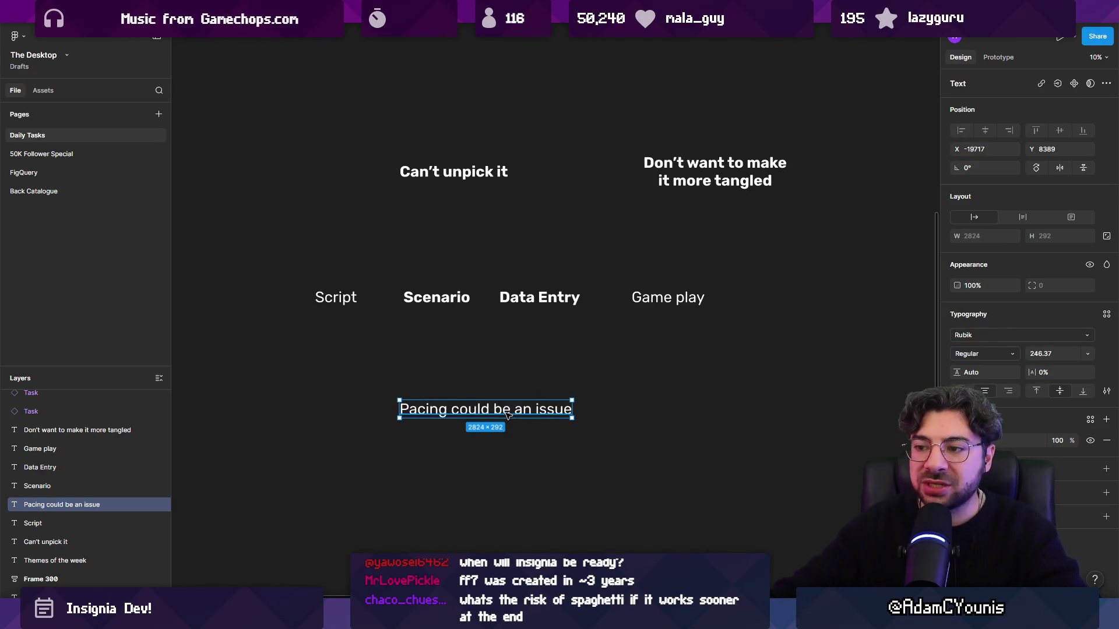
# - Turn the Pacing note into a bulleted list and add a second bullet line
pyautogui.press('Return')
pyautogui.press('Right')
pyautogui.hotkey('ctrl', 'shift', '8')
pyautogui.press('Right')
pyautogui.press('Return')
pyautogui.press('BackSpace')
pyautogui.press('Return')
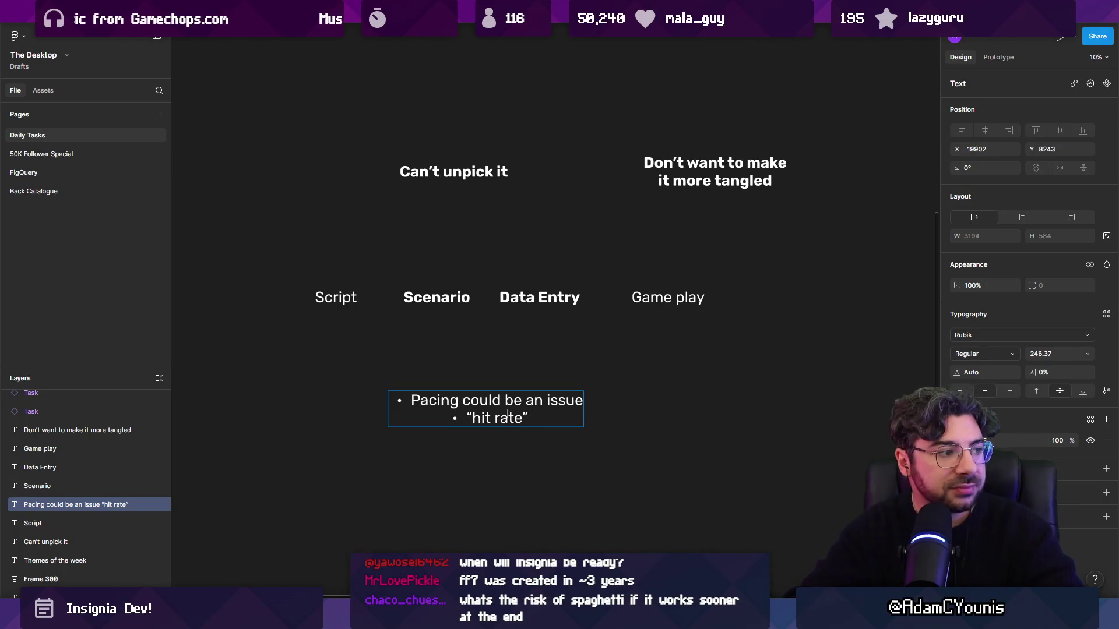
pyautogui.write(' of value ghoes do')
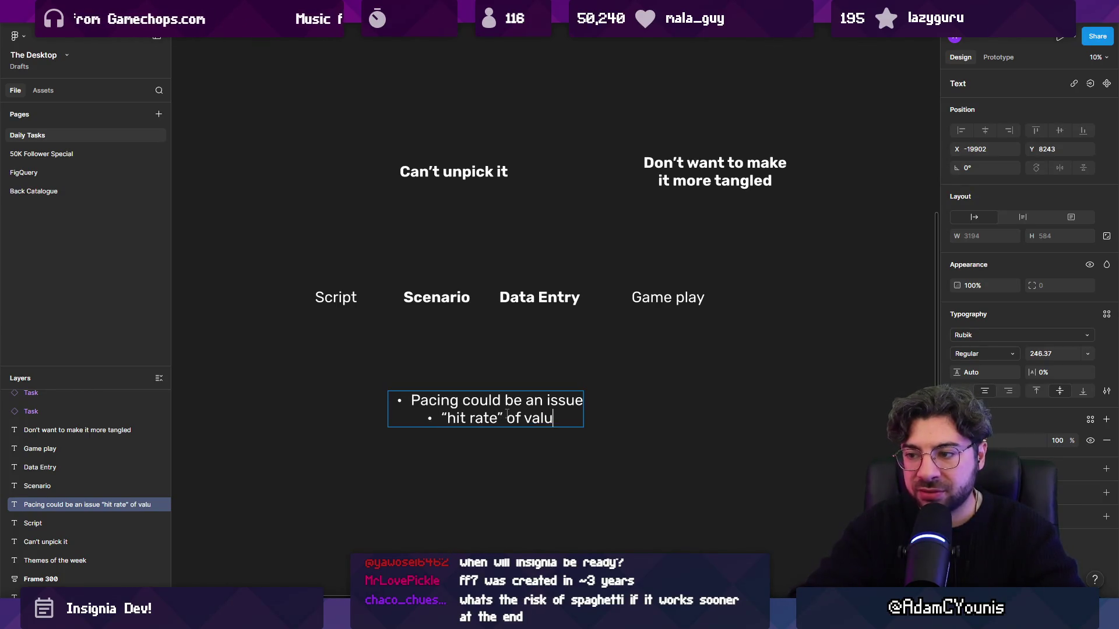
pyautogui.press('BackSpace')
pyautogui.press('BackSpace')
pyautogui.press('BackSpace')
pyautogui.write('oes down')
pyautogui.press('Escape')
pyautogui.press('Escape')
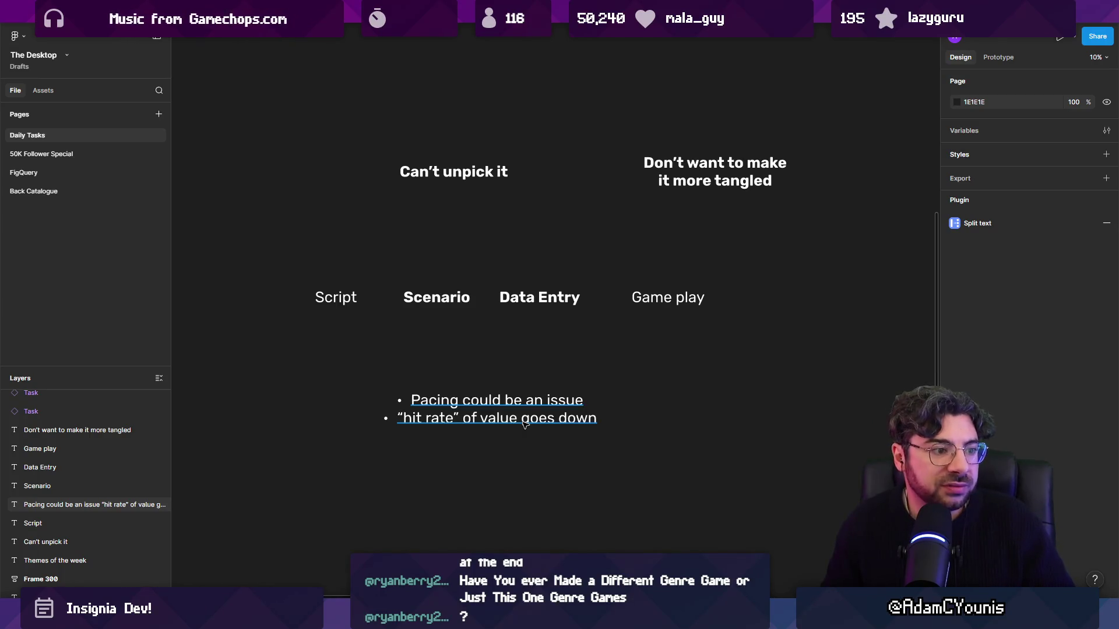
# - Reword the second bullet to 'Content becomes less efficient' at top level, then switch to Unity
pyautogui.doubleClick(525, 425)
pyautogui.click(597, 418)
pyautogui.tripleClick(524, 423)
pyautogui.press('Tab')
pyautogui.write('Content be')
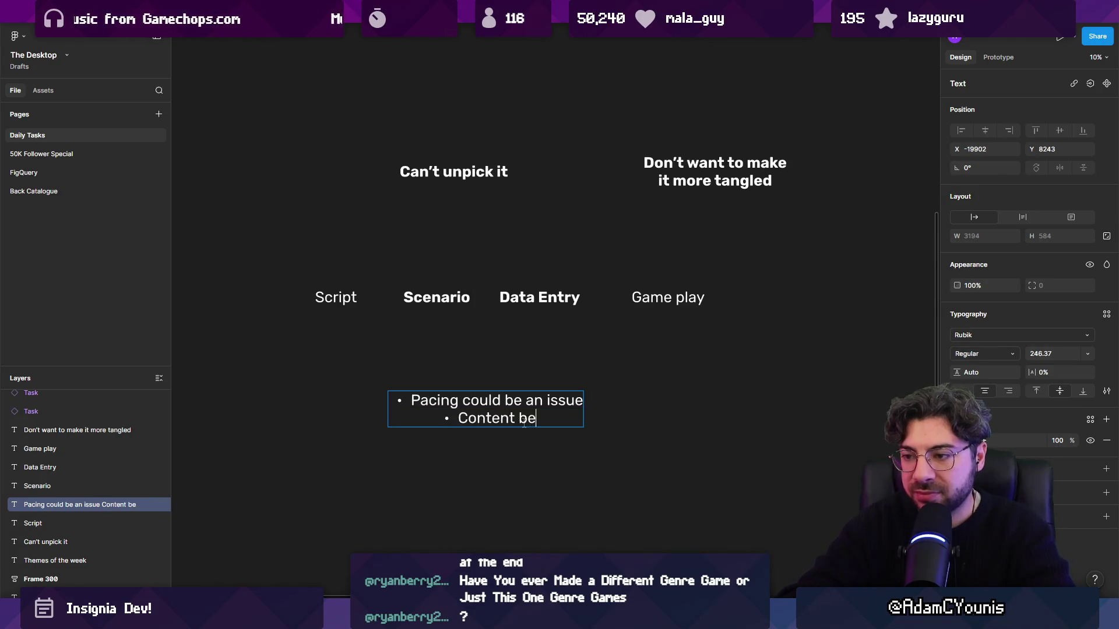
pyautogui.write('comes less')
pyautogui.hotkey('shift', 'Tab')
pyautogui.write('efficient')
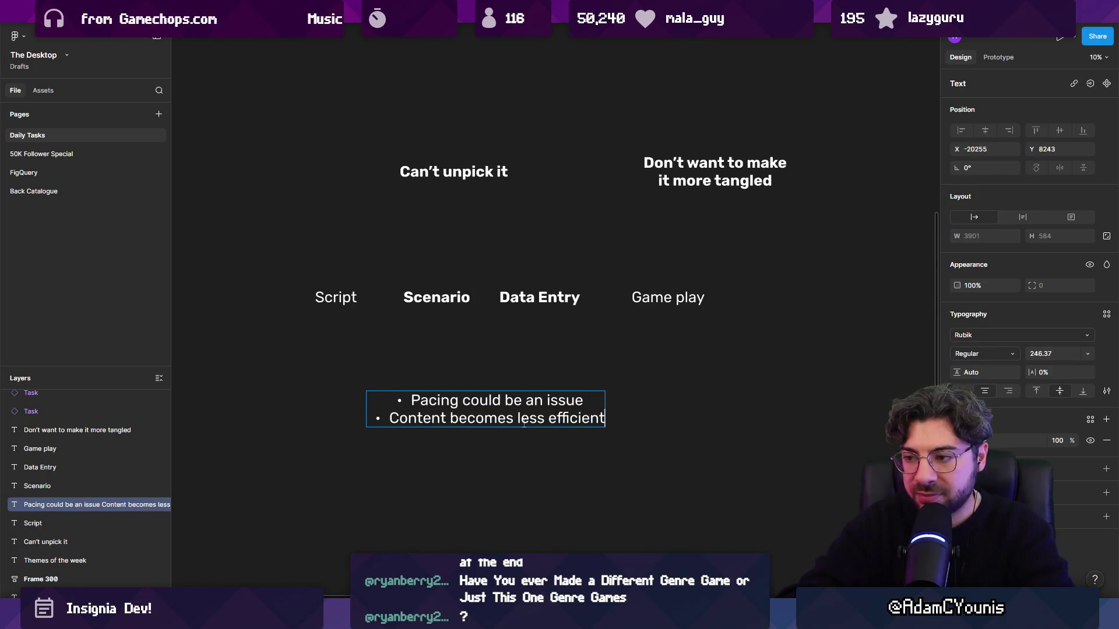
pyautogui.press('Escape')
pyautogui.press('Escape')
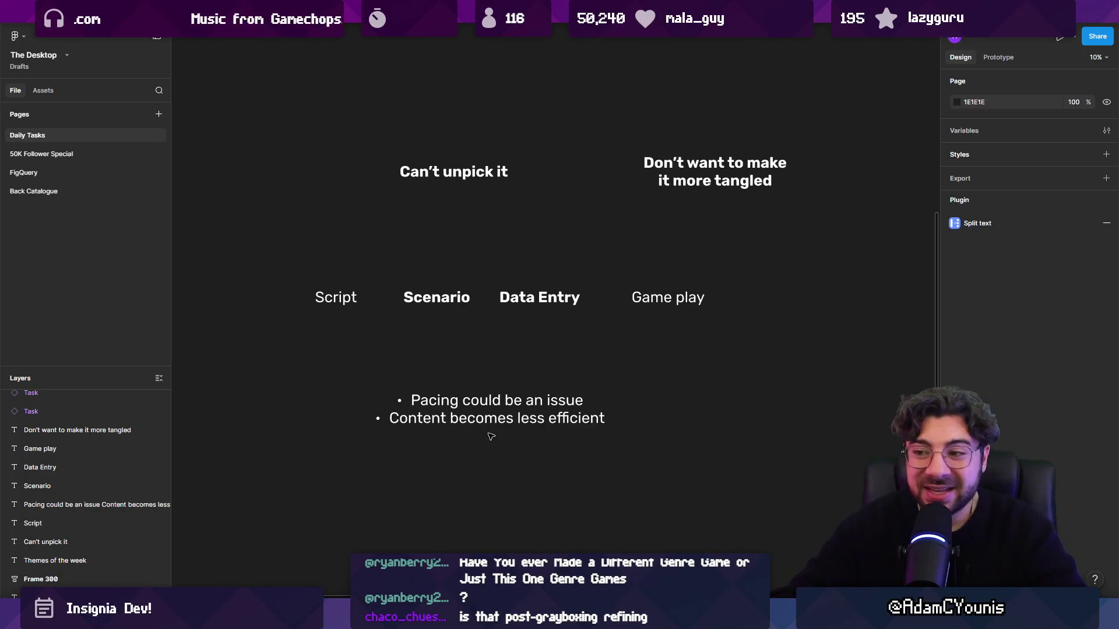
pyautogui.scroll(-2, 466, 425)
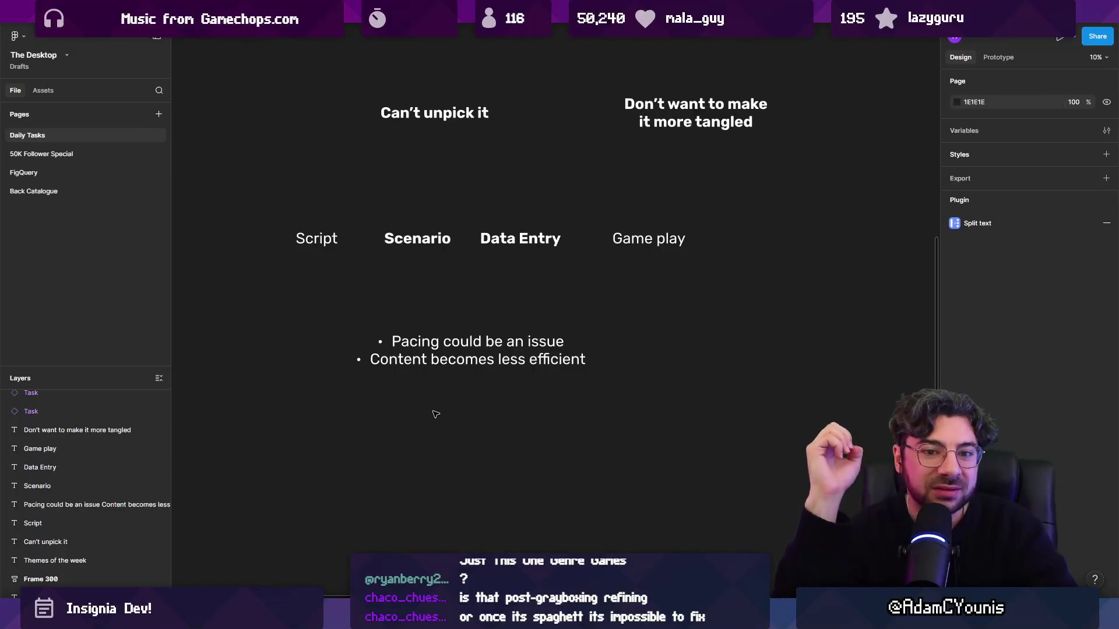
pyautogui.hotkey('alt', 'Tab')
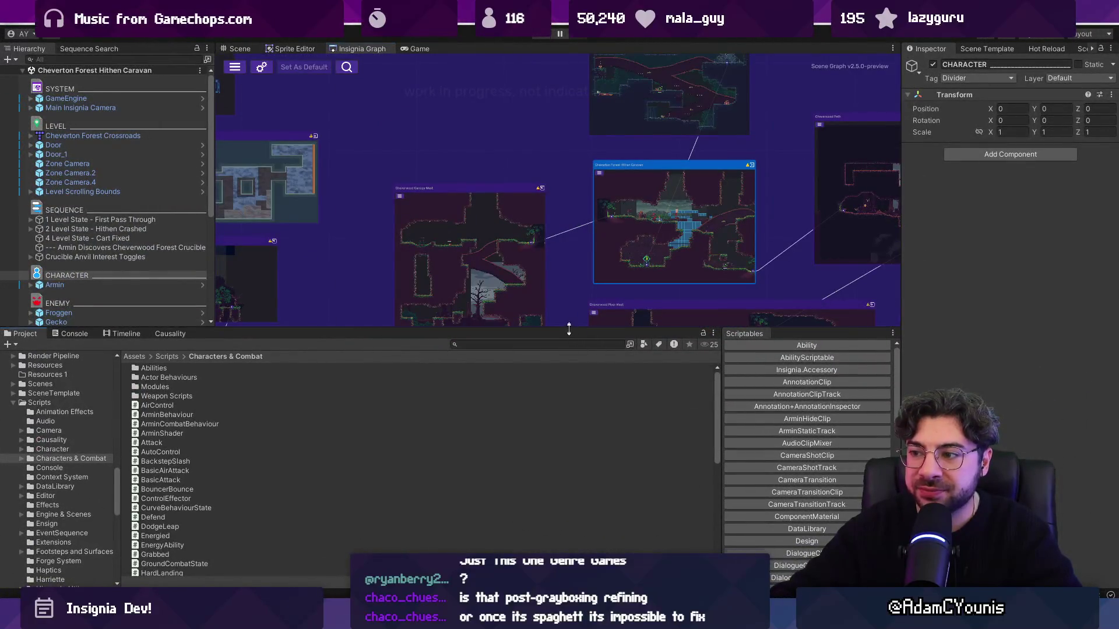
# - Enlarge the Unity level graph view, then switch back to Figma and the Insignia document tab
pyautogui.moveTo(568, 329); pyautogui.dragTo(569, 449)
pyautogui.scroll(-6, 740, 283)
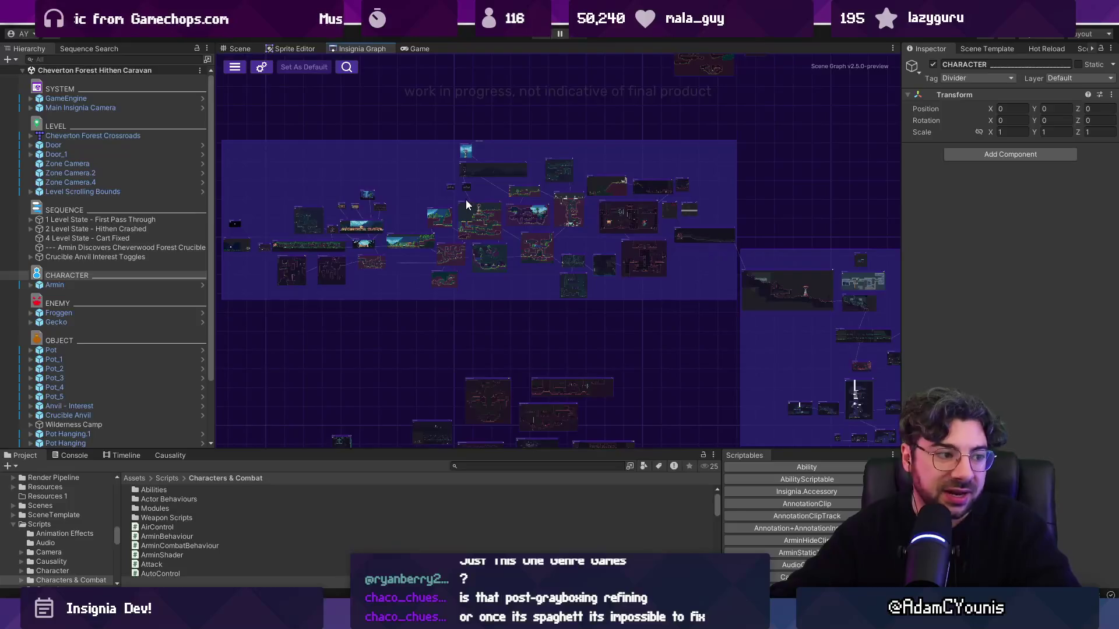
pyautogui.scroll(3, 465, 200)
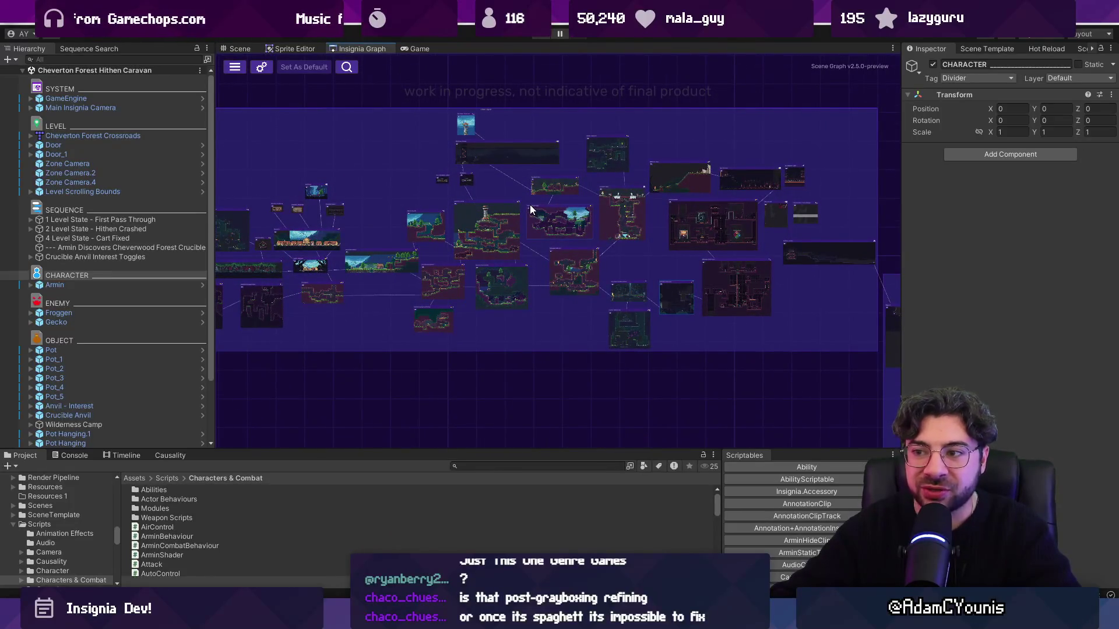
pyautogui.hotkey('alt', 'Tab')
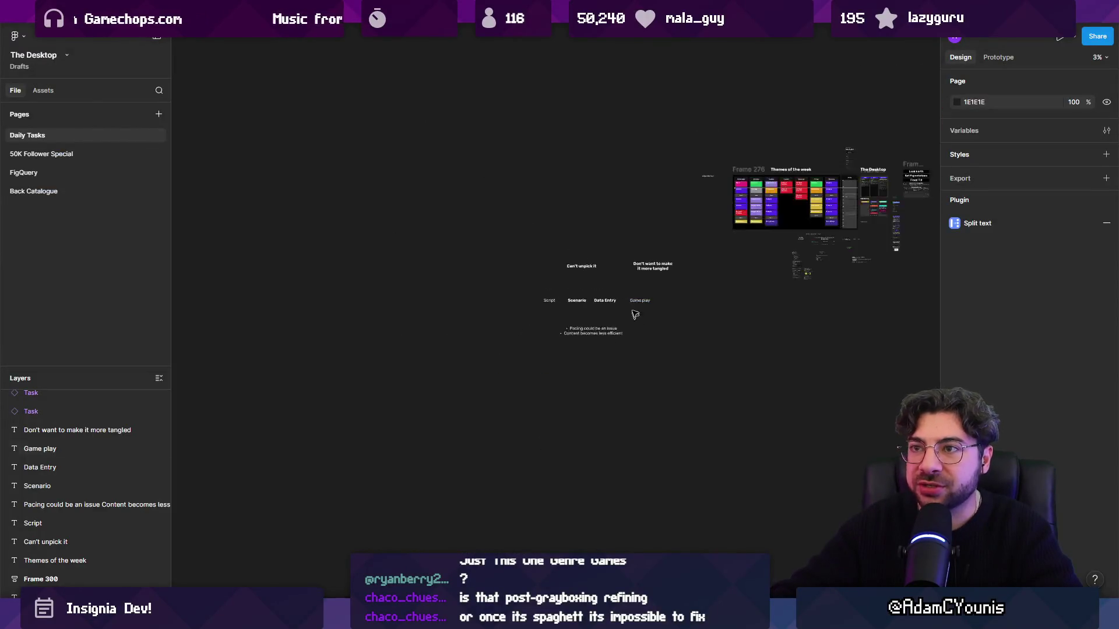
pyautogui.hotkey('ctrl', 'Tab')
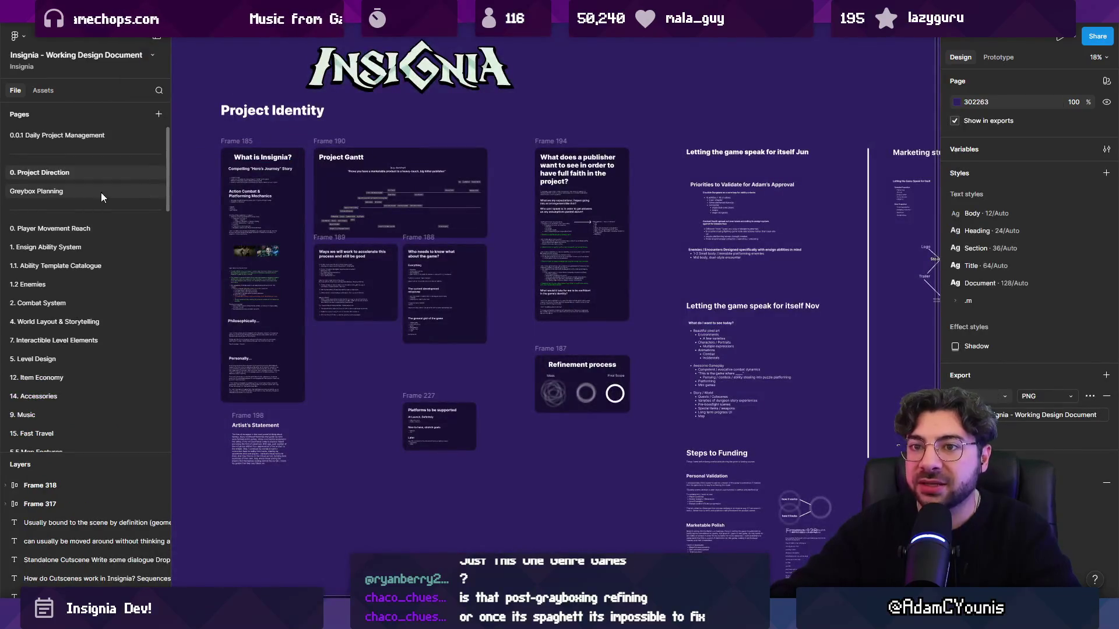
# - Browse the Pages list and settle on the 4. World Layout & Storytelling page
pyautogui.click(110, 229)
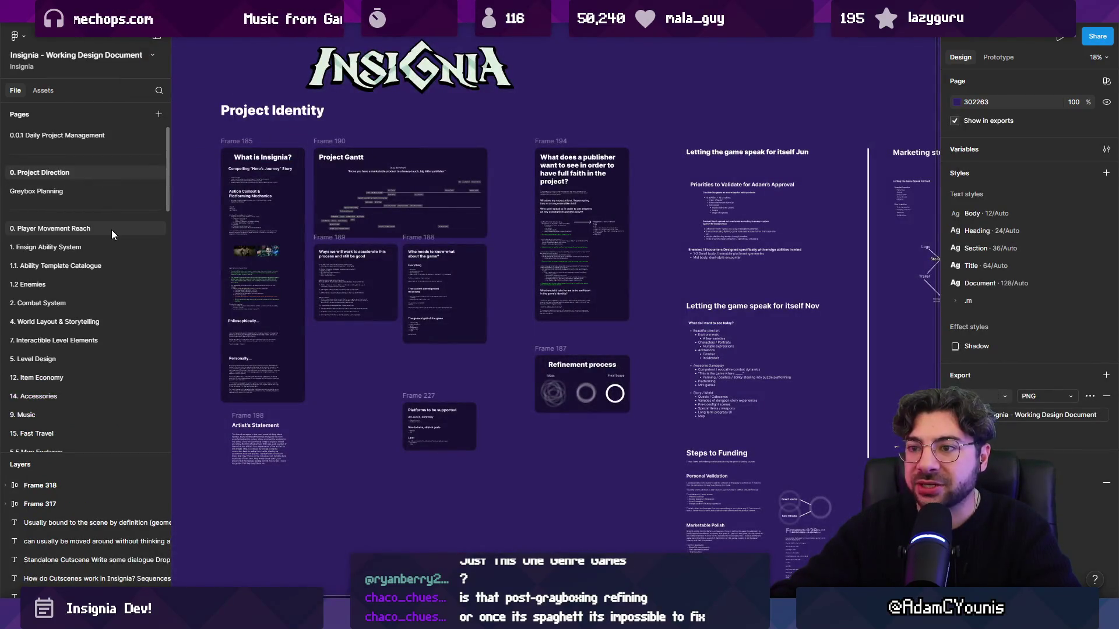
pyautogui.click(107, 194)
pyautogui.click(91, 135)
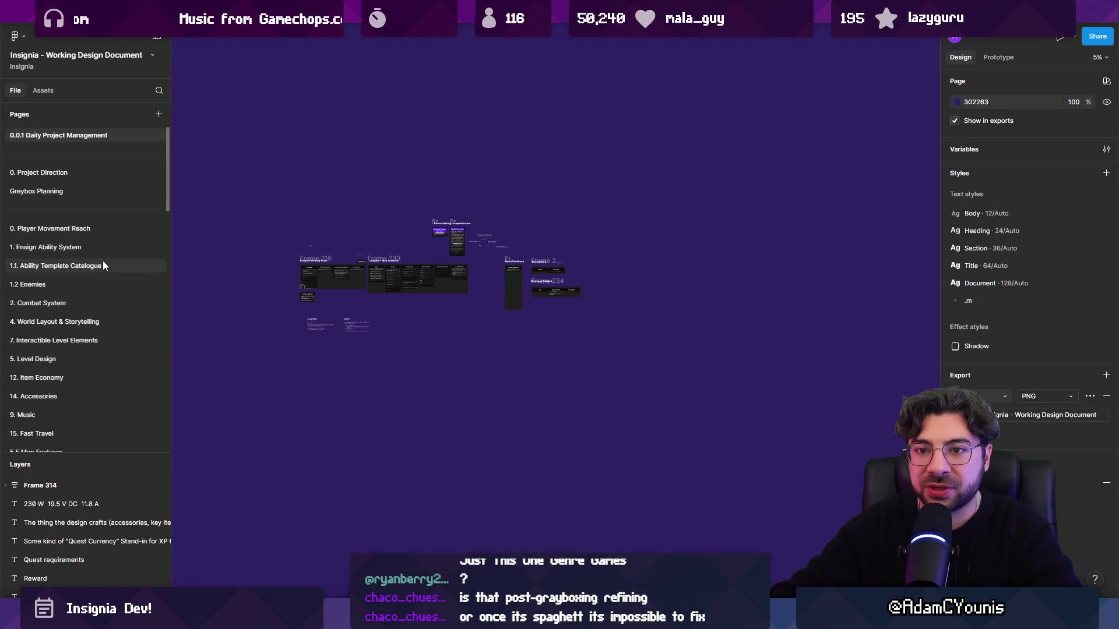
pyautogui.click(125, 322)
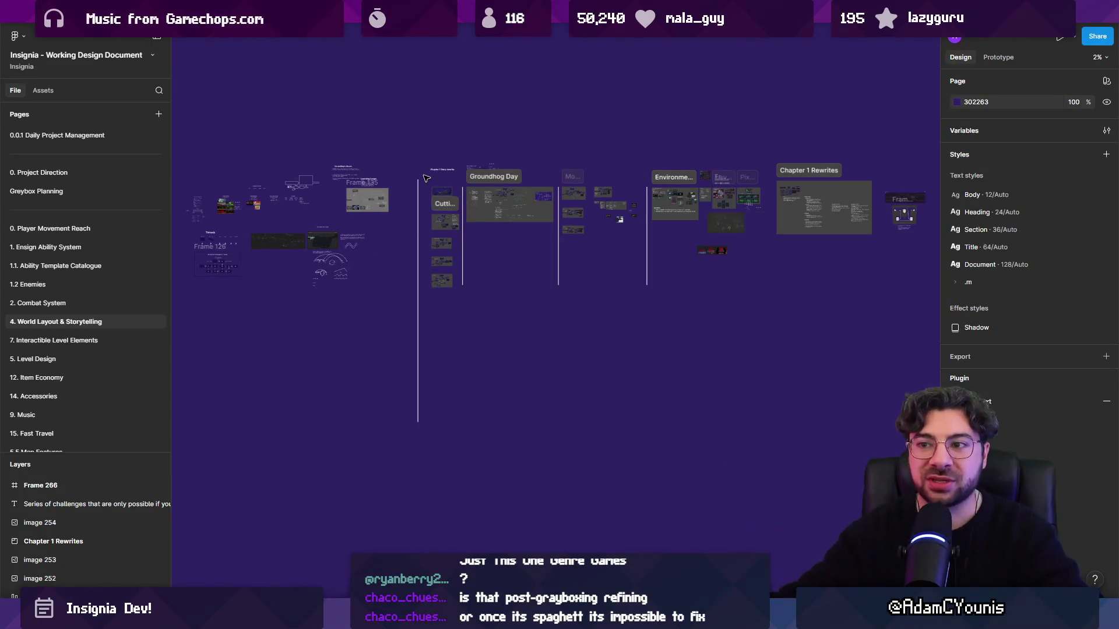
# - Zoom in on the Demo Version board to inspect its level maps
pyautogui.scroll(5, 426, 178)
pyautogui.scroll(-3, 635, 257)
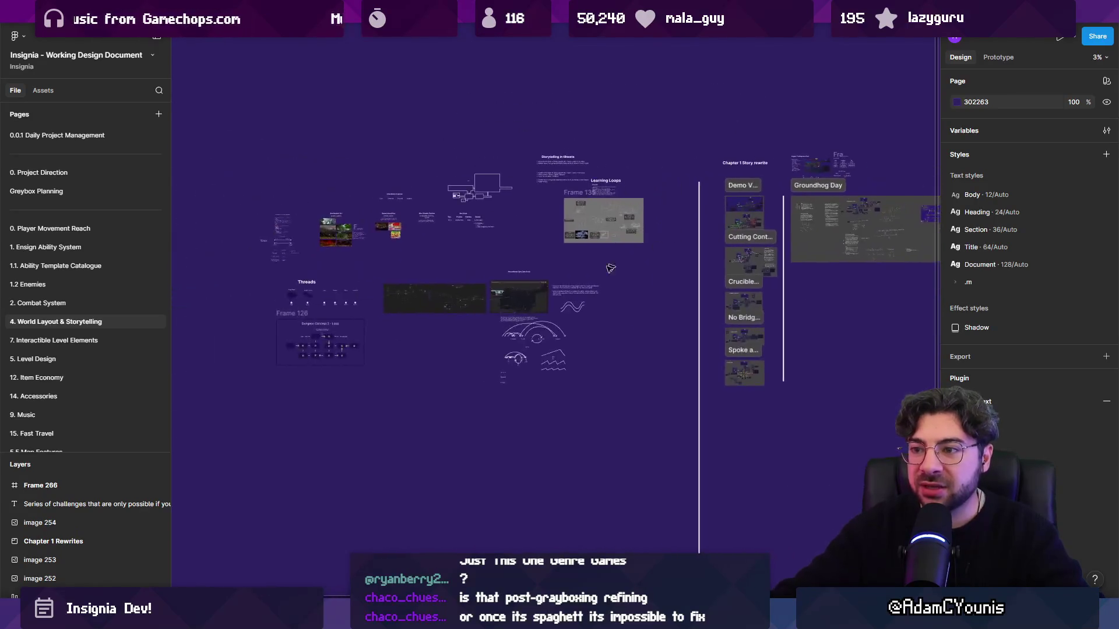
pyautogui.scroll(5, 531, 314)
pyautogui.scroll(-5, 572, 263)
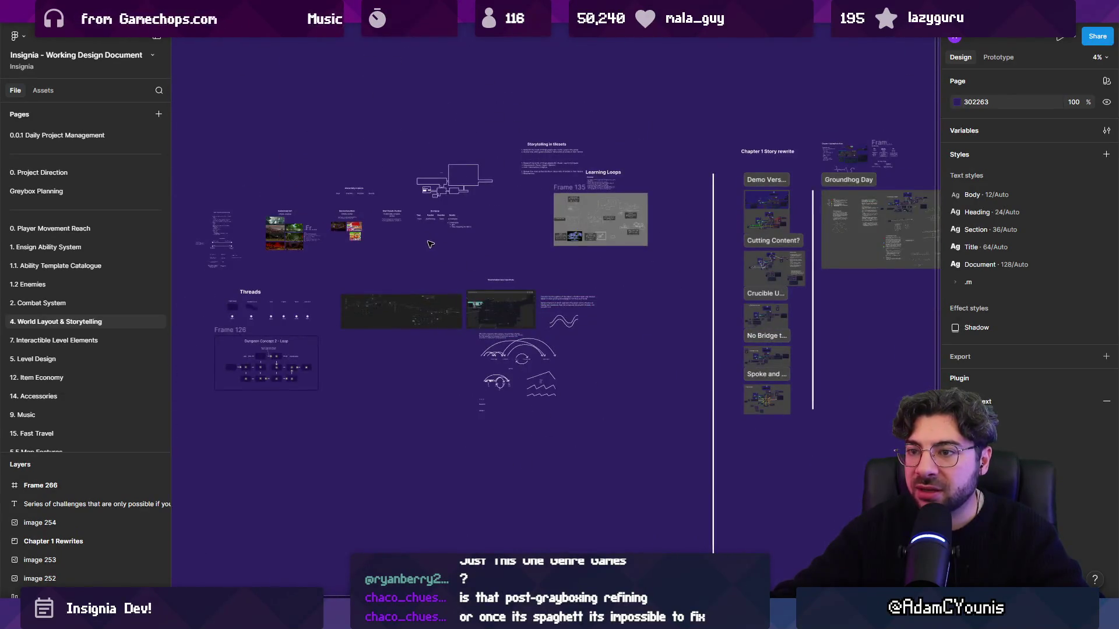
pyautogui.scroll(-3, 523, 264)
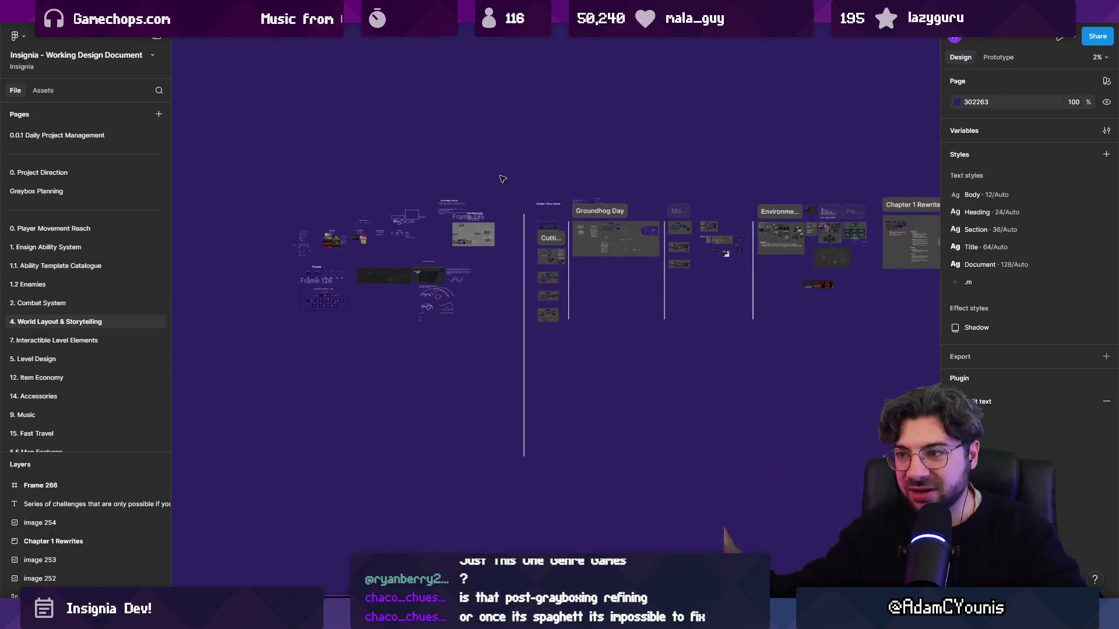
pyautogui.scroll(1, 320, 255)
pyautogui.scroll(15, 320, 255)
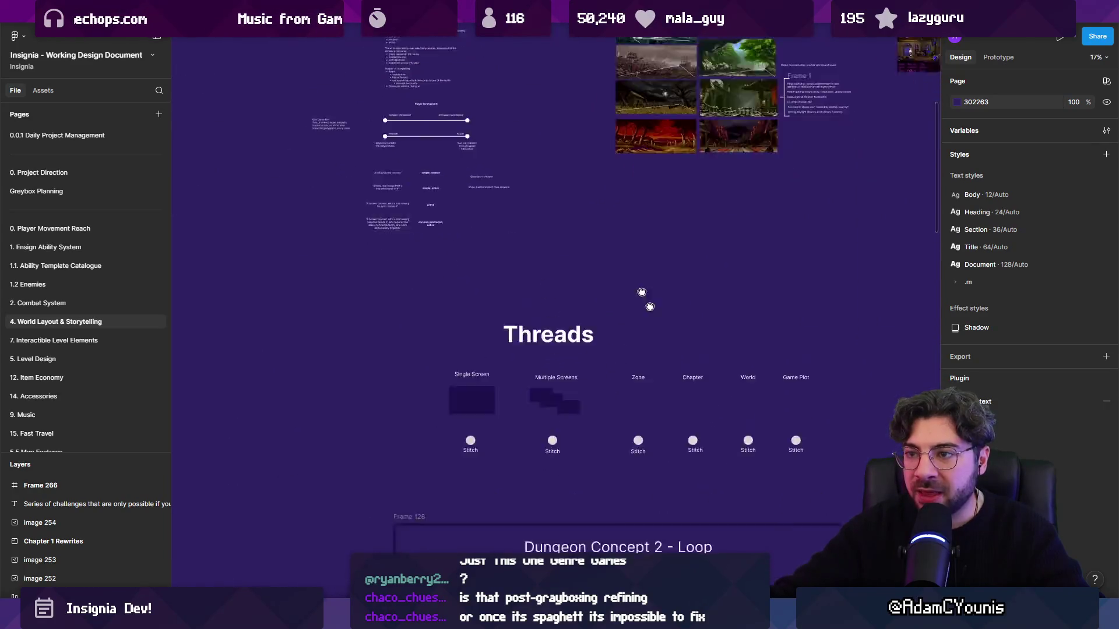
pyautogui.scroll(-2, 514, 491)
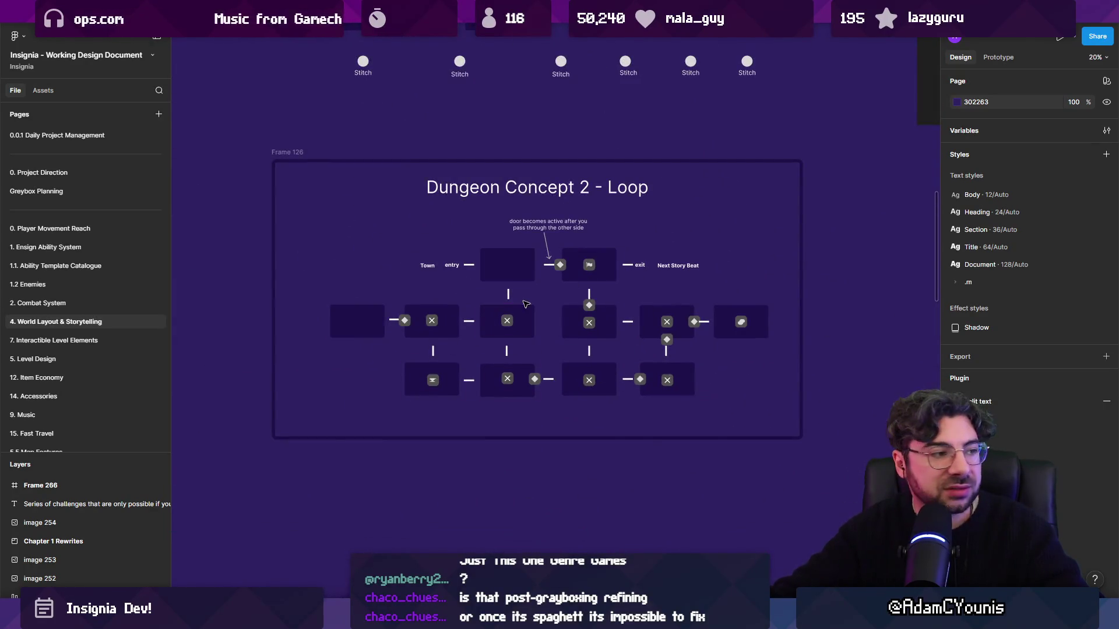
pyautogui.scroll(5, 577, 350)
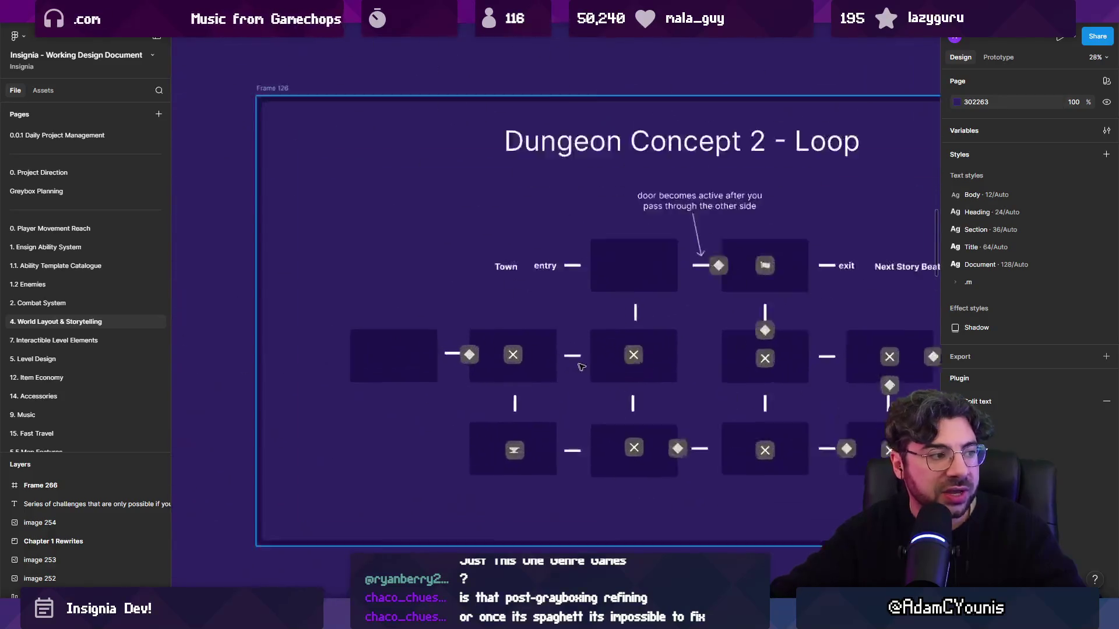
pyautogui.scroll(-5, 457, 359)
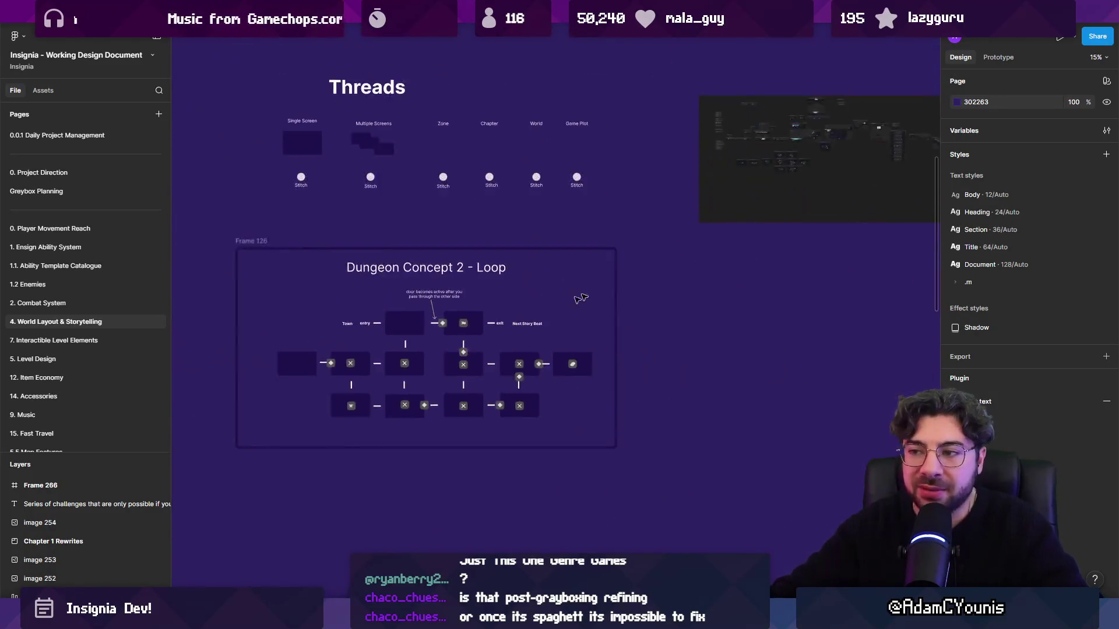
pyautogui.scroll(6, 292, 400)
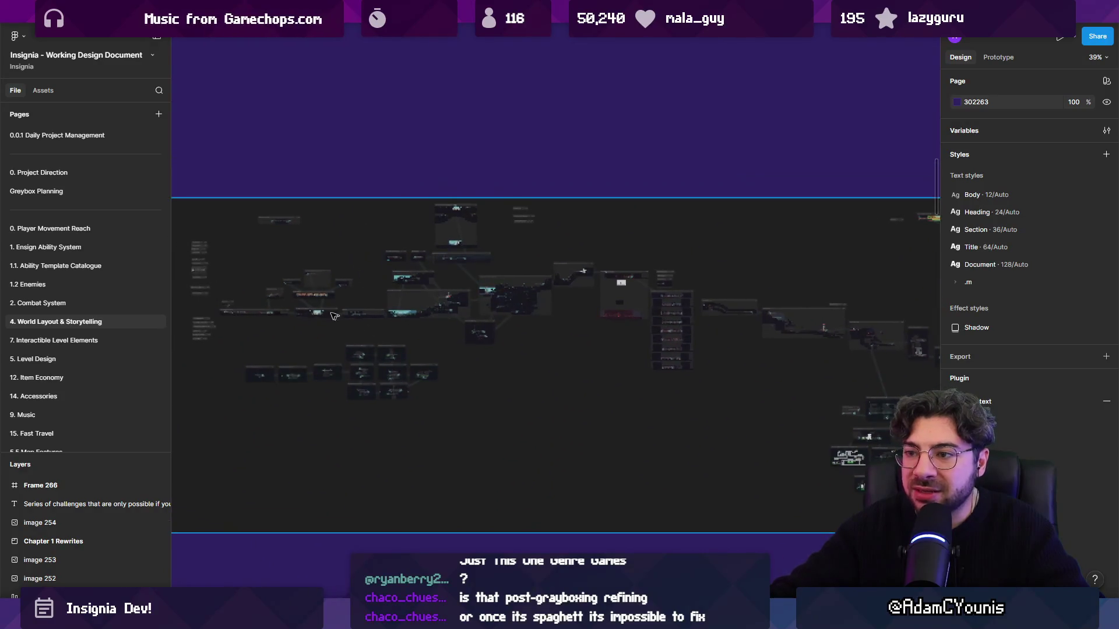
pyautogui.scroll(6, 604, 318)
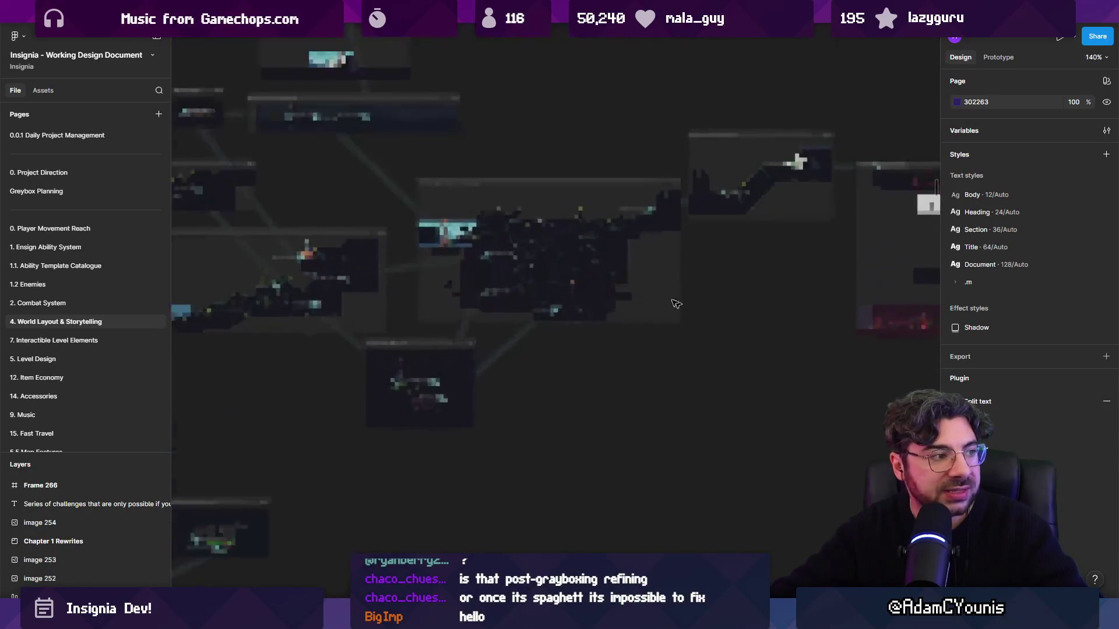
pyautogui.scroll(-5, 537, 170)
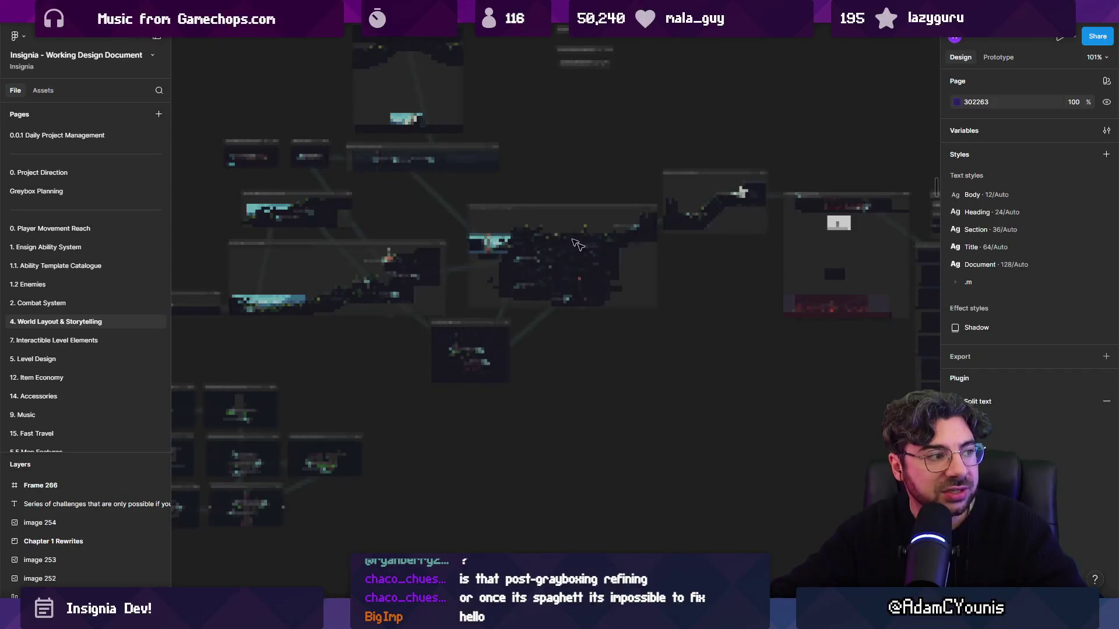
pyautogui.scroll(-3, 561, 236)
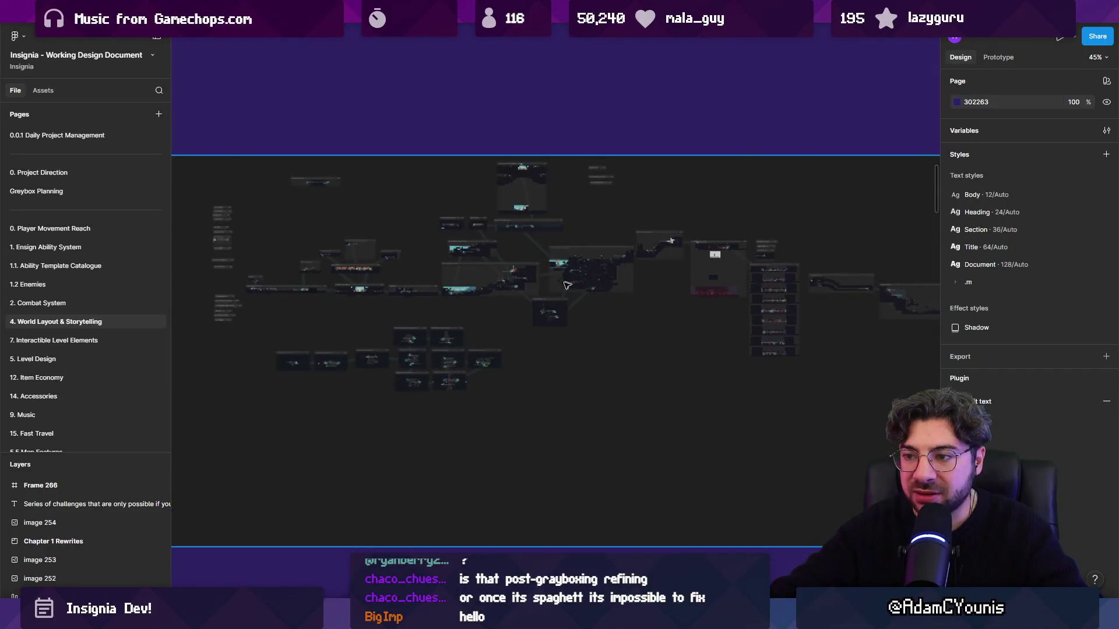
pyautogui.scroll(-5, 571, 285)
pyautogui.scroll(5, 582, 378)
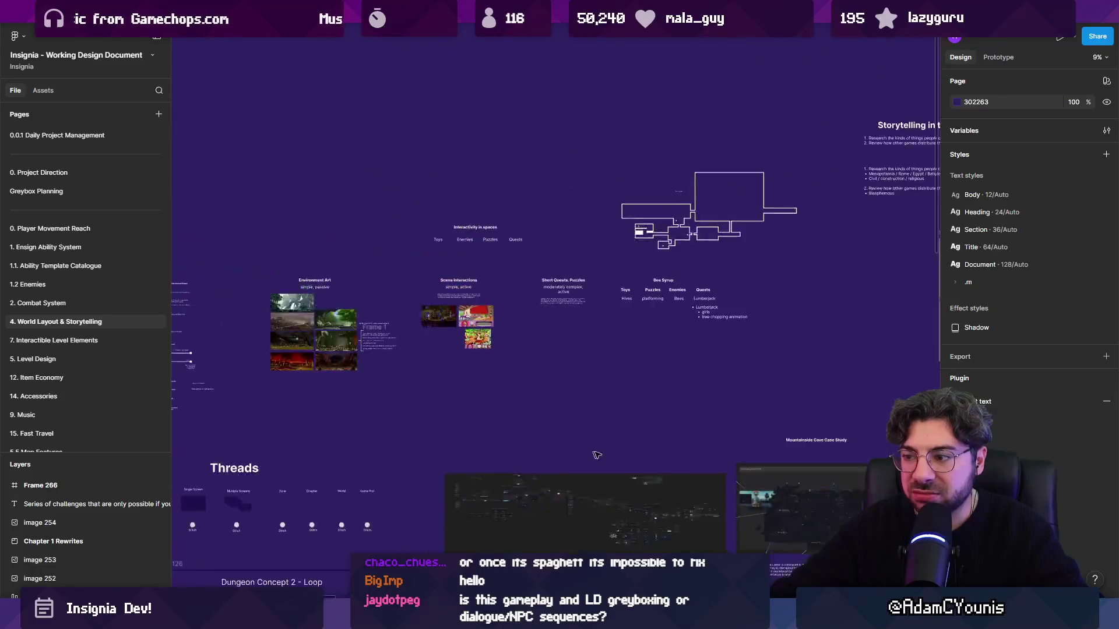
pyautogui.scroll(10, 590, 454)
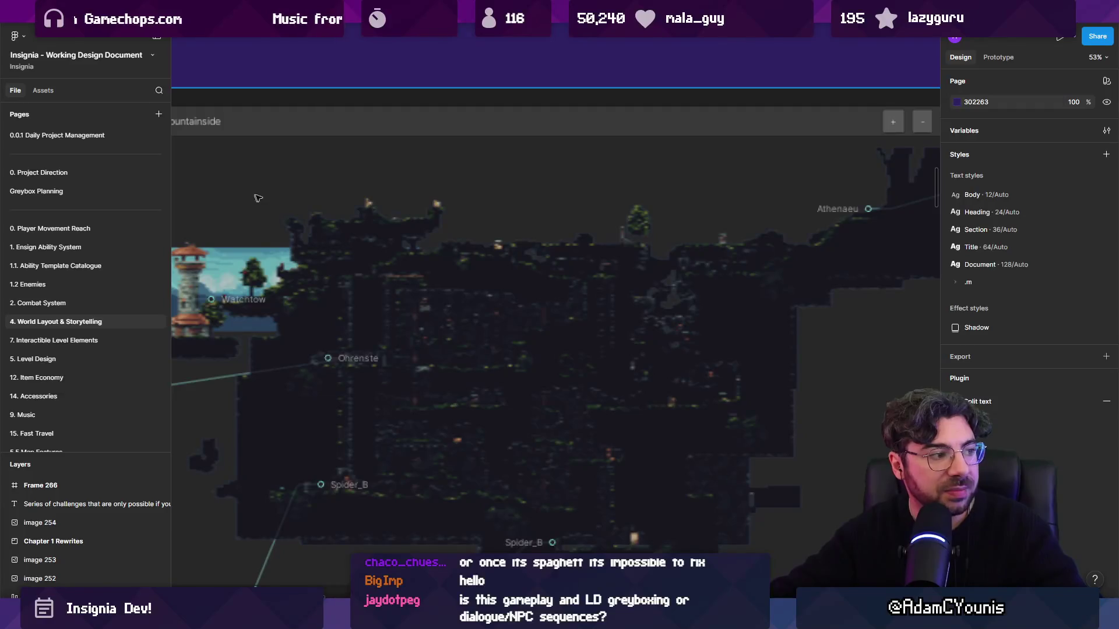
pyautogui.scroll(-10, 401, 229)
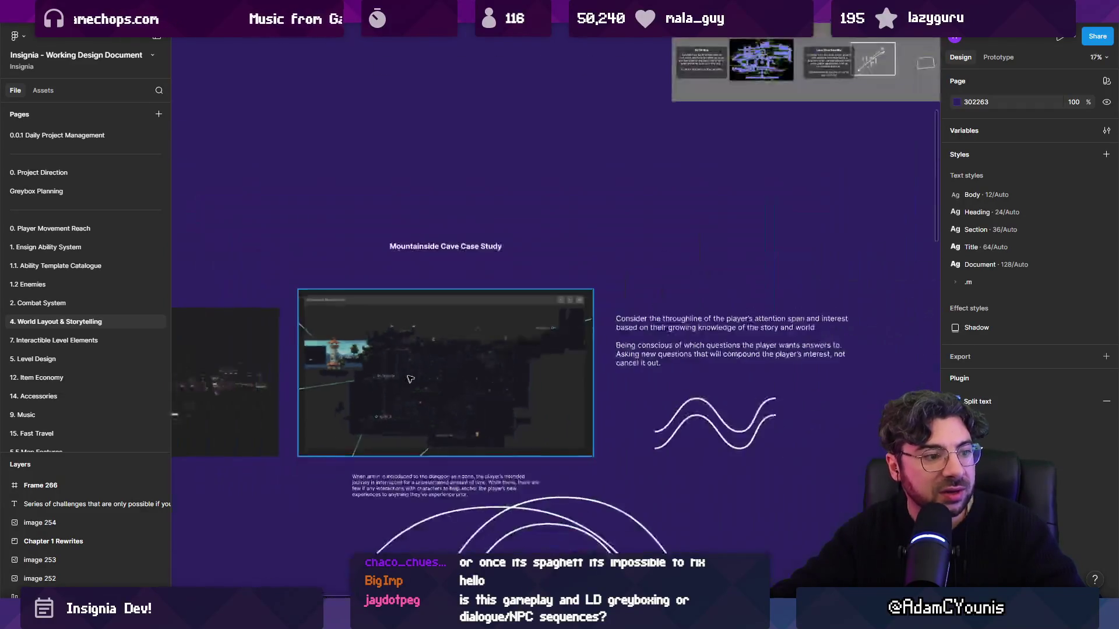
pyautogui.scroll(7, 552, 253)
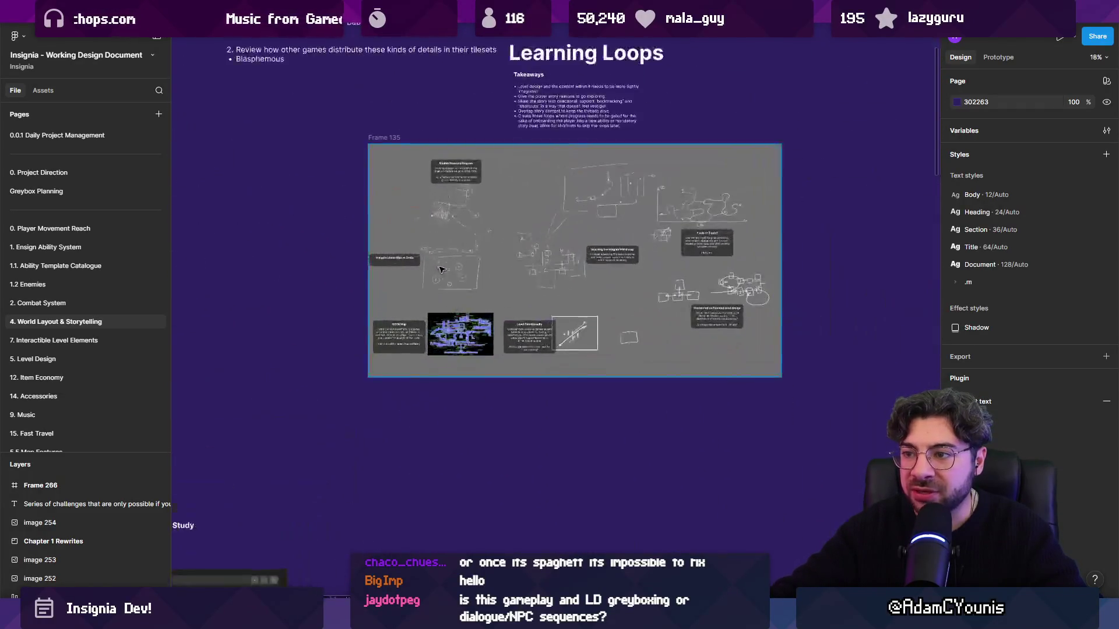
pyautogui.scroll(4, 555, 257)
pyautogui.scroll(-8, 555, 257)
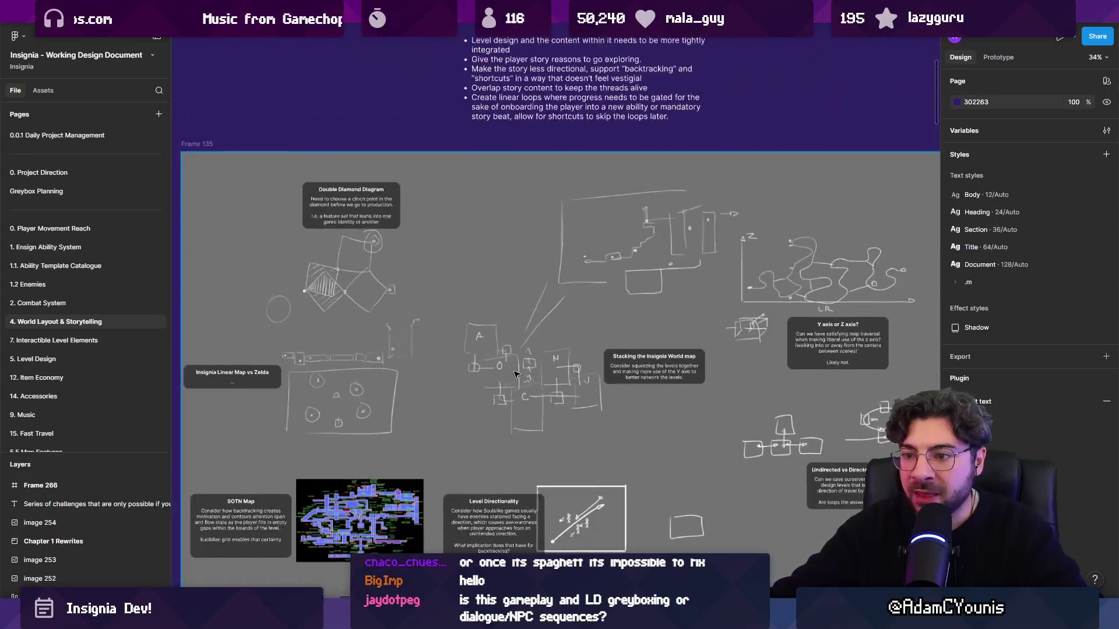
pyautogui.scroll(3, 348, 265)
pyautogui.scroll(10, 501, 286)
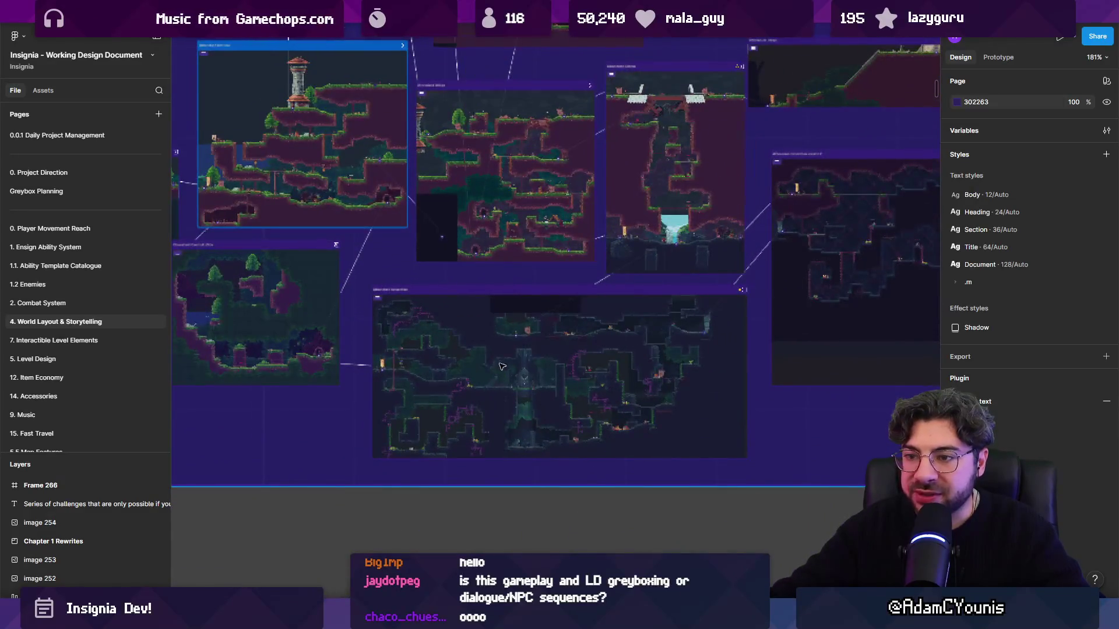
pyautogui.scroll(2, 501, 364)
pyautogui.scroll(2, 594, 284)
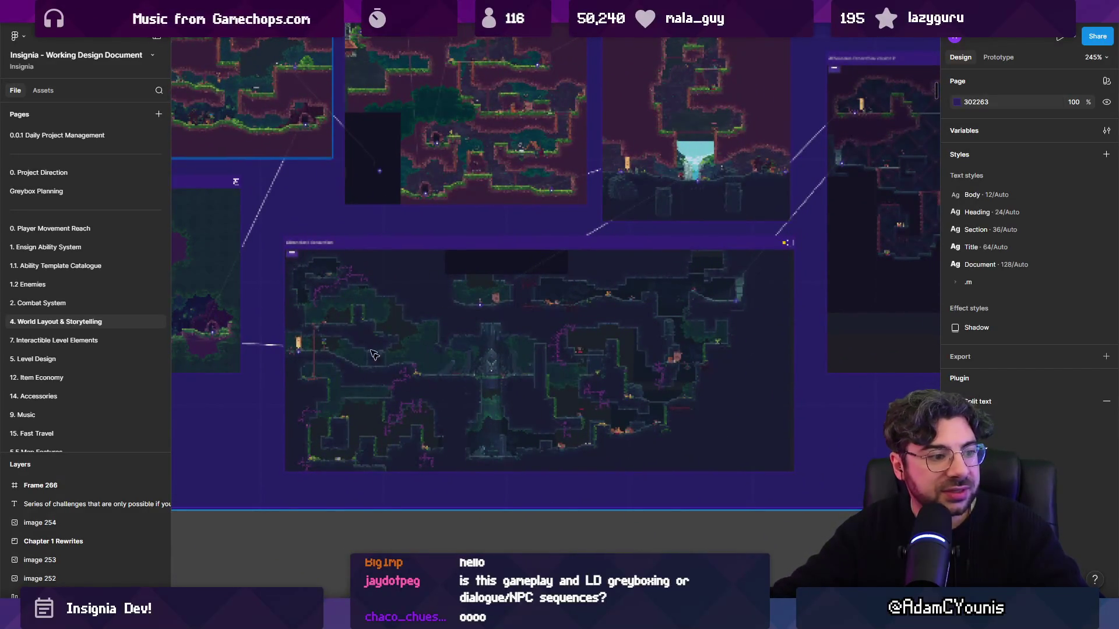
pyautogui.scroll(3, 600, 375)
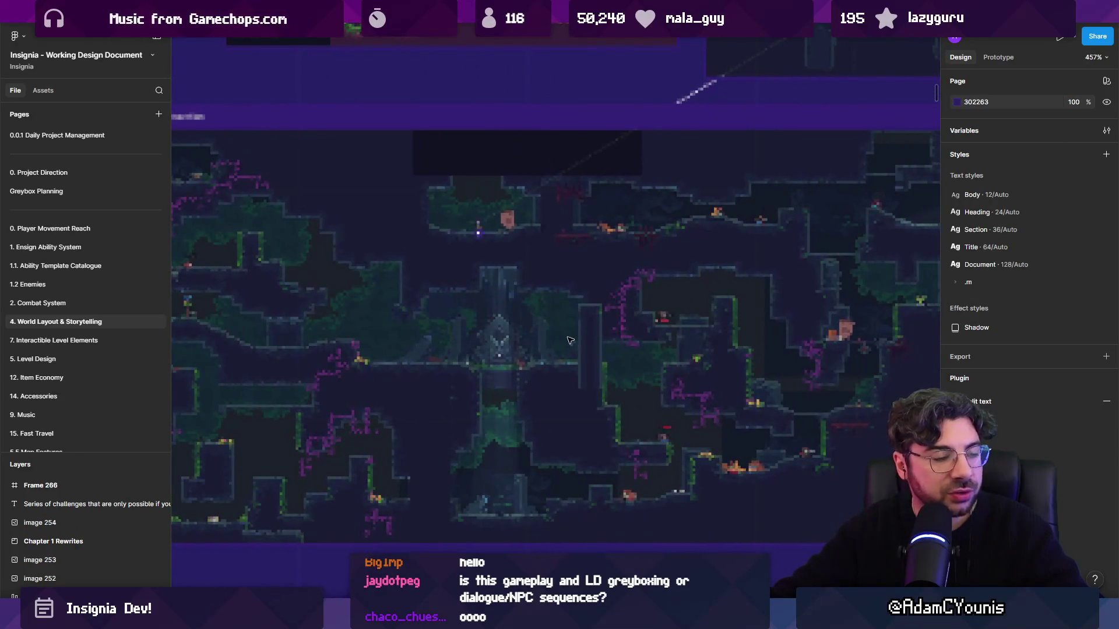
pyautogui.scroll(-1, 541, 322)
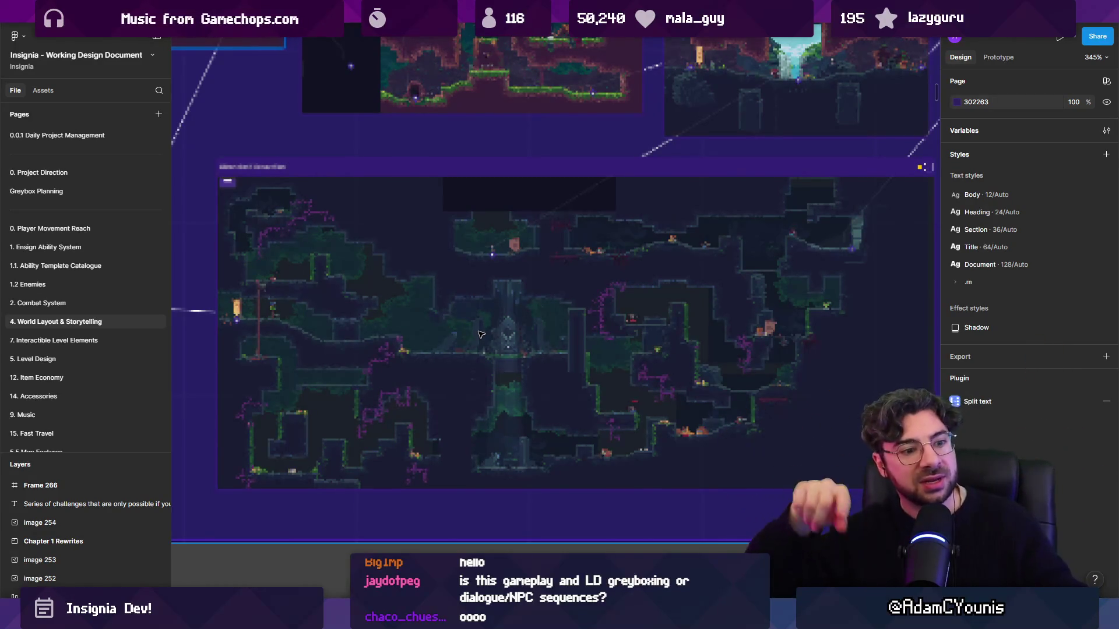
pyautogui.scroll(-3, 481, 334)
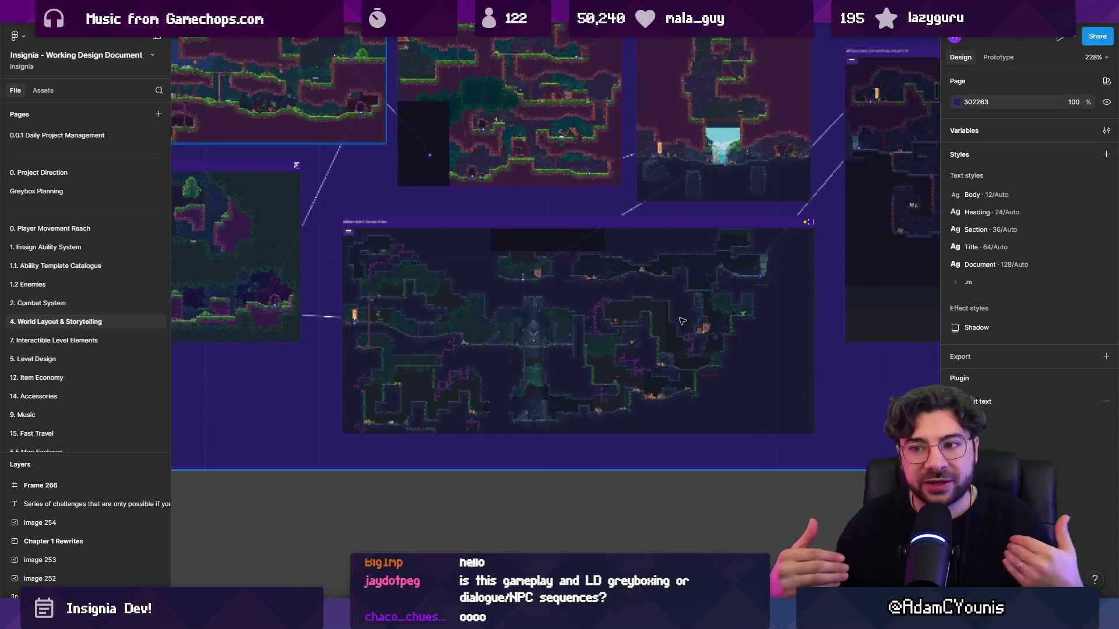
pyautogui.scroll(-5, 682, 321)
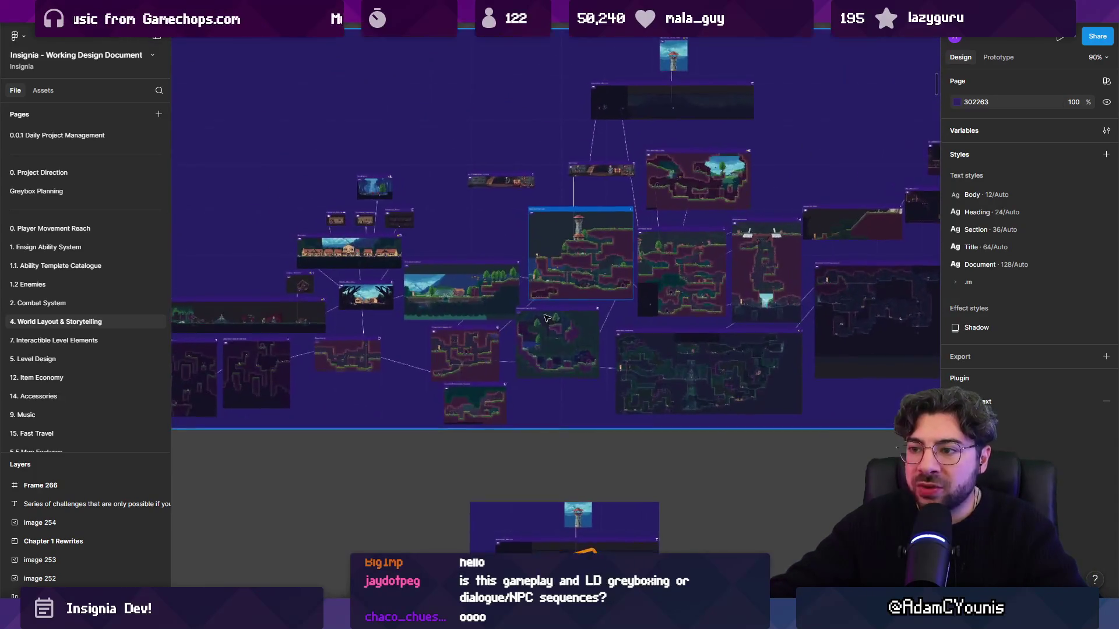
pyautogui.scroll(1, 546, 317)
pyautogui.scroll(-5, 739, 368)
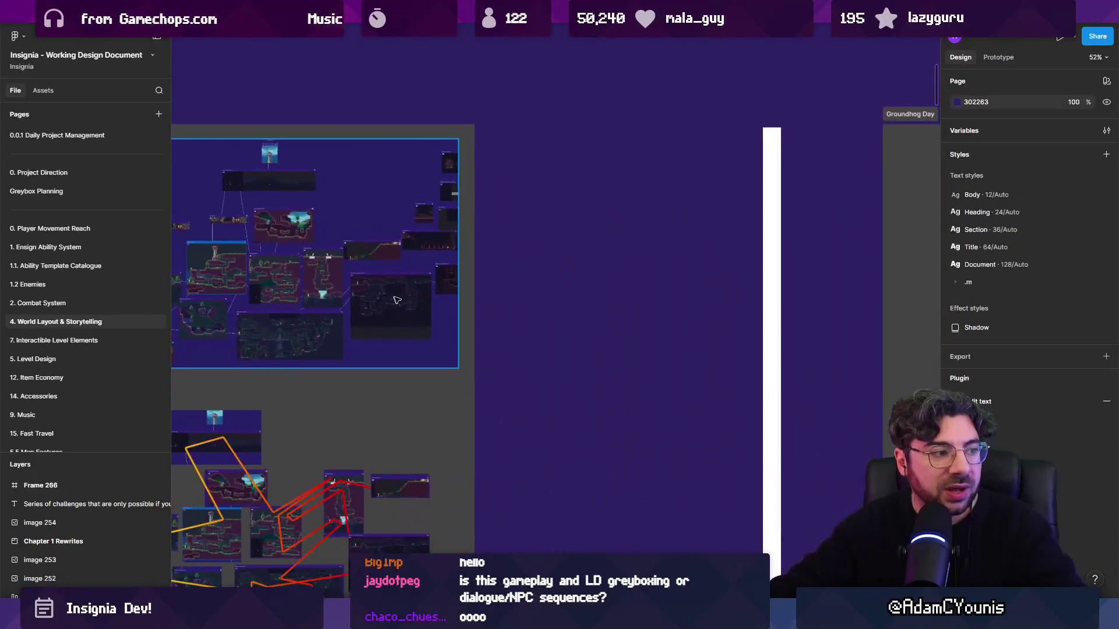
pyautogui.scroll(2, 527, 351)
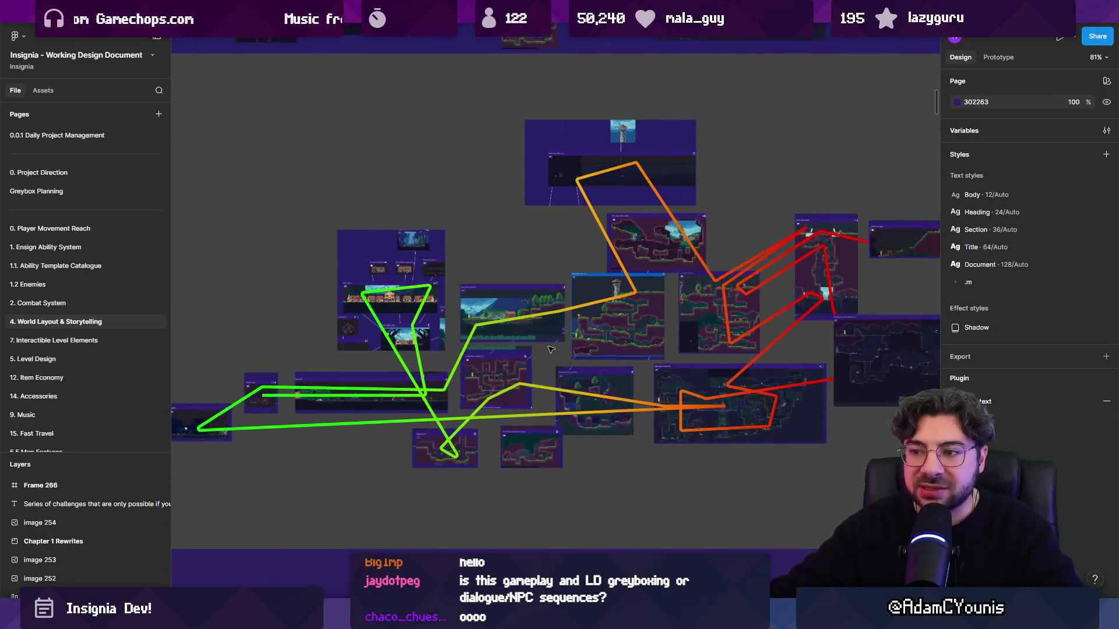
pyautogui.scroll(2, 571, 343)
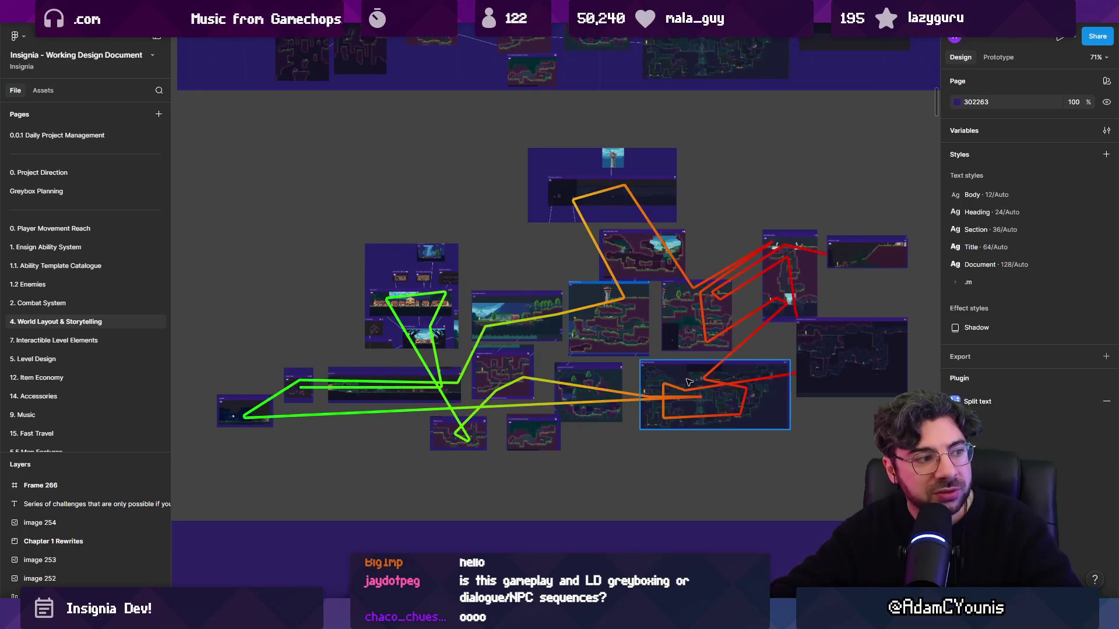
pyautogui.scroll(5, 688, 382)
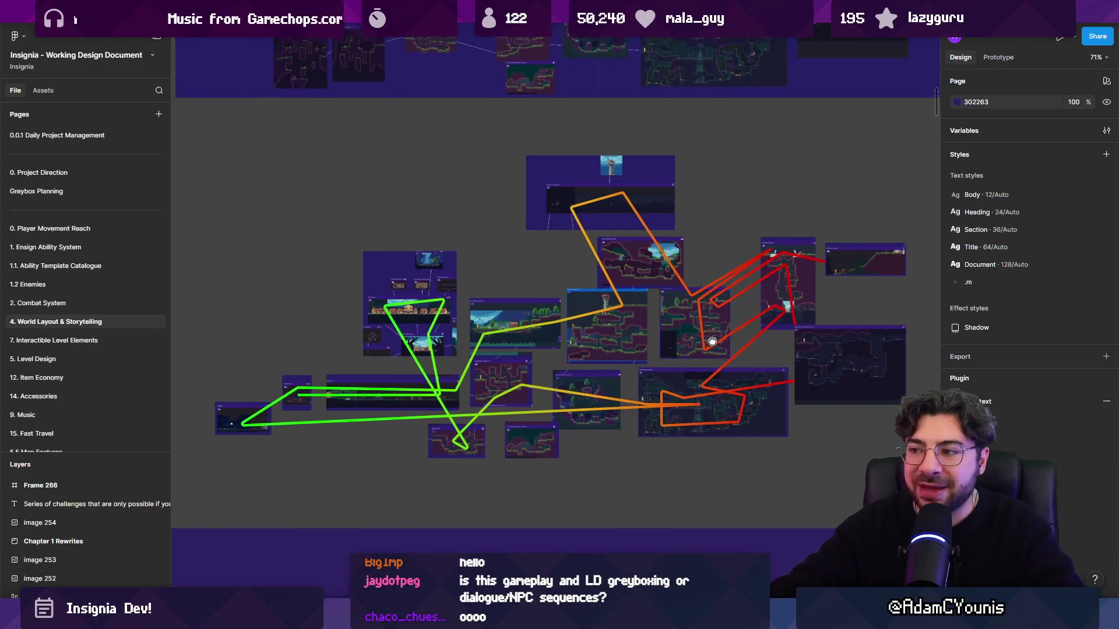
pyautogui.scroll(-4, 660, 350)
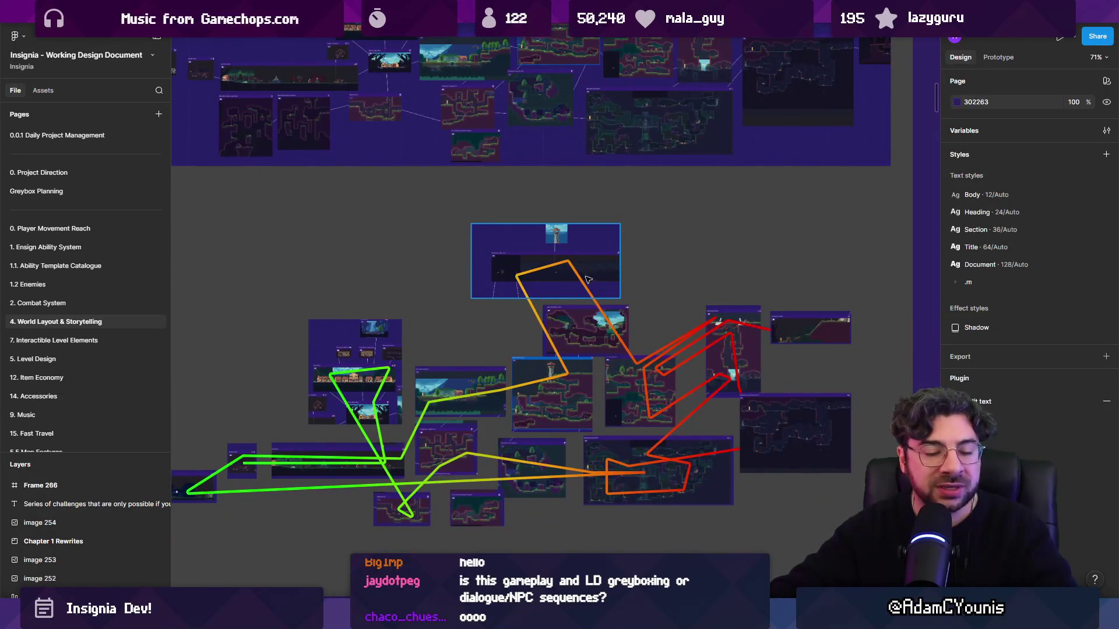
pyautogui.scroll(5, 609, 374)
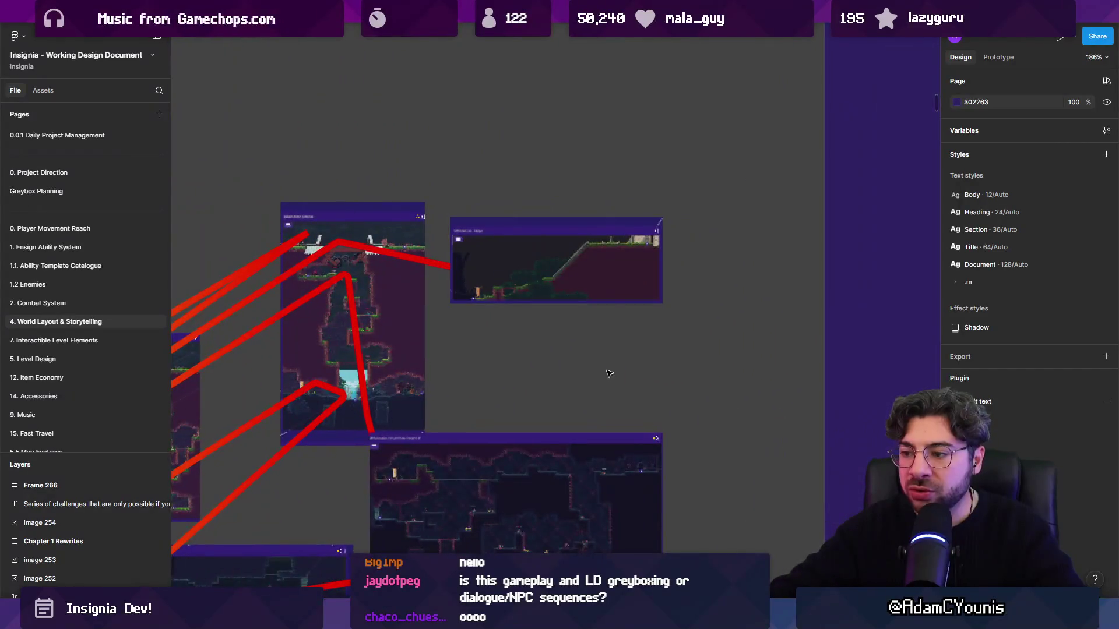
pyautogui.scroll(-5, 807, 250)
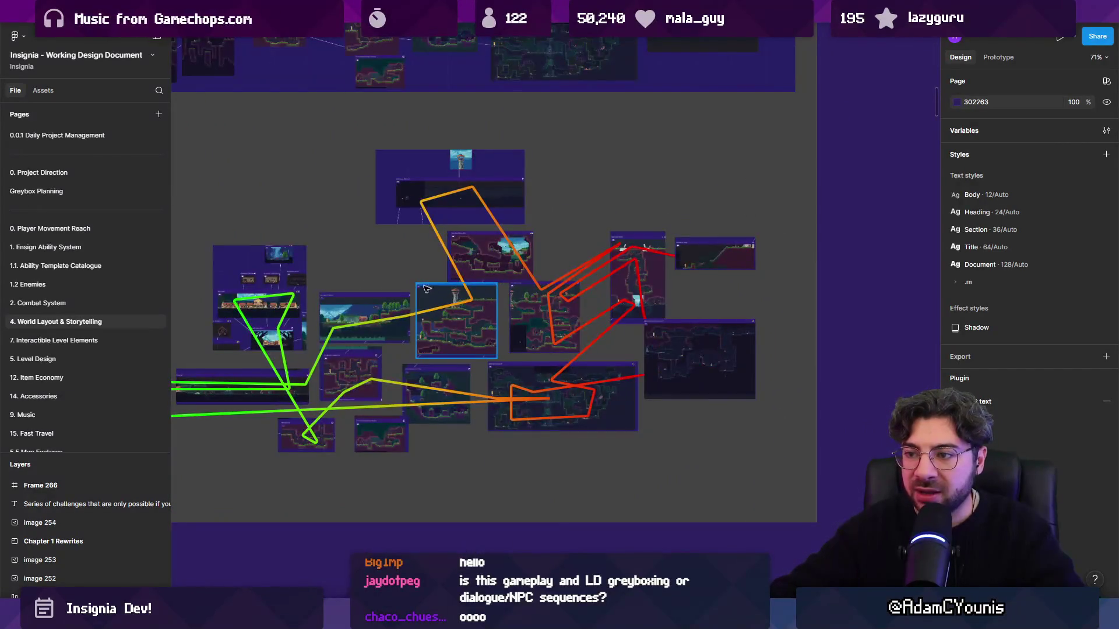
pyautogui.scroll(3, 538, 263)
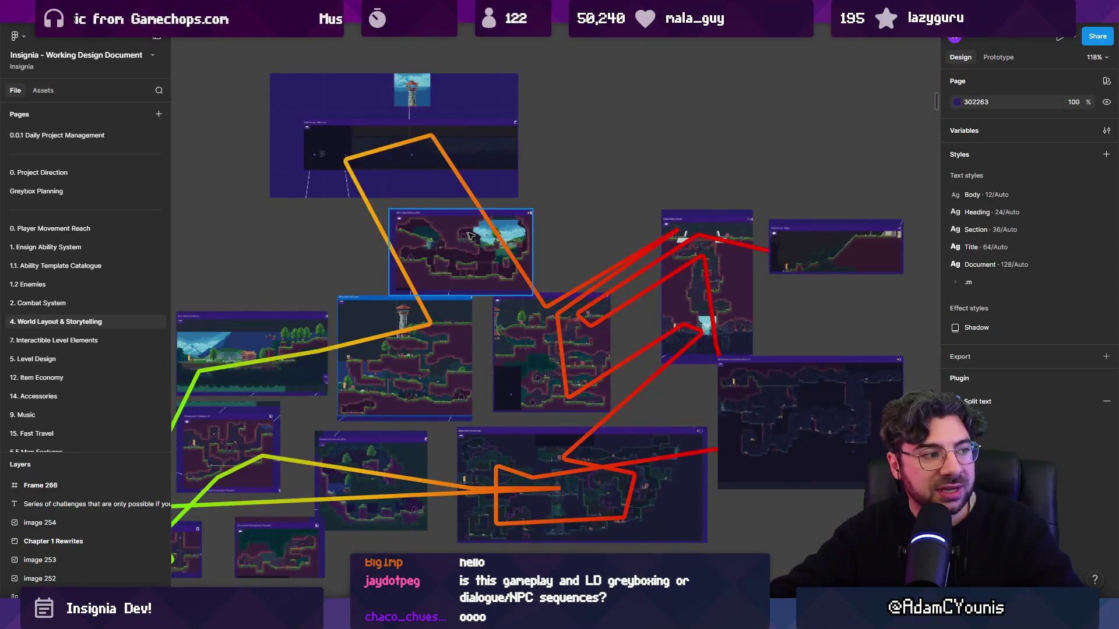
pyautogui.moveTo(593, 464); pyautogui.dragTo(590, 450)
pyautogui.scroll(3, 590, 451)
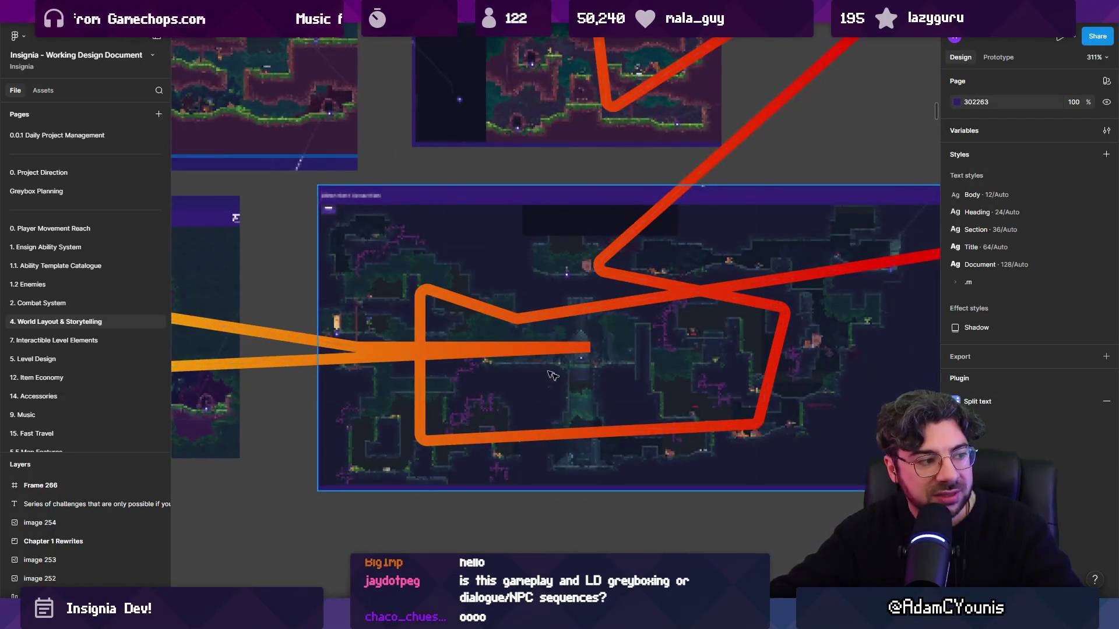
pyautogui.scroll(-4, 629, 366)
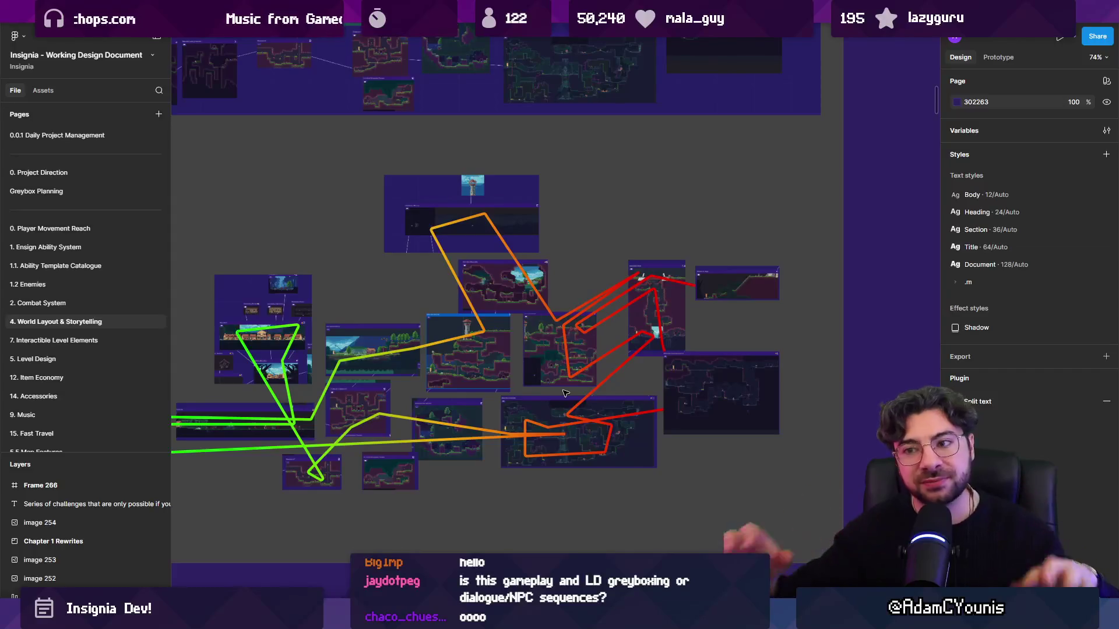
pyautogui.scroll(-5, 565, 393)
pyautogui.moveTo(606, 367)
pyautogui.mouseDown()
pyautogui.moveTo(471, 356)
pyautogui.moveTo(592, 382)
pyautogui.mouseUp()
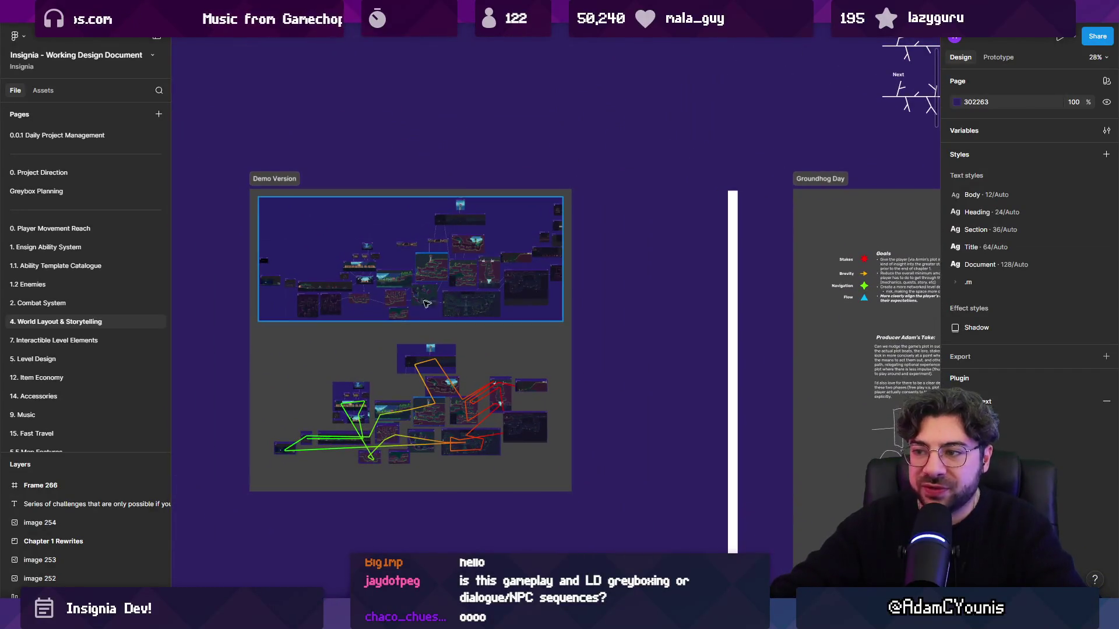
# - Pan past the Cutting Content and Groundhog Day / Soulslike frames and zoom into Morgan's Idea
pyautogui.scroll(3, 424, 332)
pyautogui.scroll(-1, 424, 333)
pyautogui.scroll(-1, 744, 339)
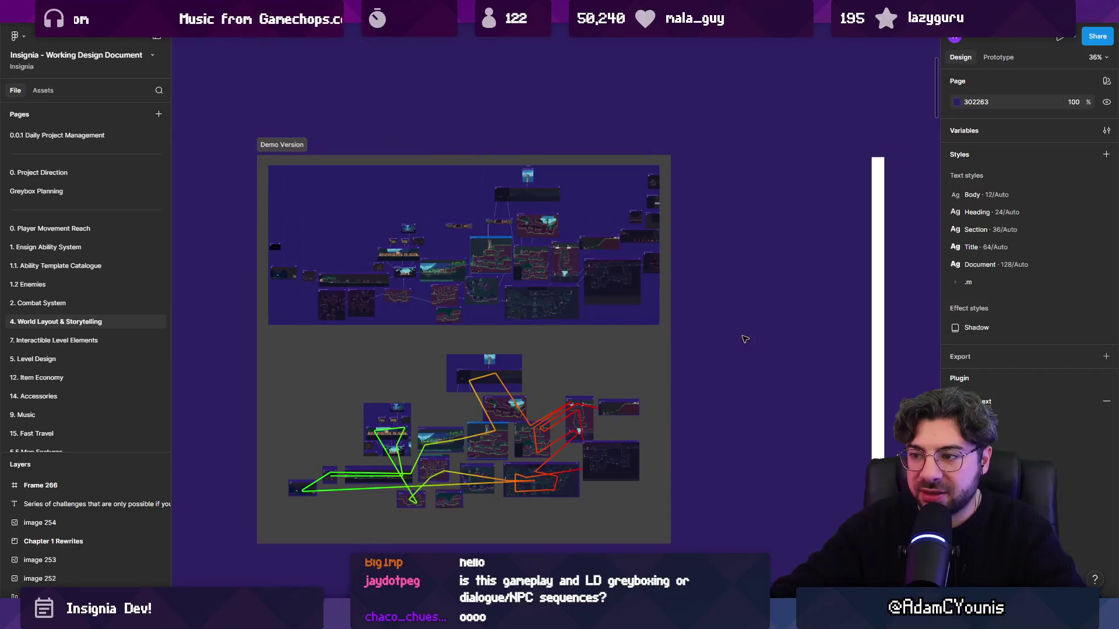
pyautogui.scroll(-4, 731, 341)
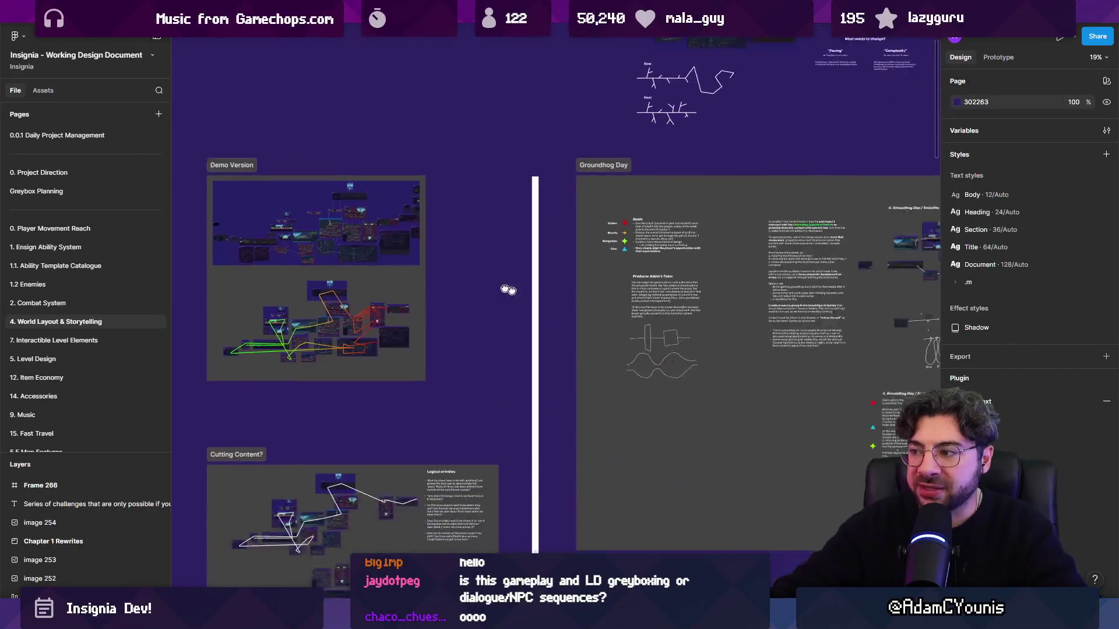
pyautogui.scroll(6, 426, 441)
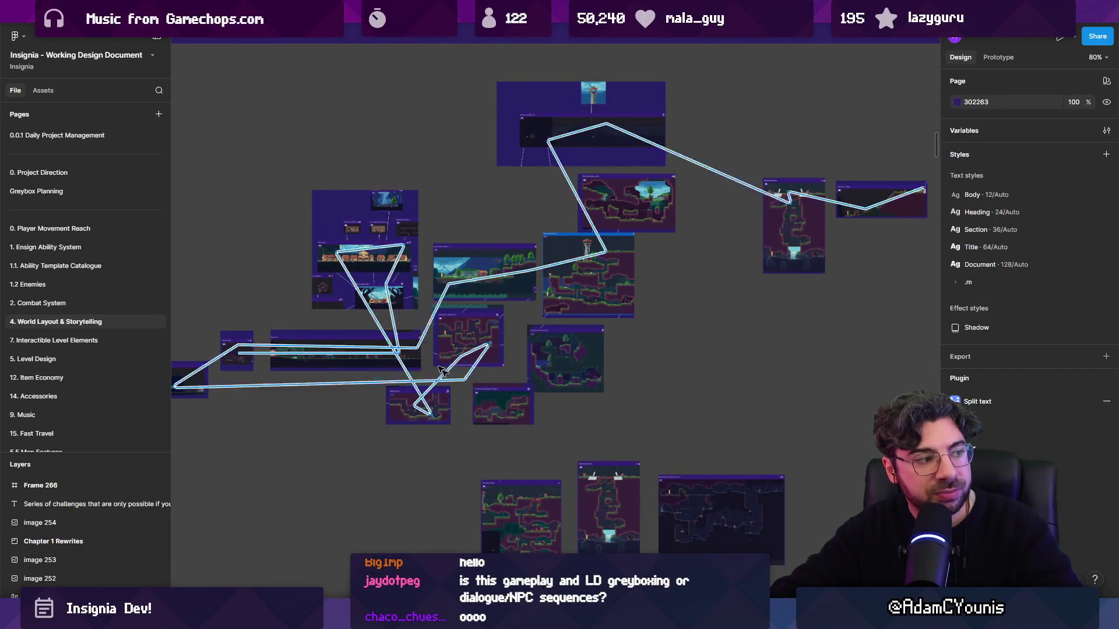
pyautogui.scroll(-5, 671, 226)
pyautogui.moveTo(671, 226); pyautogui.dragTo(490, 312)
pyautogui.scroll(4, 591, 342)
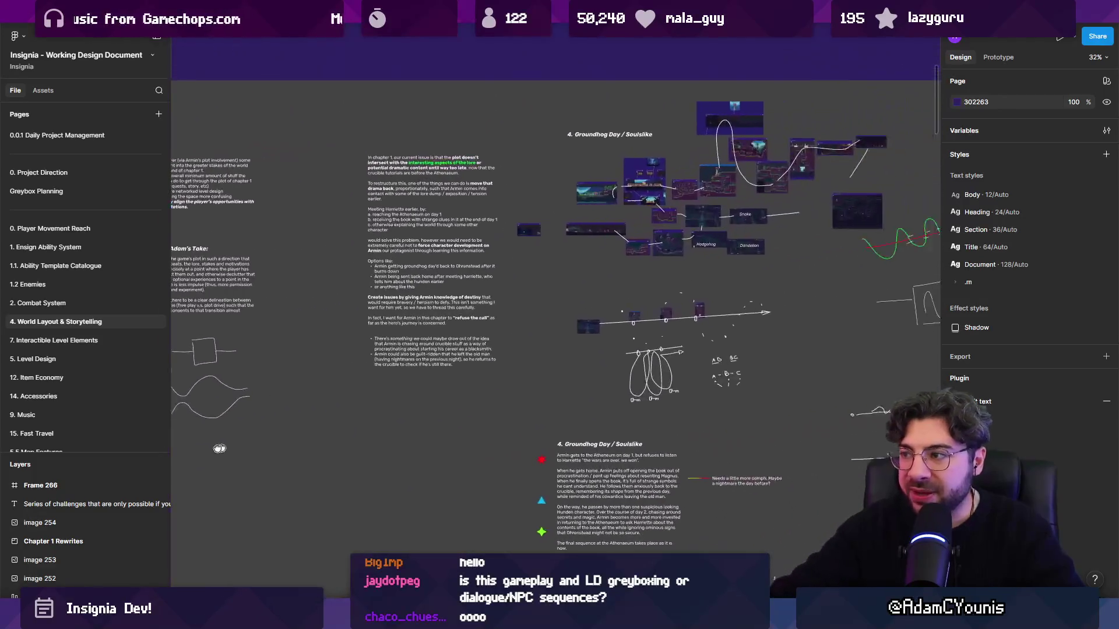
pyautogui.scroll(-5, 591, 342)
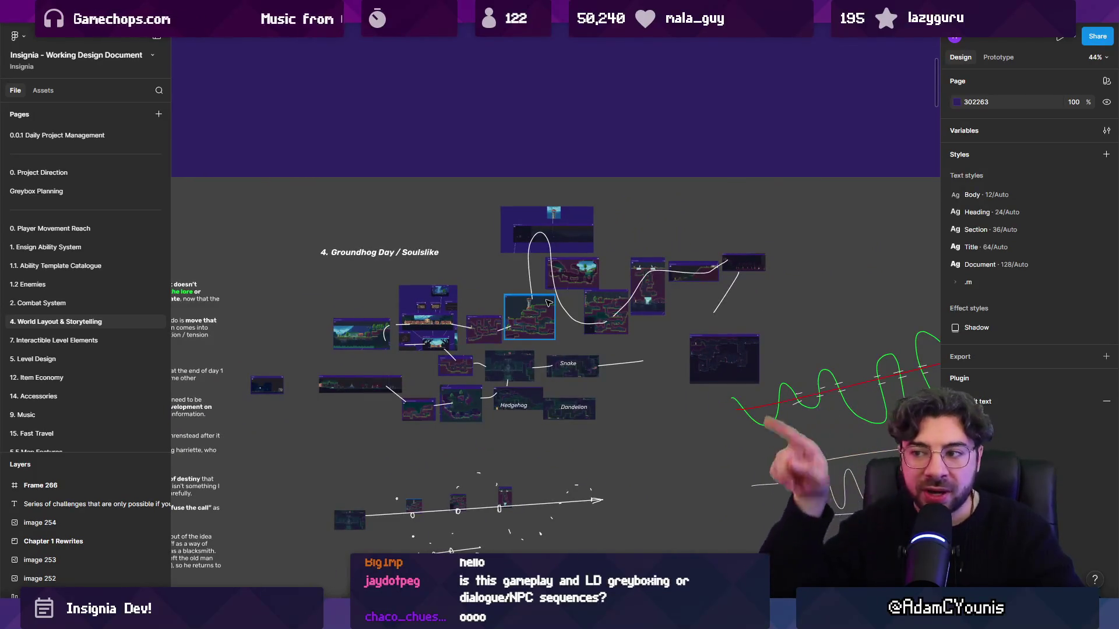
pyautogui.scroll(5, 727, 275)
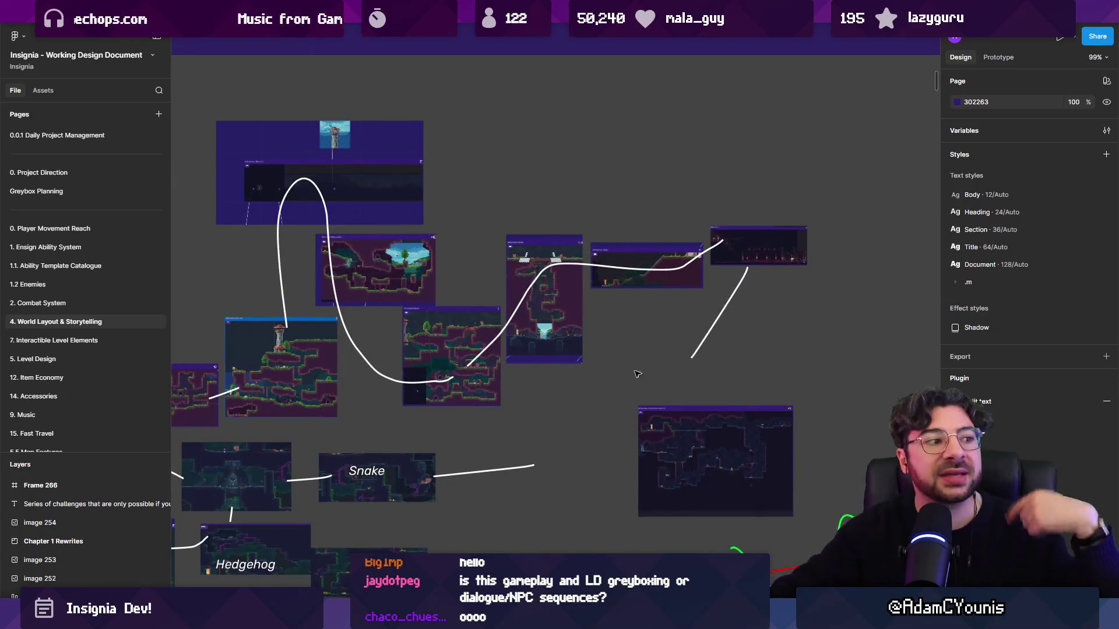
pyautogui.scroll(-10, 609, 389)
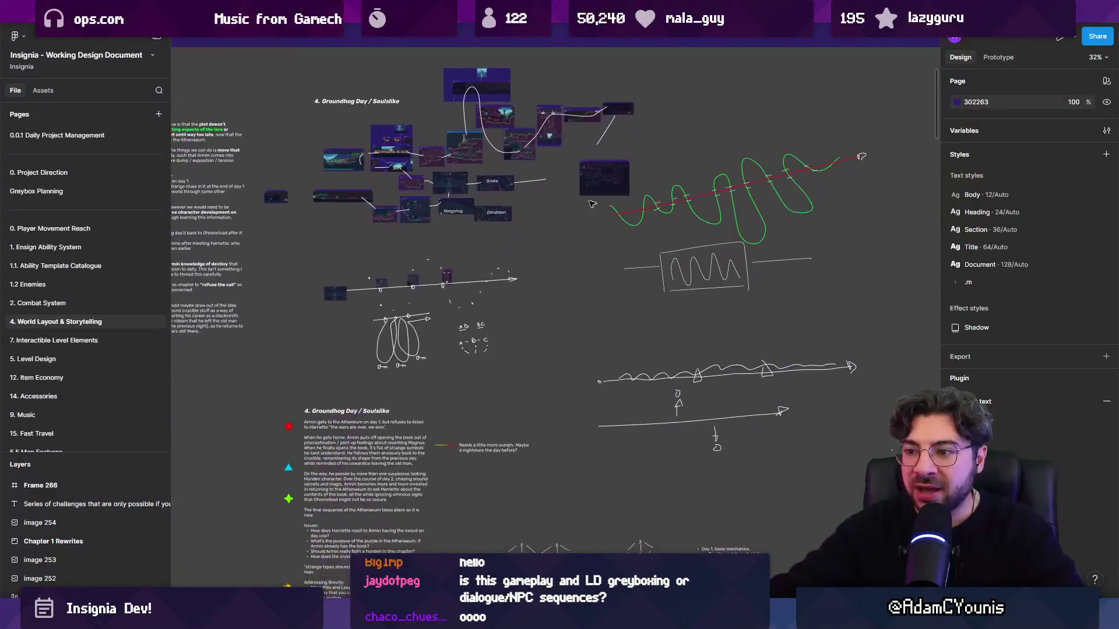
pyautogui.scroll(6, 477, 276)
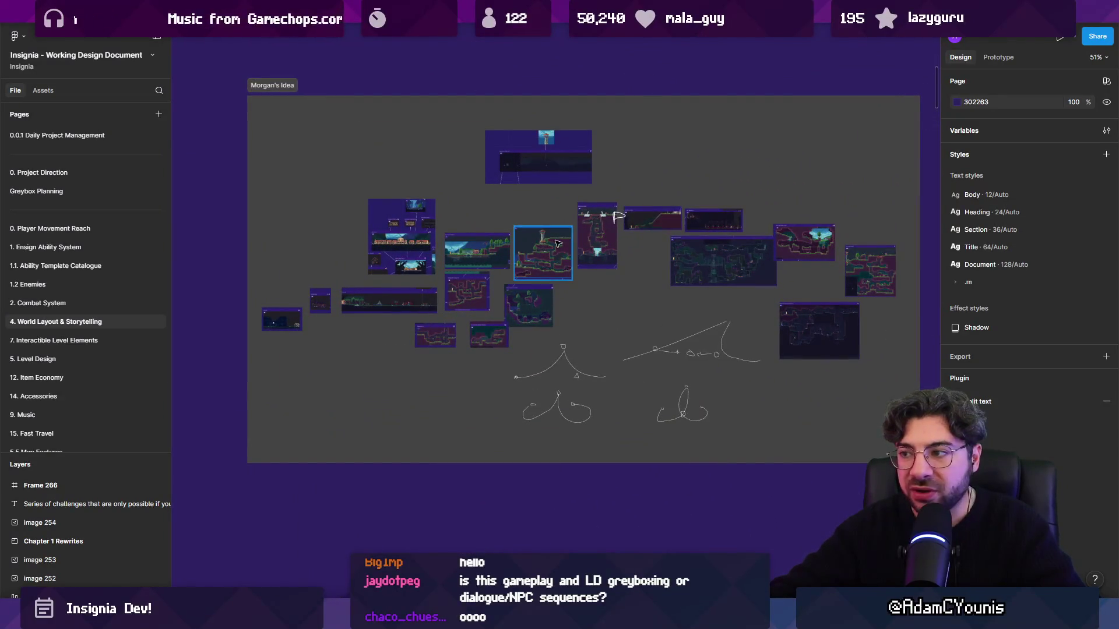
# - Zoom through the Revision 5 frame and over to the Environment Art Retro frame
pyautogui.scroll(-2, 556, 239)
pyautogui.scroll(-3, 557, 239)
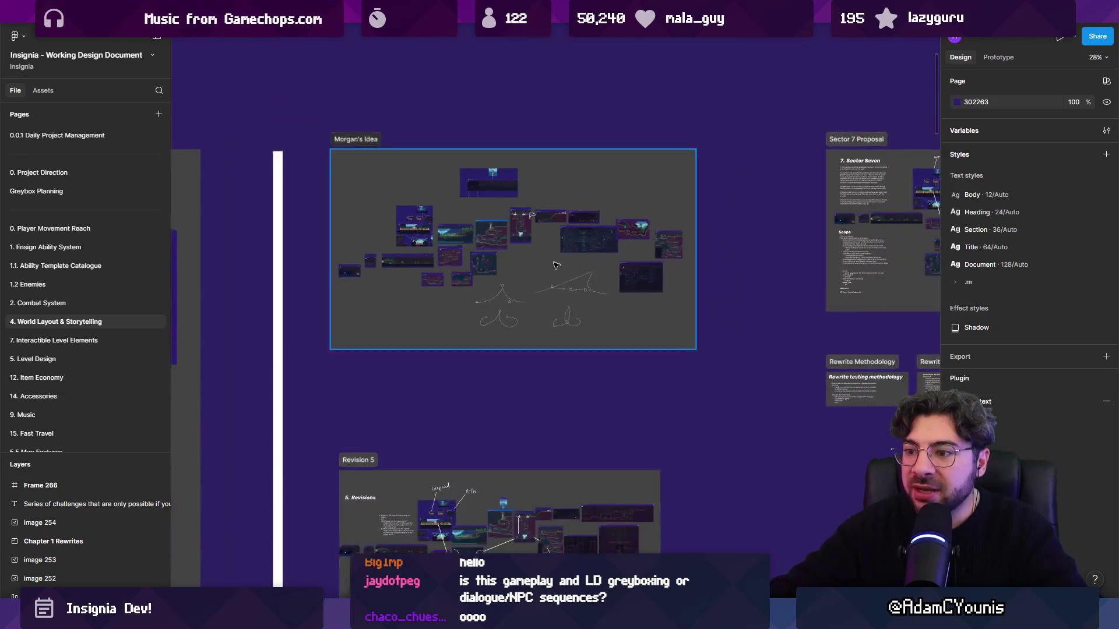
pyautogui.scroll(-3, 465, 380)
pyautogui.scroll(4, 465, 381)
pyautogui.scroll(-5, 465, 381)
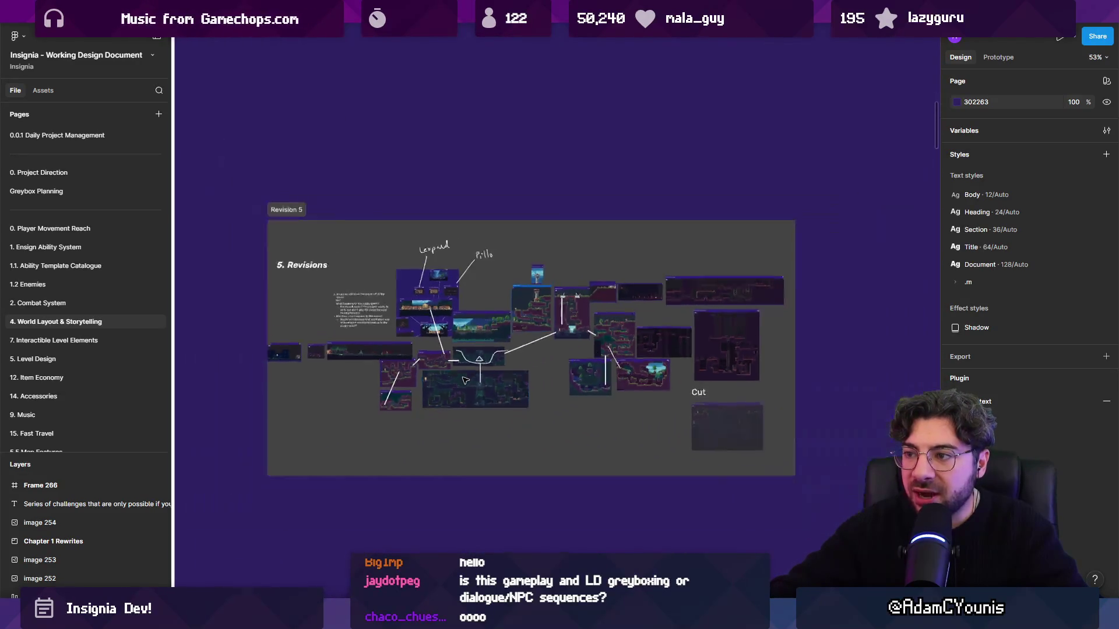
pyautogui.scroll(-3, 612, 306)
pyautogui.moveTo(613, 306); pyautogui.dragTo(171, 310)
pyautogui.hscroll(5, 171, 311)
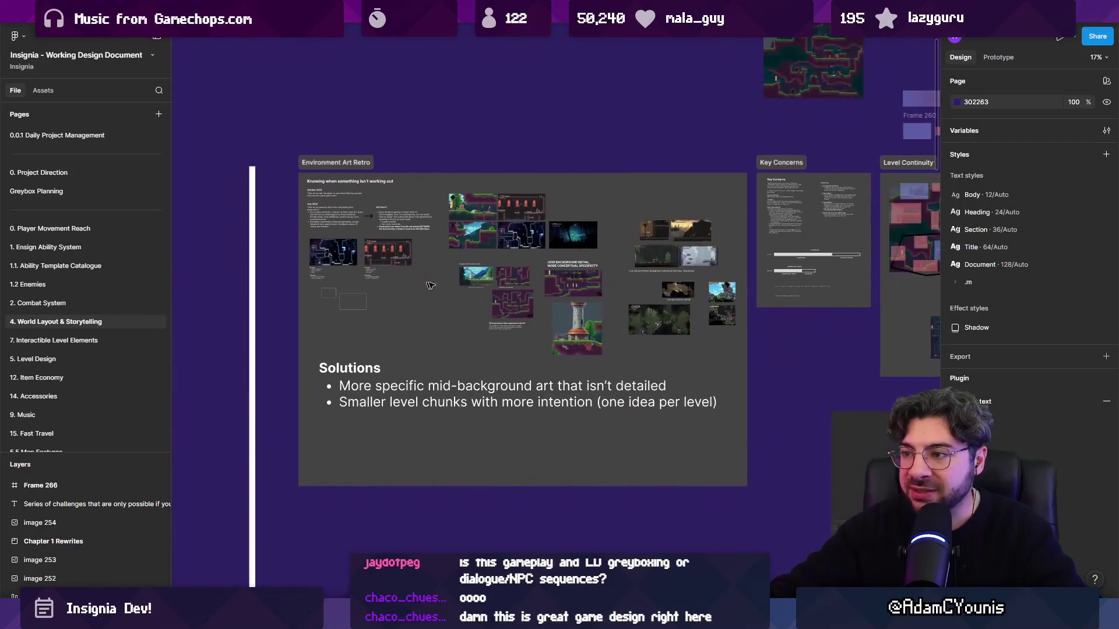
pyautogui.hscroll(-10, 416, 285)
pyautogui.scroll(5, 424, 250)
pyautogui.scroll(3, 424, 251)
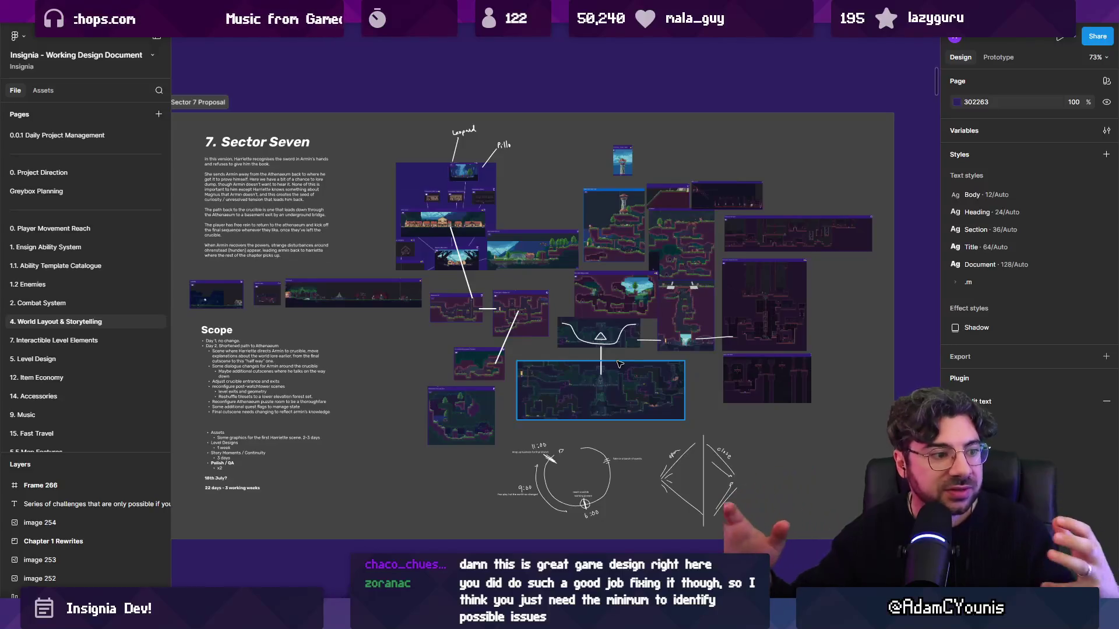
pyautogui.scroll(-5, 537, 330)
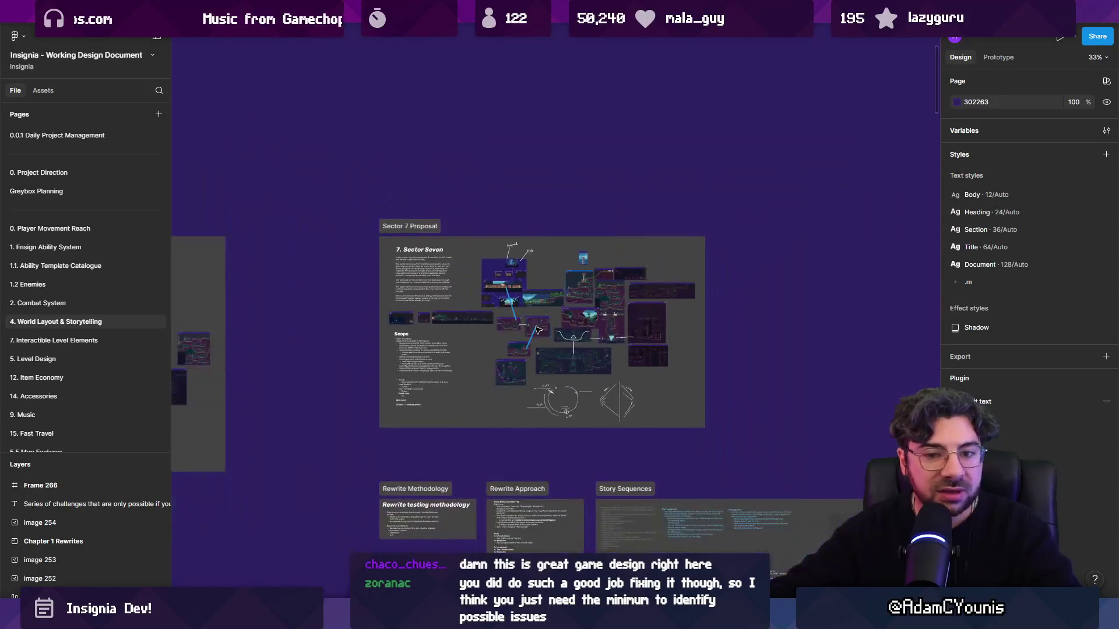
pyautogui.scroll(-5, 538, 330)
# - Pan across the Key Concerns and Level Continuity frames to review them
pyautogui.moveTo(537, 330); pyautogui.dragTo(252, 149)
pyautogui.moveTo(761, 292)
pyautogui.mouseDown()
pyautogui.moveTo(594, 335)
pyautogui.moveTo(213, 232)
pyautogui.mouseUp()
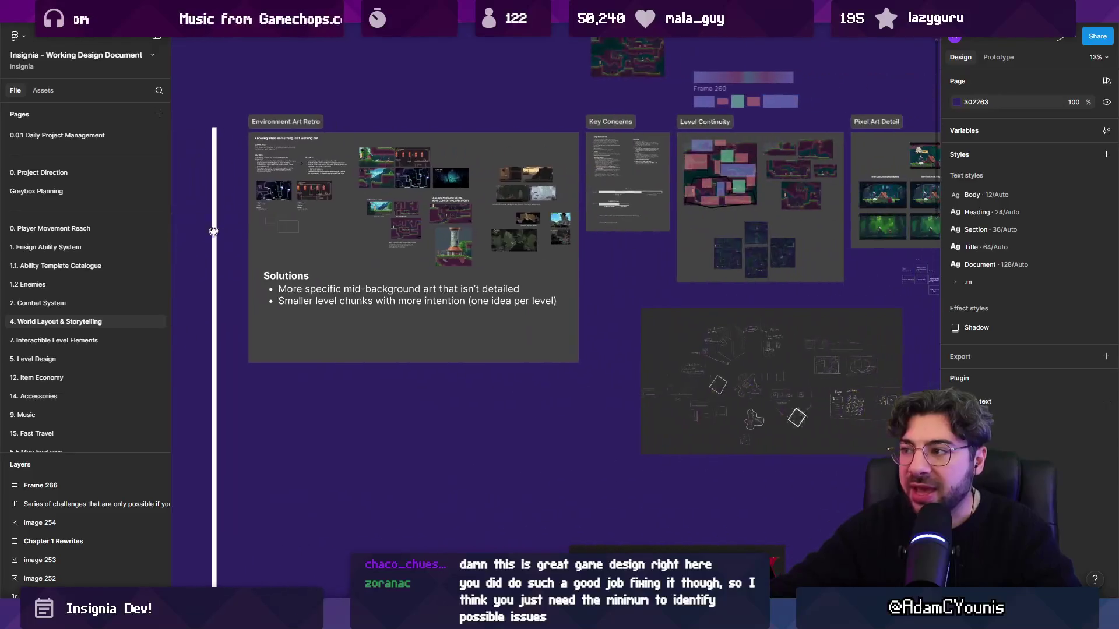
pyautogui.scroll(-3, 214, 231)
pyautogui.hscroll(10, 261, 292)
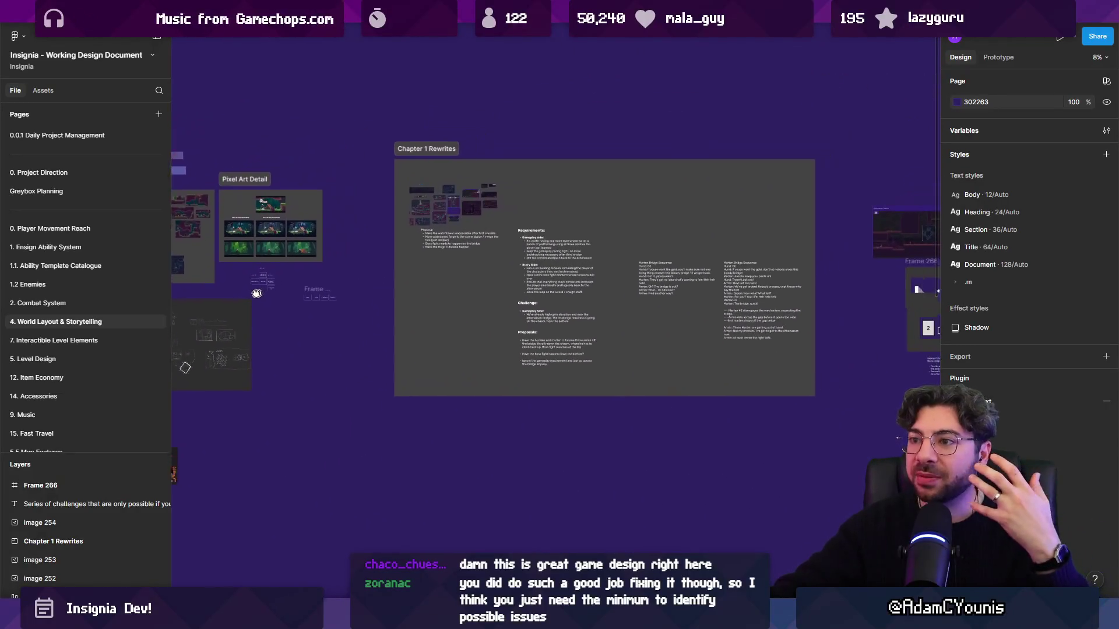
pyautogui.hscroll(5, 262, 292)
pyautogui.hscroll(-8, 387, 312)
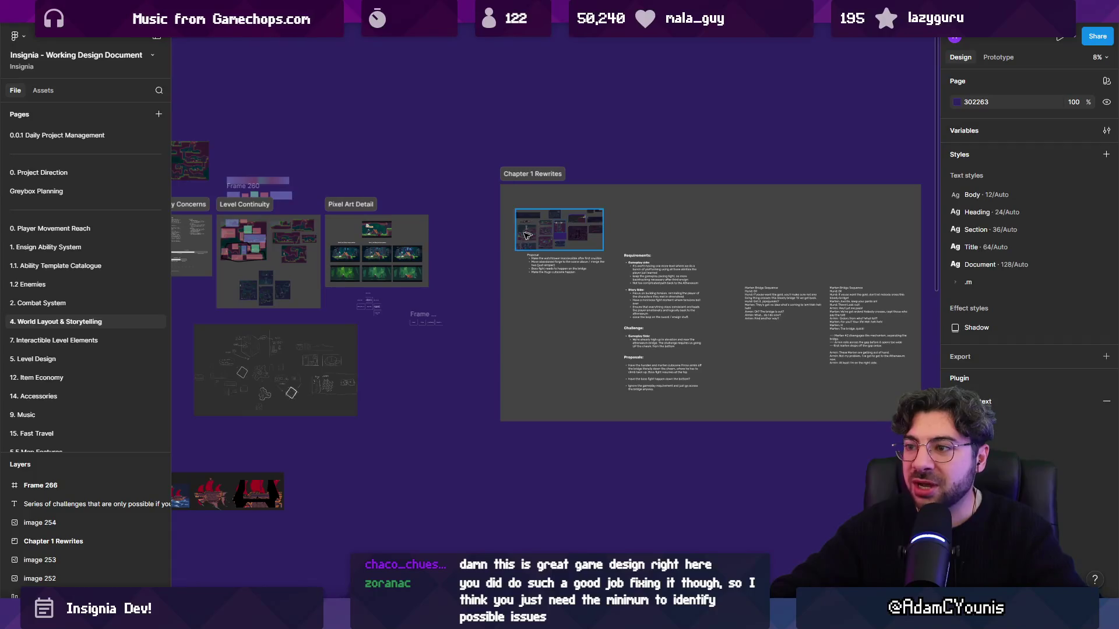
pyautogui.scroll(5, 532, 234)
pyautogui.hscroll(5, 499, 294)
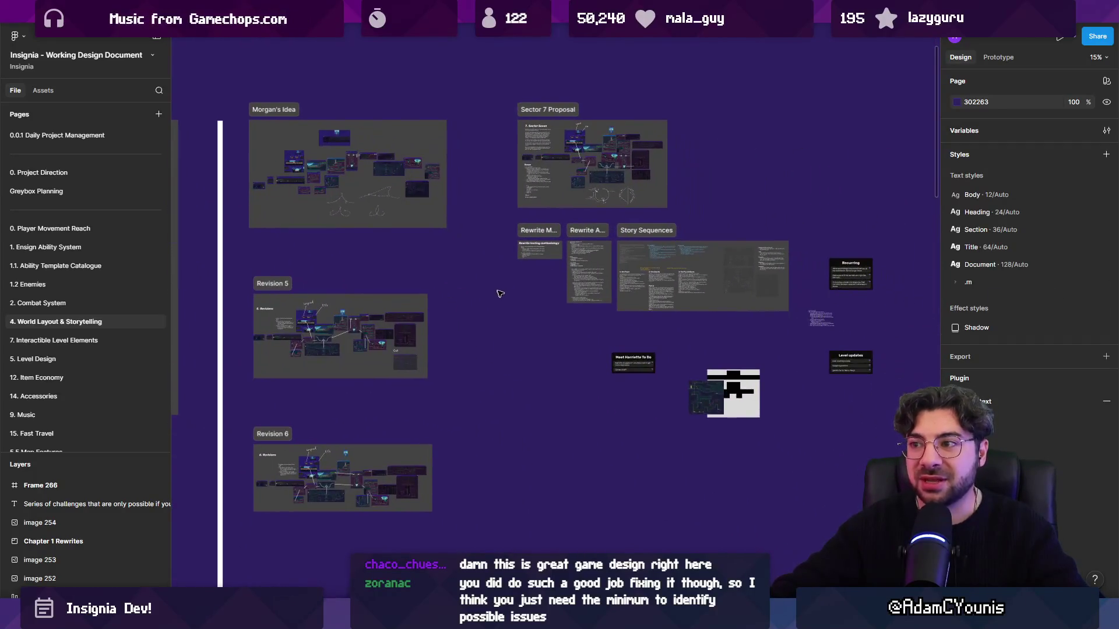
pyautogui.scroll(2, 499, 294)
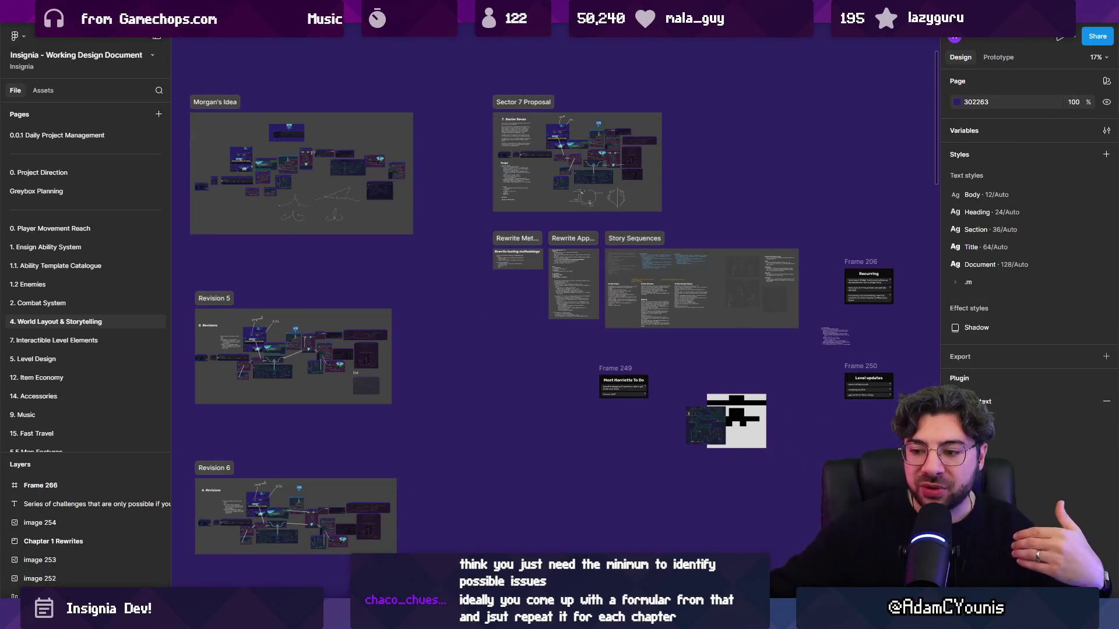
# - Switch to Unity's Insignia Graph and nudge the graph view slightly left
pyautogui.hotkey('alt', 'Tab')
pyautogui.scroll(5, 560, 300)
pyautogui.moveTo(571, 320); pyautogui.dragTo(564, 317)
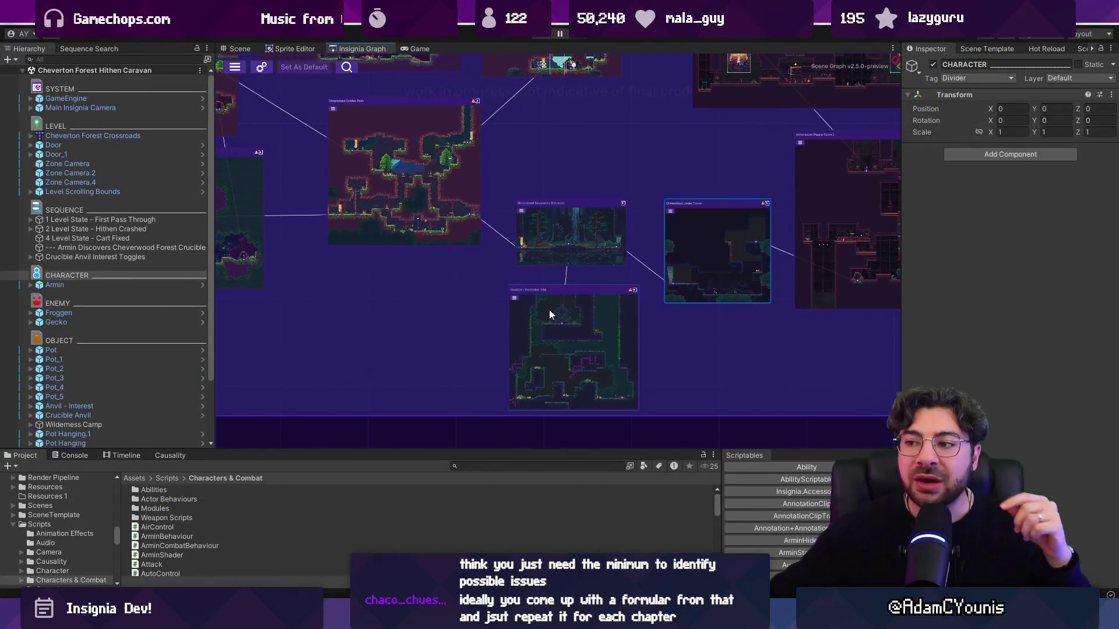
# - Pan the Insignia Graph past the forest and village rooms to centre the Ohrenstead Golden Path room
pyautogui.scroll(-1, 566, 311)
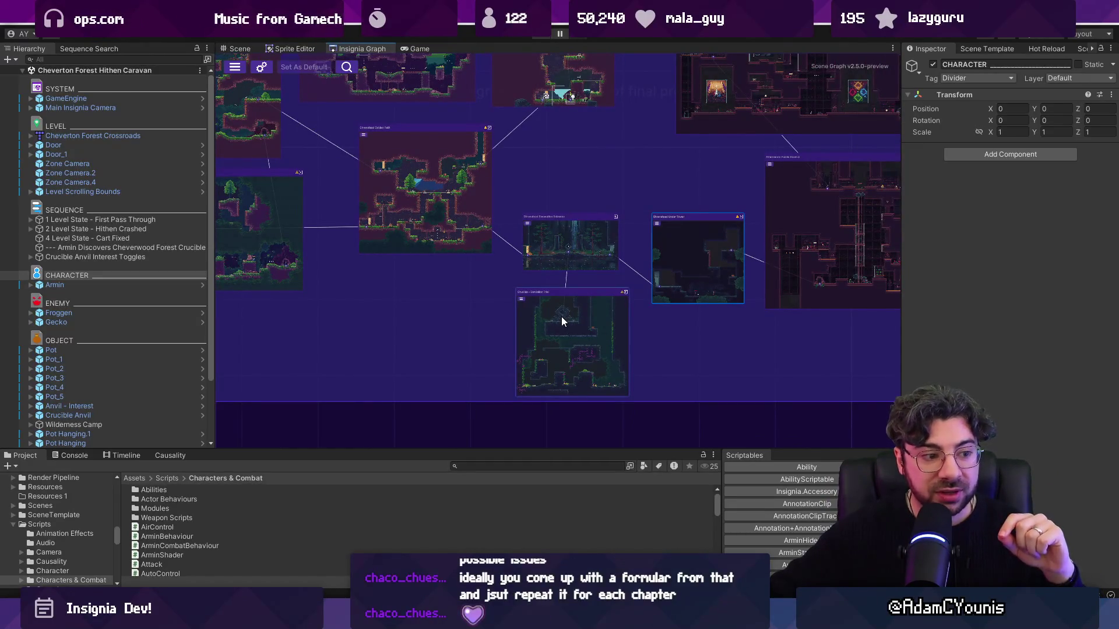
pyautogui.scroll(5, 568, 261)
pyautogui.scroll(-5, 736, 354)
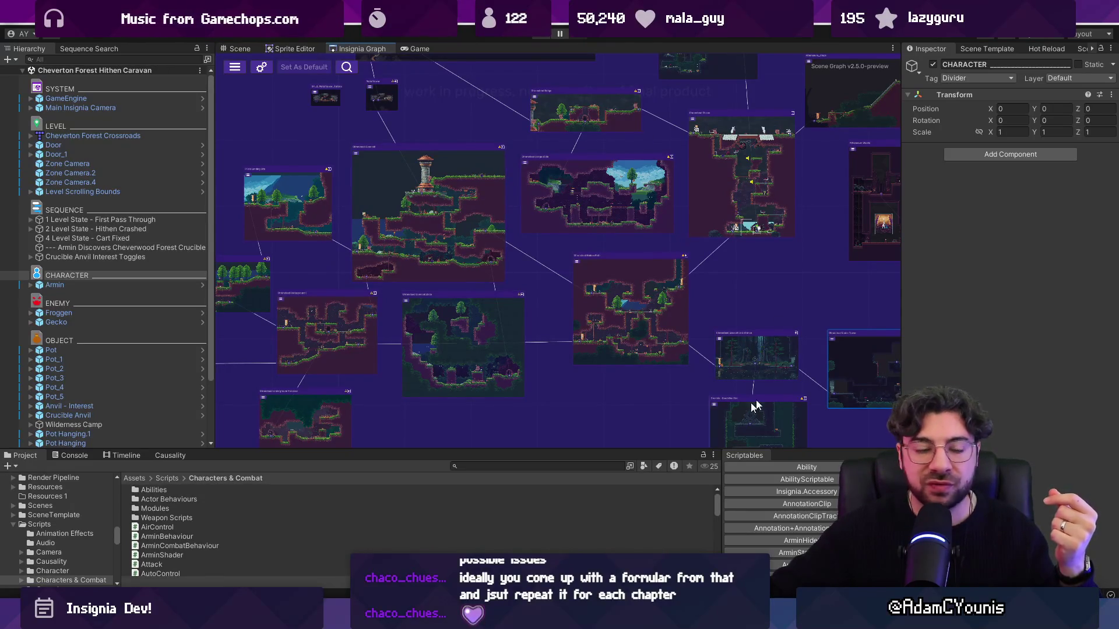
pyautogui.moveTo(760, 418)
pyautogui.mouseDown()
pyautogui.moveTo(750, 370)
pyautogui.moveTo(815, 408)
pyautogui.moveTo(797, 393)
pyautogui.mouseUp()
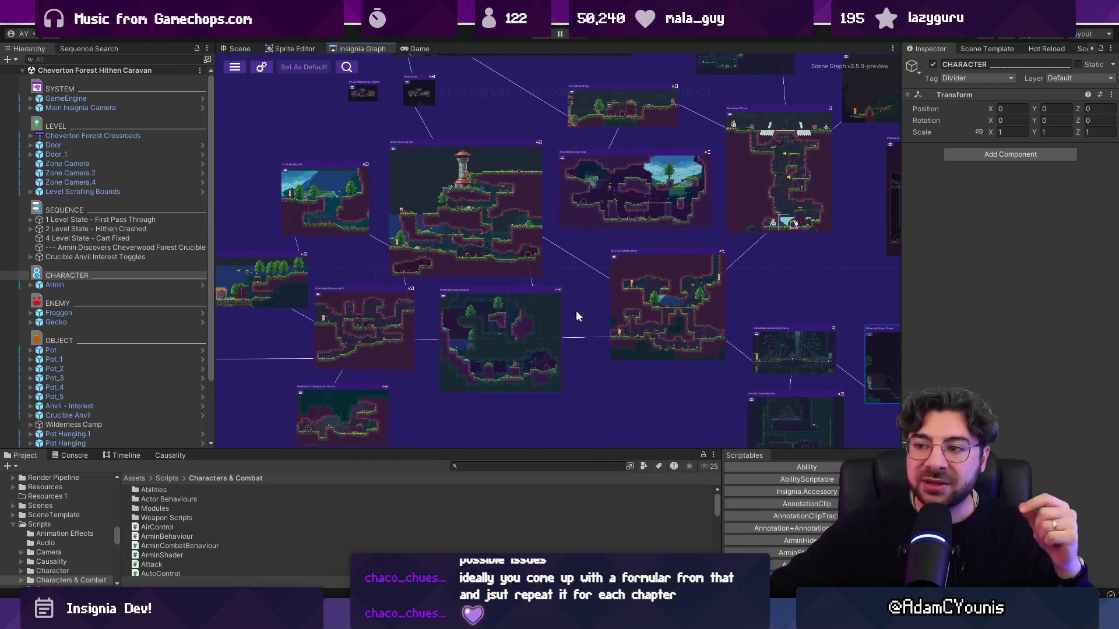
pyautogui.scroll(5, 570, 314)
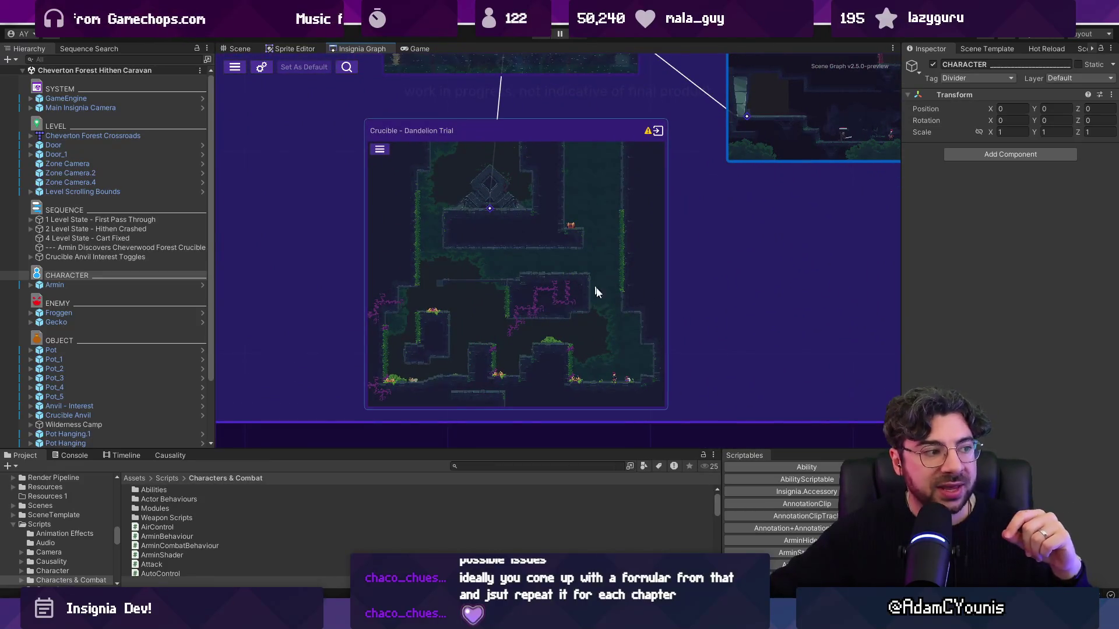
pyautogui.scroll(-5, 568, 329)
pyautogui.moveTo(569, 330)
pyautogui.mouseDown()
pyautogui.moveTo(705, 282)
pyautogui.moveTo(523, 285)
pyautogui.moveTo(439, 264)
pyautogui.moveTo(660, 319)
pyautogui.mouseUp()
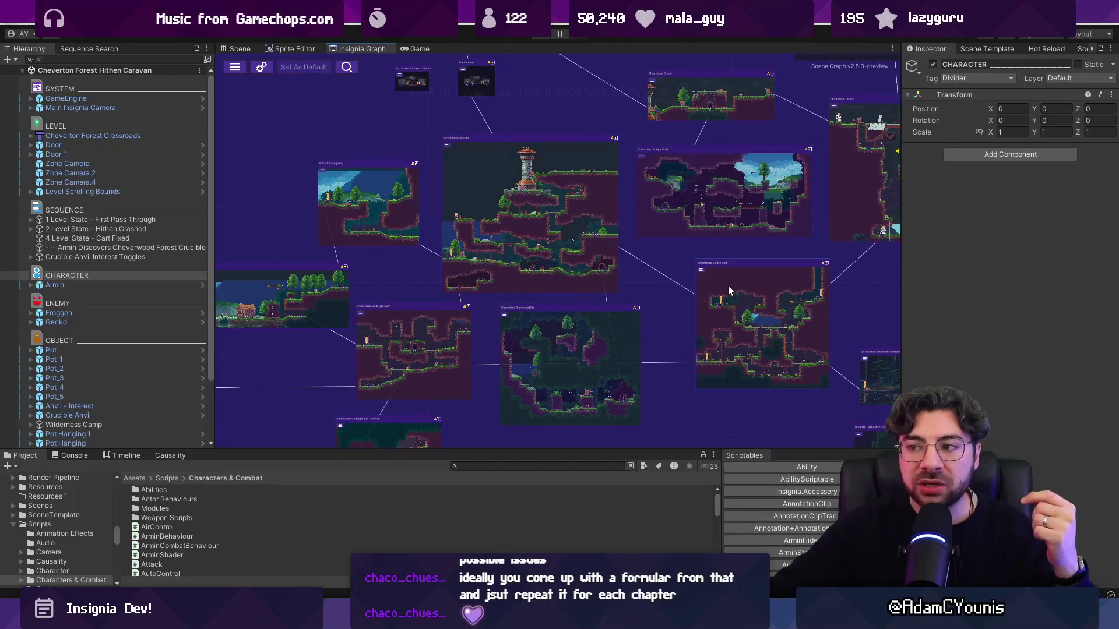
pyautogui.moveTo(724, 295); pyautogui.dragTo(358, 119)
pyautogui.scroll(5, 534, 366)
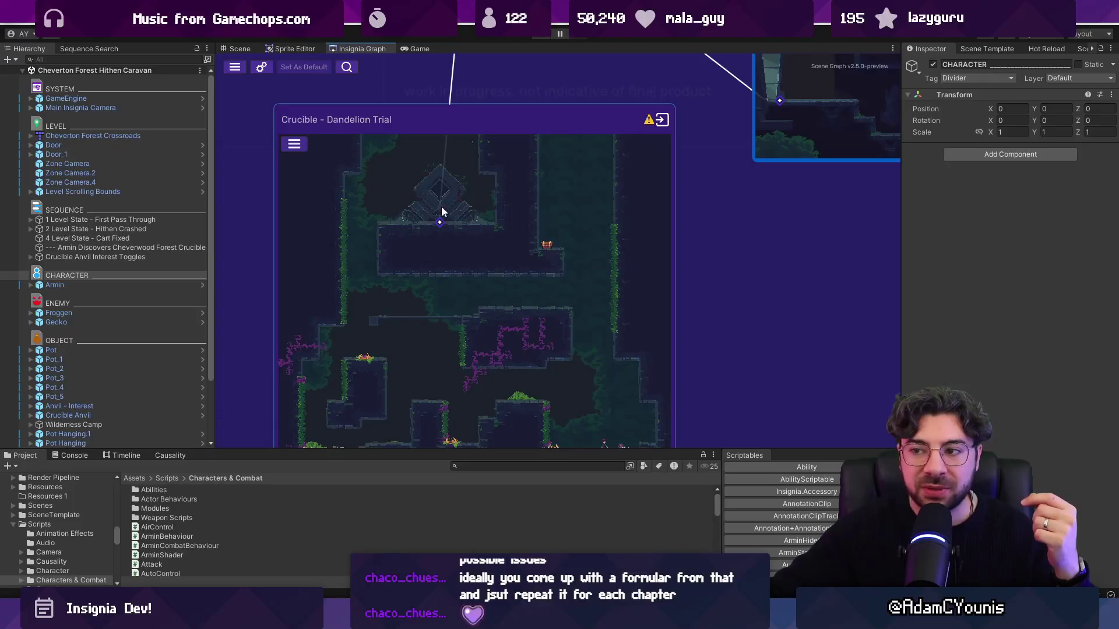
pyautogui.scroll(-5, 736, 328)
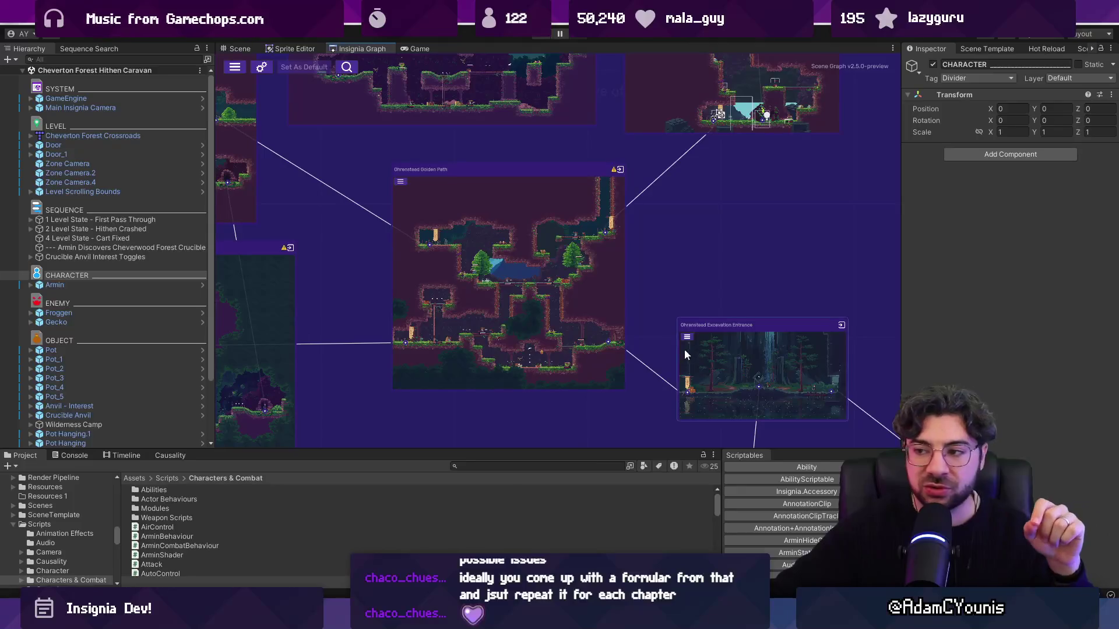
pyautogui.moveTo(415, 312); pyautogui.dragTo(471, 310)
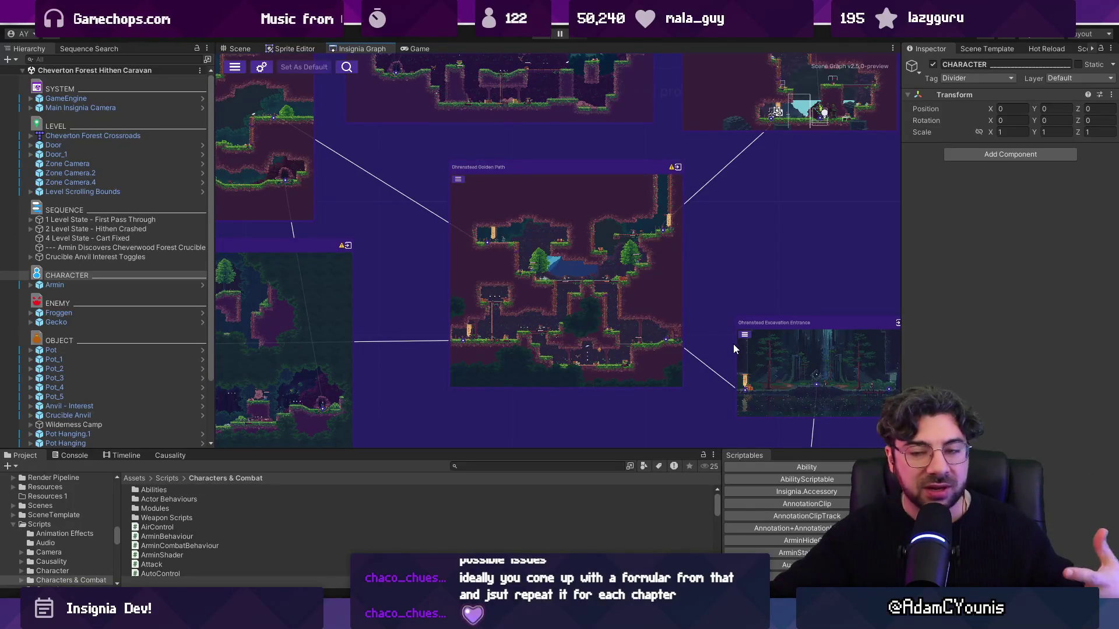
pyautogui.scroll(-5, 735, 323)
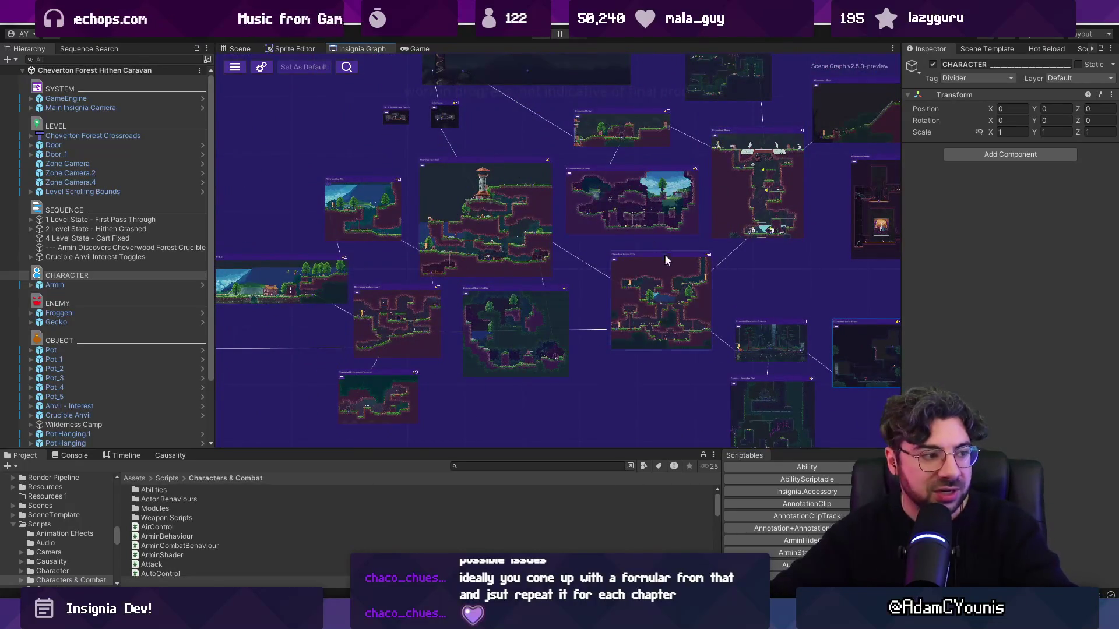
pyautogui.scroll(3, 577, 239)
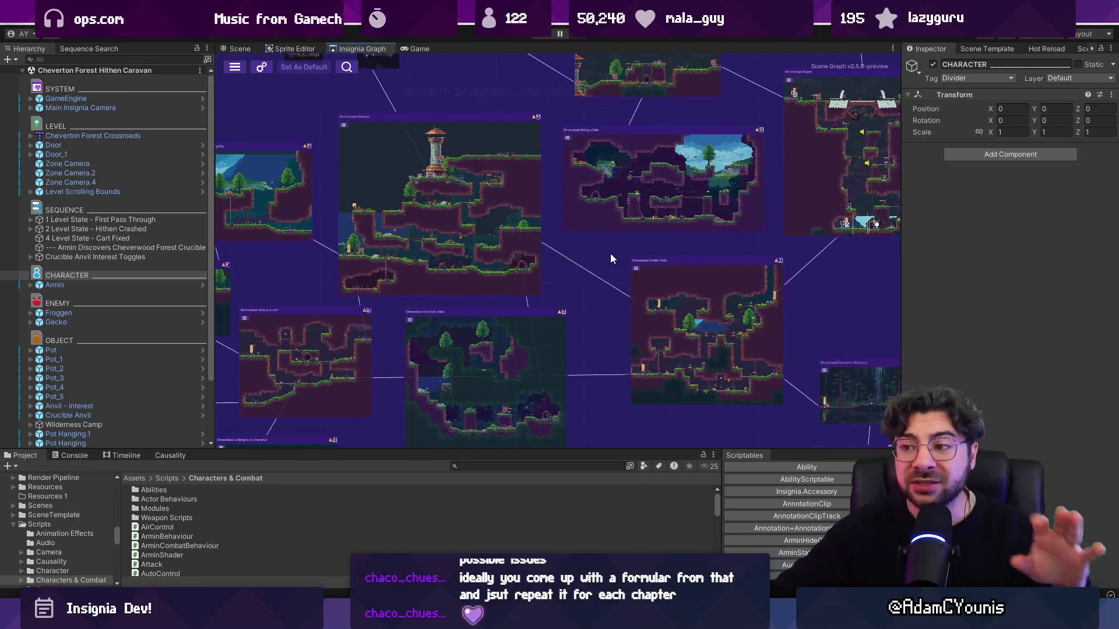
pyautogui.scroll(-2, 609, 254)
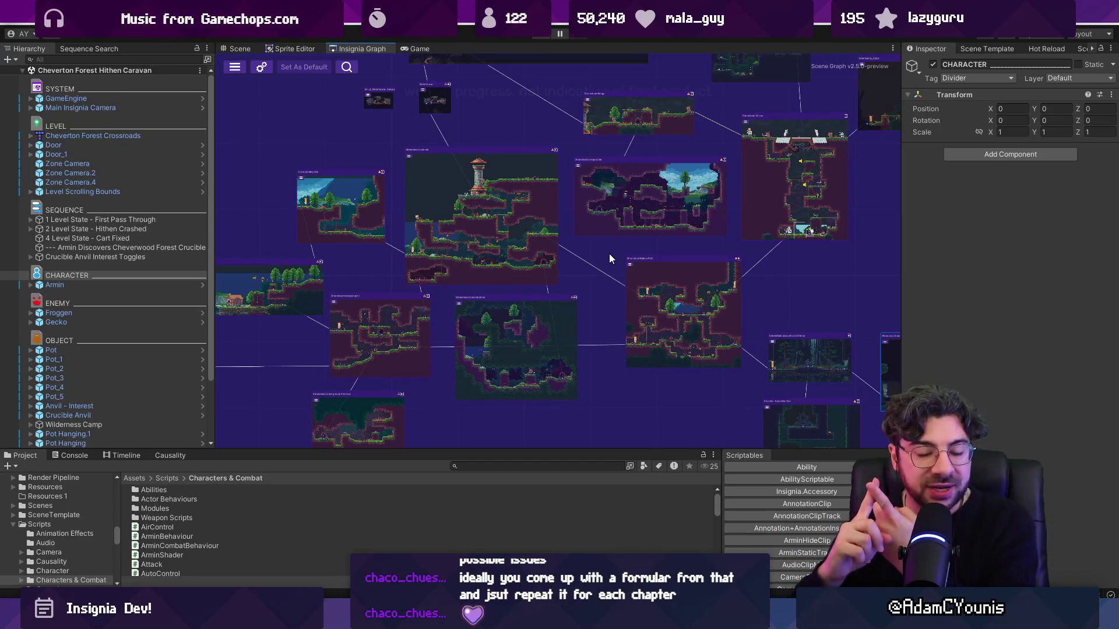
pyautogui.moveTo(590, 259); pyautogui.dragTo(439, 215)
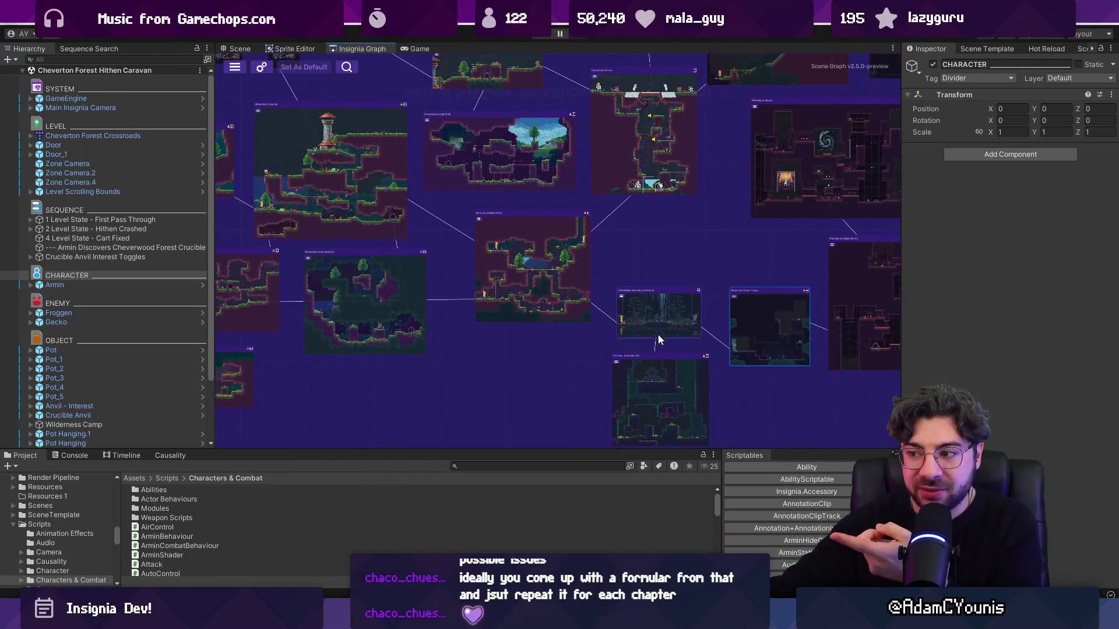
pyautogui.moveTo(667, 364)
pyautogui.mouseDown()
pyautogui.moveTo(512, 298)
pyautogui.moveTo(477, 314)
pyautogui.moveTo(500, 345)
pyautogui.moveTo(484, 317)
pyautogui.mouseUp()
pyautogui.scroll(5, 512, 299)
pyautogui.scroll(3, 535, 363)
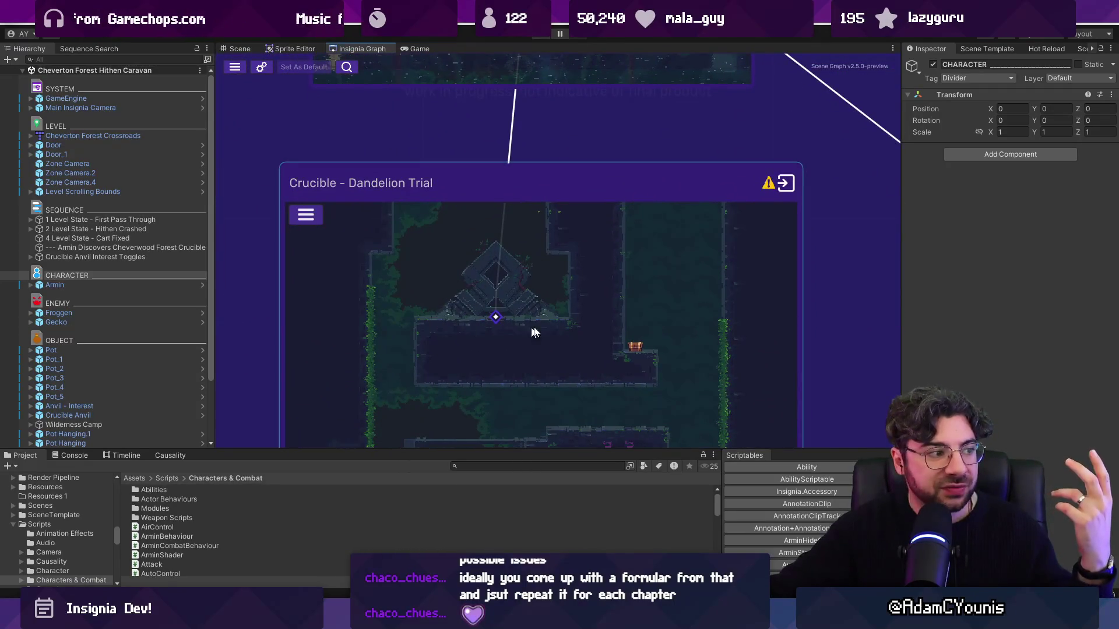
pyautogui.moveTo(504, 257); pyautogui.dragTo(505, 265)
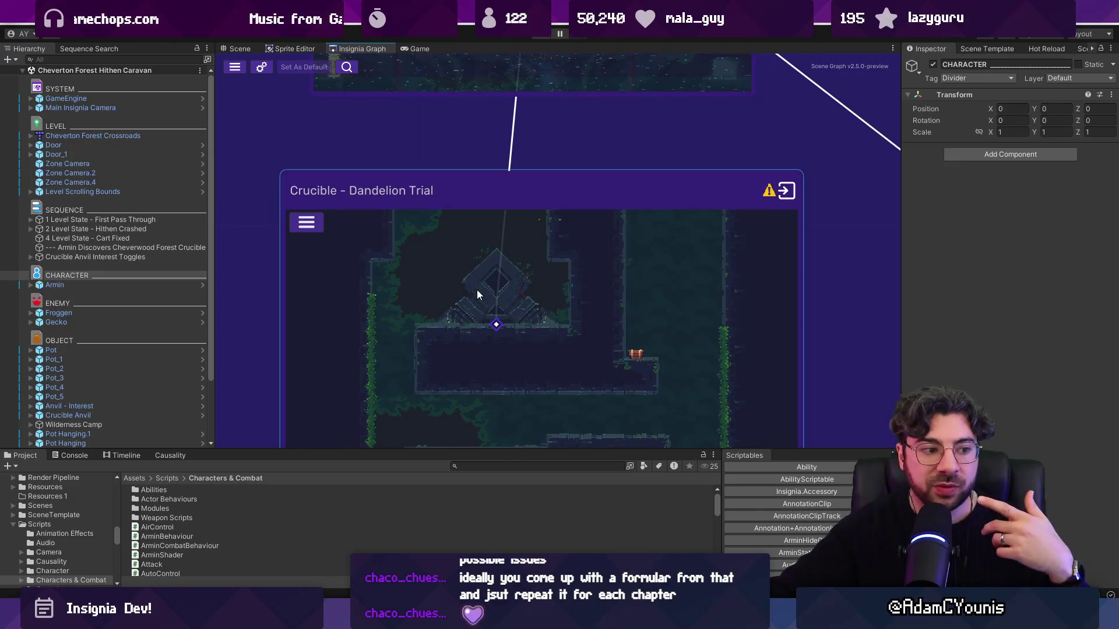
pyautogui.scroll(-5, 552, 304)
pyautogui.scroll(5, 570, 395)
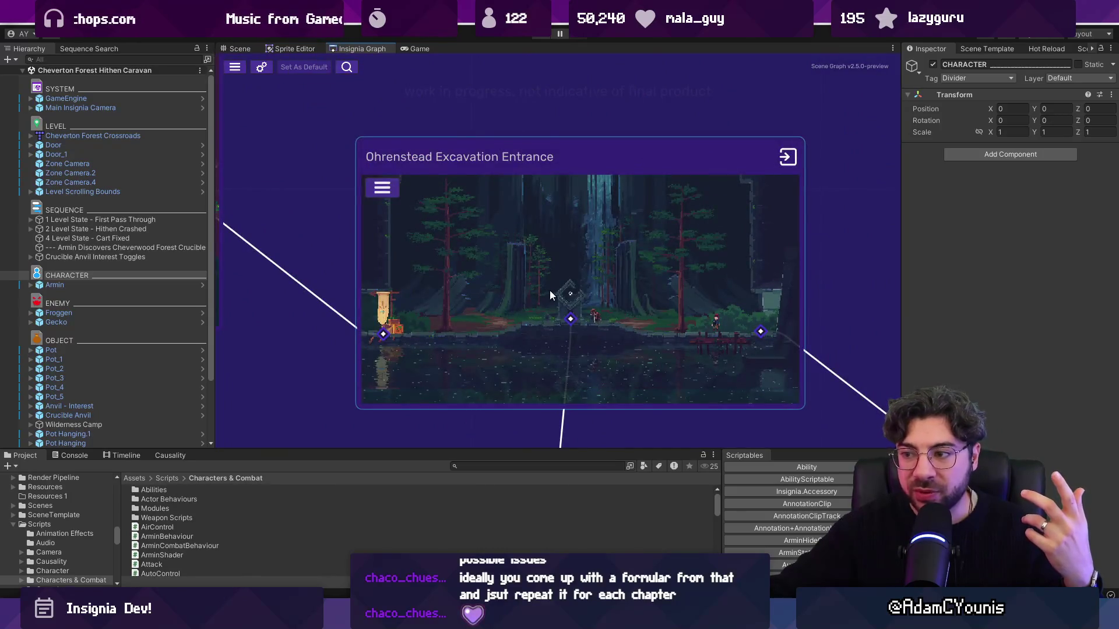
pyautogui.scroll(-8, 554, 293)
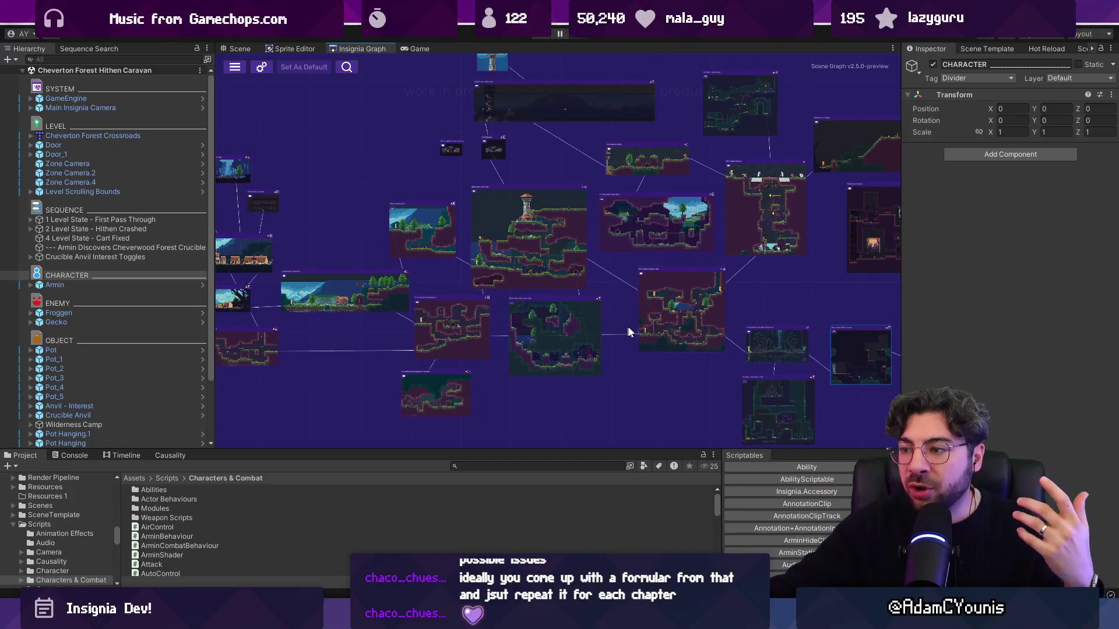
pyautogui.scroll(5, 647, 379)
pyautogui.click(674, 256)
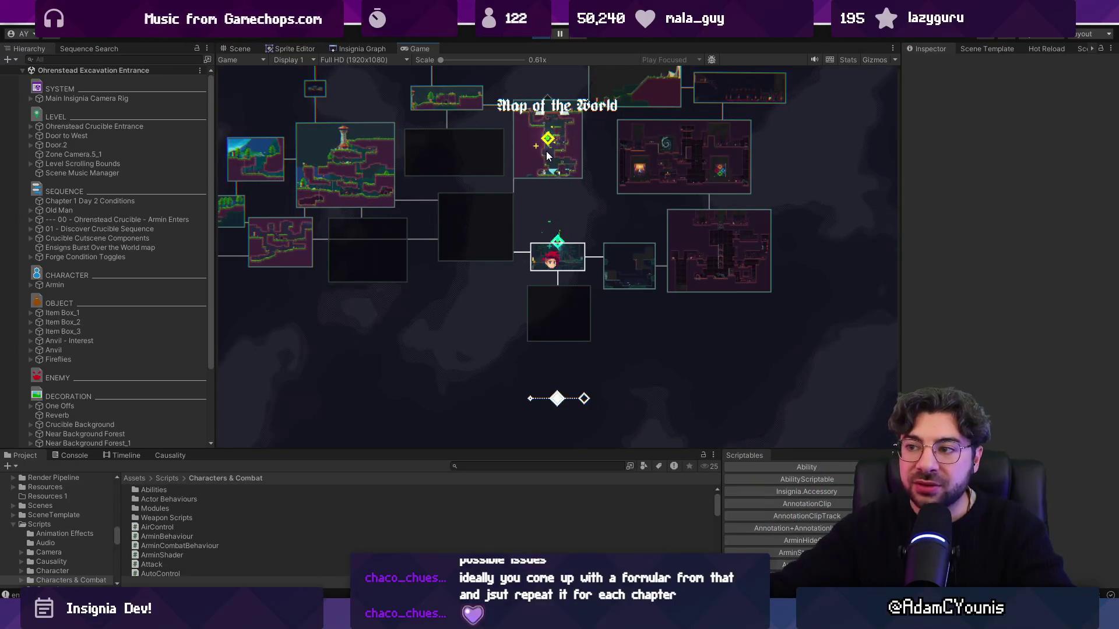
# - Toggle the running Excavation Entrance level between Scene and Game views, then return to Figma
pyautogui.hotkey('ctrl', '1')
pyautogui.hotkey('ctrl', '2')
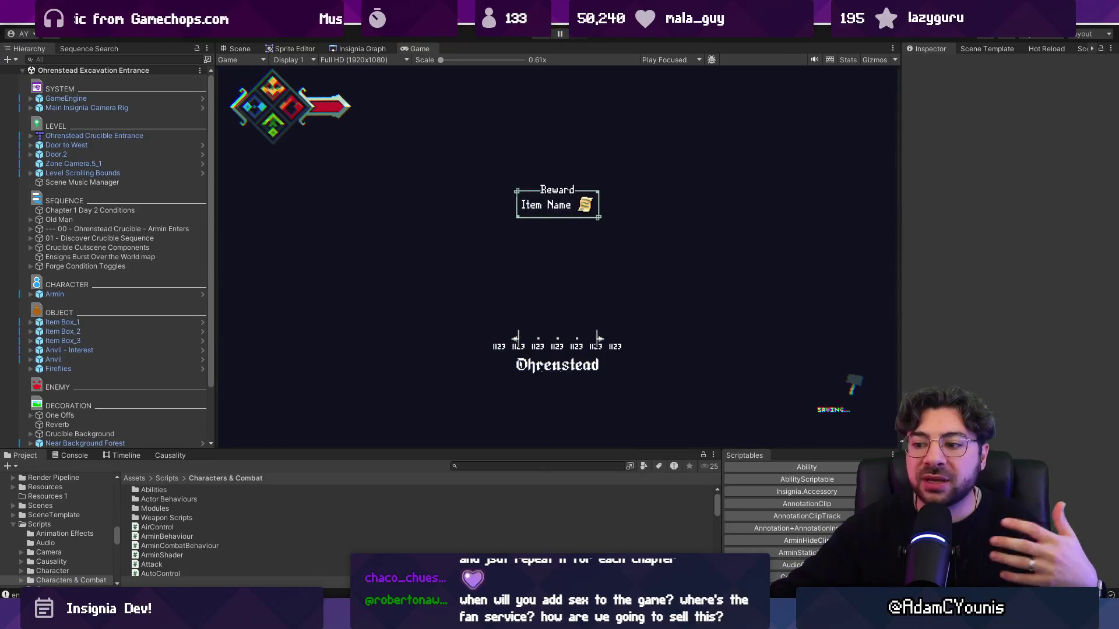
pyautogui.hotkey('alt', 'Tab')
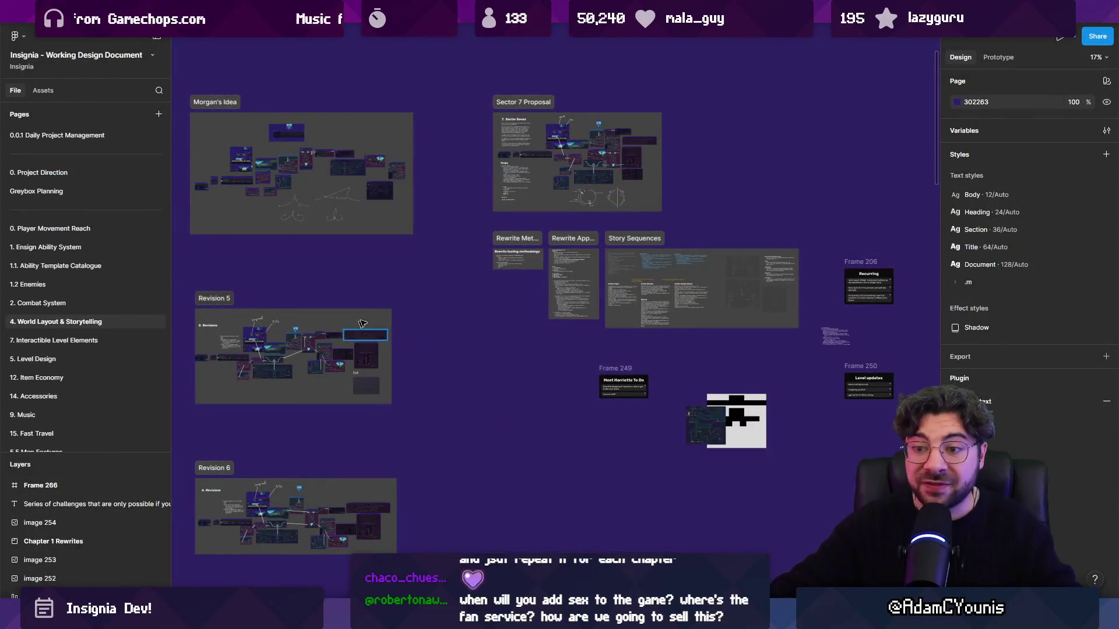
# - Zoom into the Revision 5 map, then pan to show Morgan's Idea and the Revision boards
pyautogui.scroll(5, 383, 328)
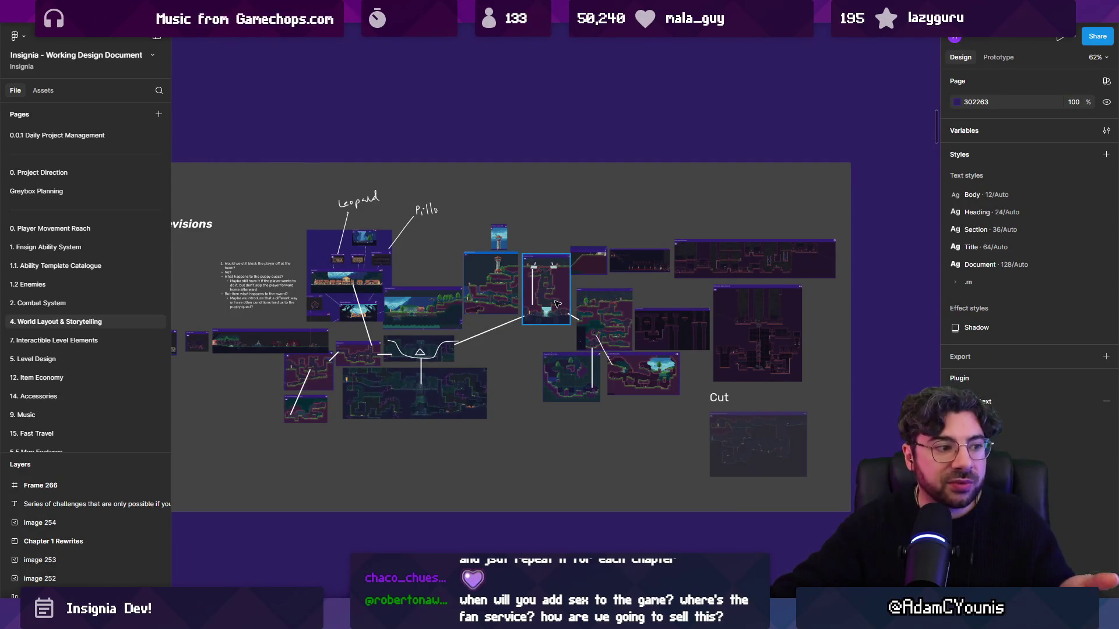
pyautogui.scroll(-5, 658, 375)
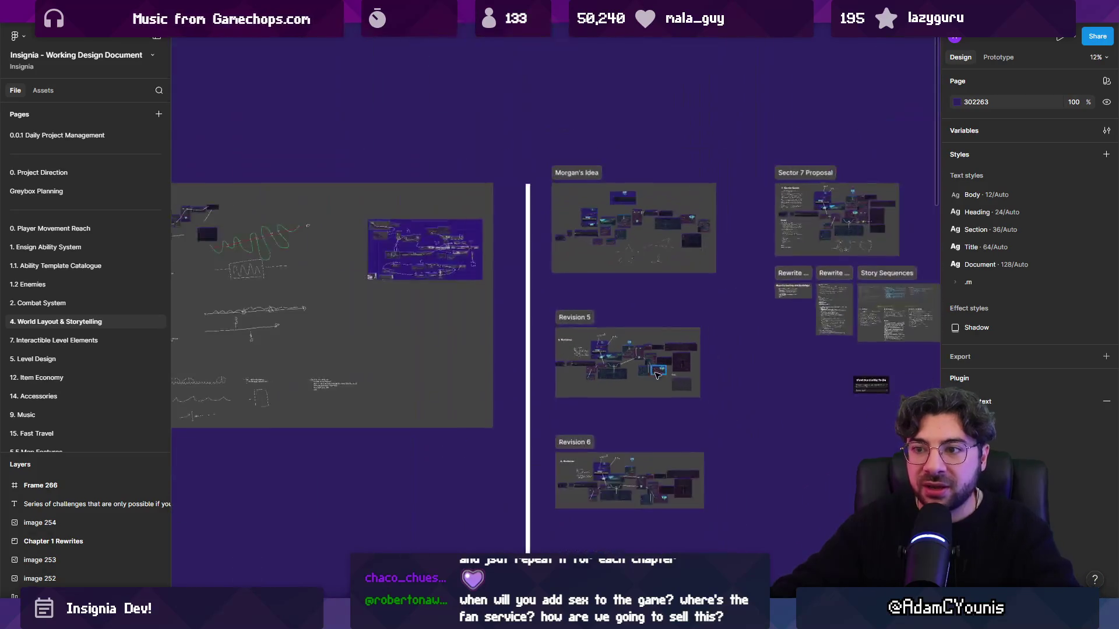
pyautogui.moveTo(653, 310); pyautogui.dragTo(511, 360)
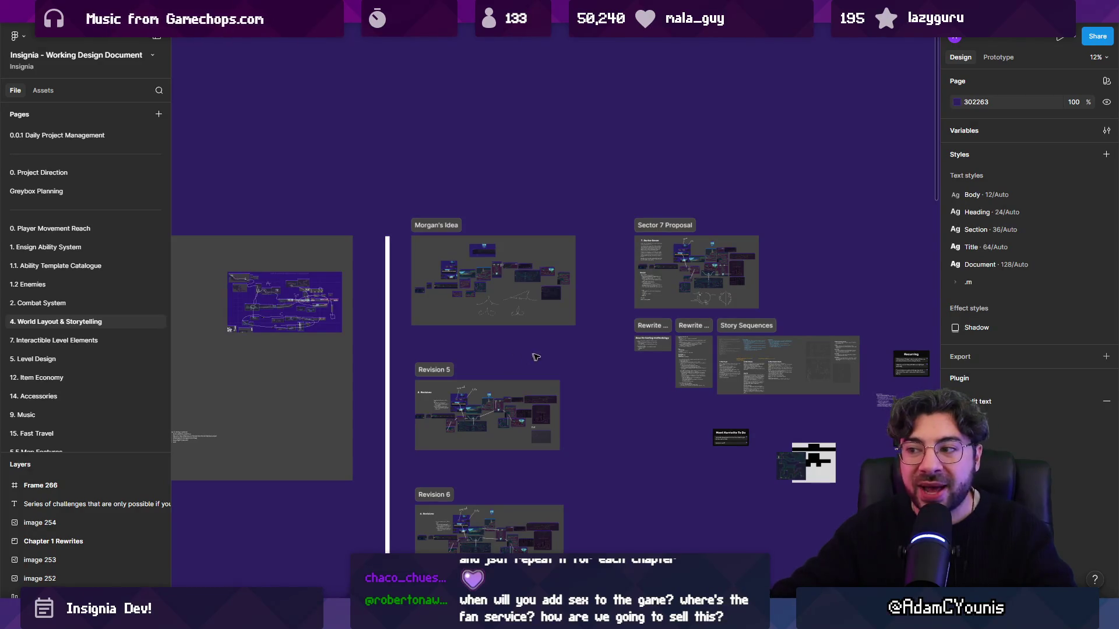
# - Check the Unity game briefly, then move to The Desktop drafts file in Figma
pyautogui.hotkey('alt', 'Tab')
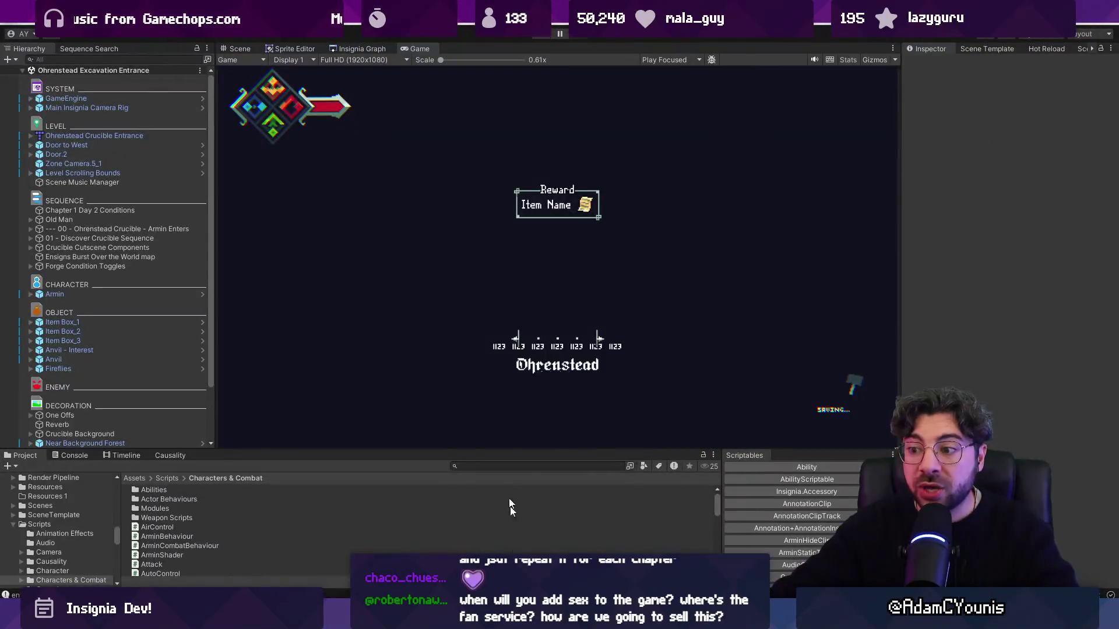
pyautogui.hotkey('alt', 'Tab')
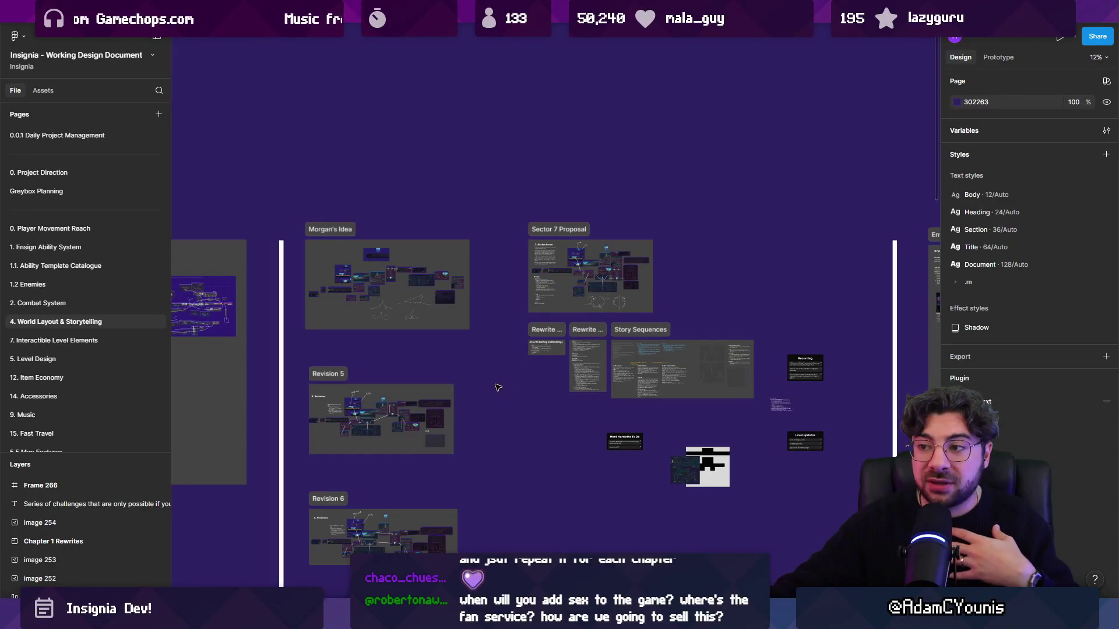
pyautogui.press('super')
pyautogui.press('super')
pyautogui.scroll(-10, 816, 309)
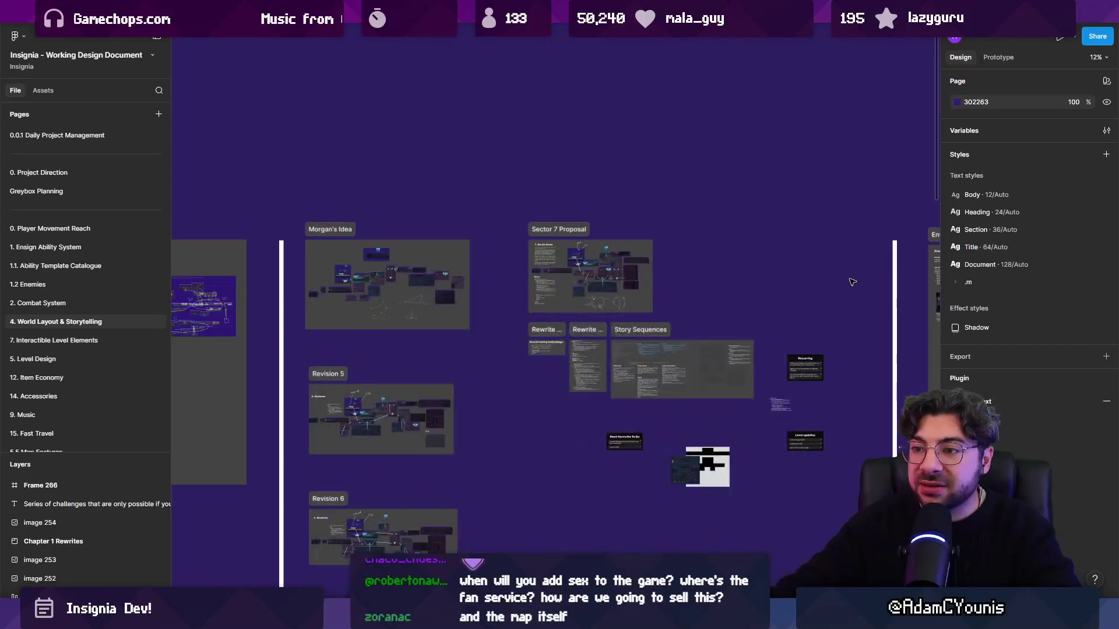
pyautogui.hotkey('ctrl', 'Tab')
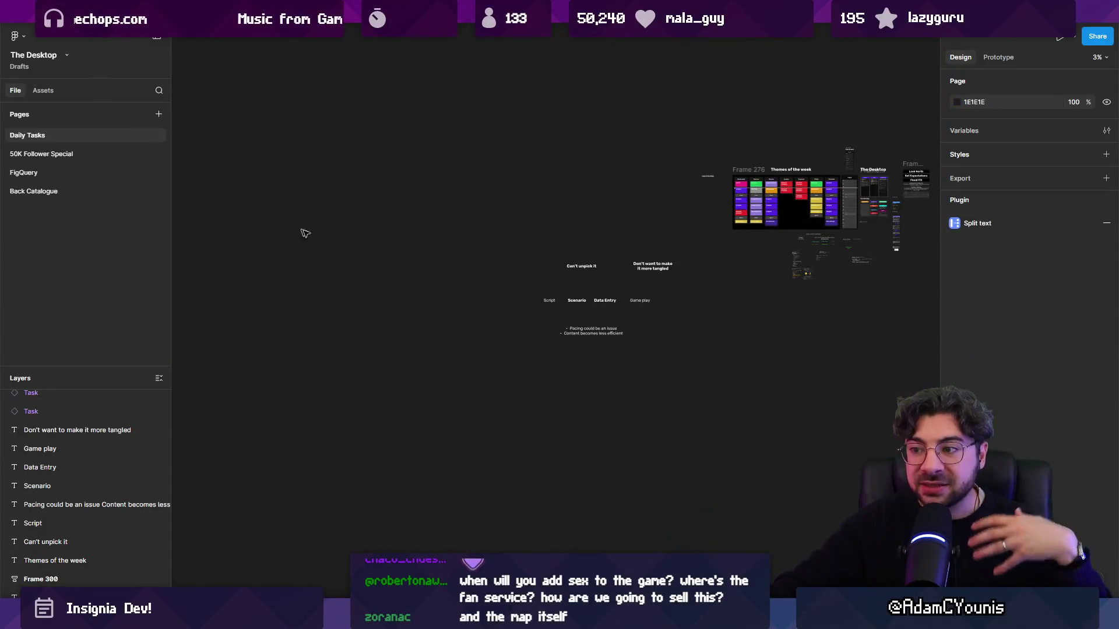
# - Zoom into the notes, marquee-select the Scenario and Data Entry labels, then return to Unity
pyautogui.scroll(5, 520, 315)
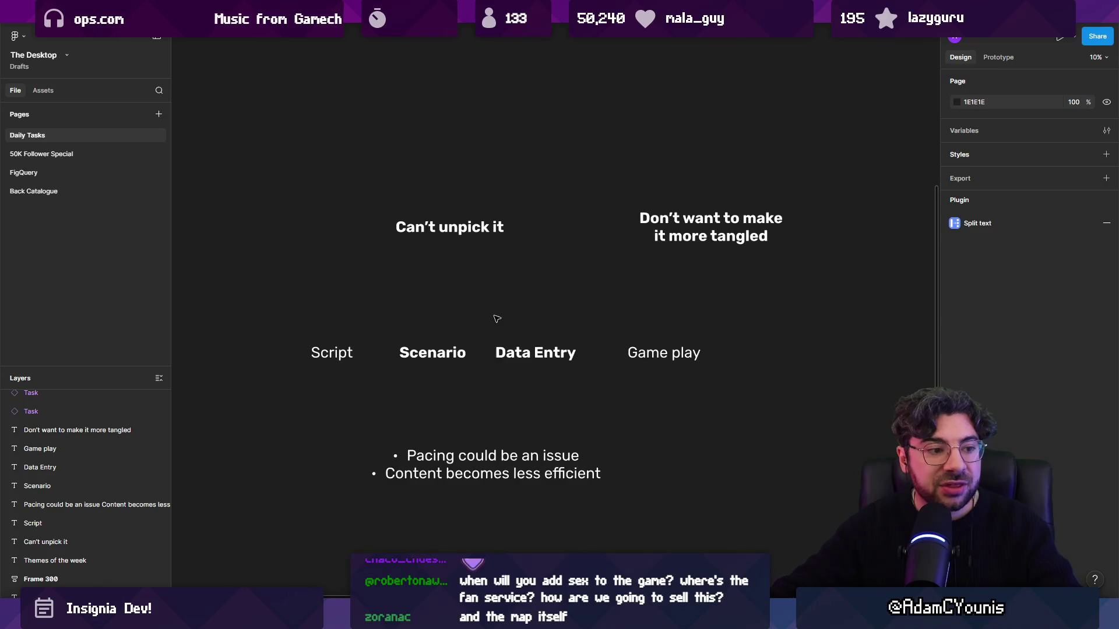
pyautogui.scroll(3, 494, 341)
pyautogui.moveTo(416, 296)
pyautogui.mouseDown()
pyautogui.moveTo(555, 350)
pyautogui.moveTo(606, 440)
pyautogui.moveTo(530, 376)
pyautogui.moveTo(530, 412)
pyautogui.mouseUp()
pyautogui.click(530, 412)
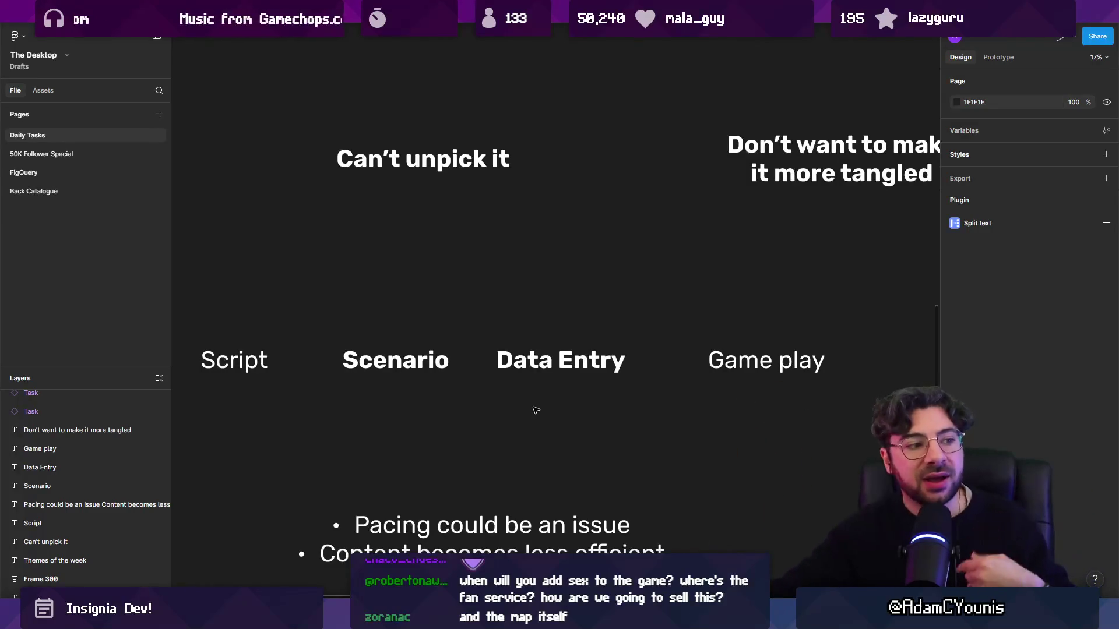
pyautogui.moveTo(424, 324); pyautogui.dragTo(571, 393)
pyautogui.click(570, 393)
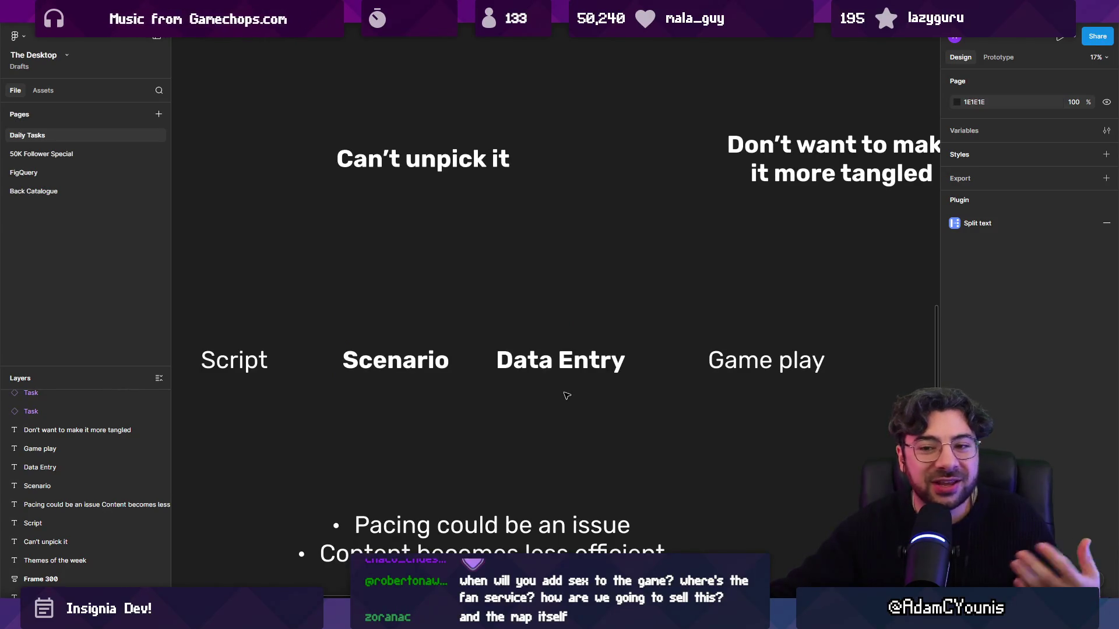
pyautogui.moveTo(455, 302); pyautogui.dragTo(498, 375)
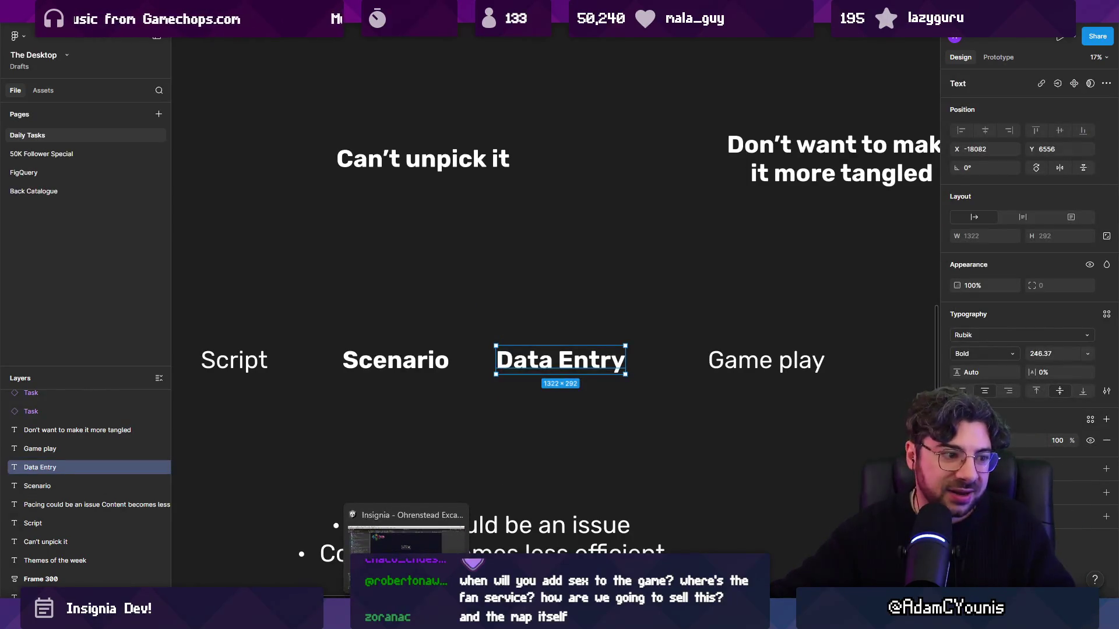
pyautogui.click(406, 618)
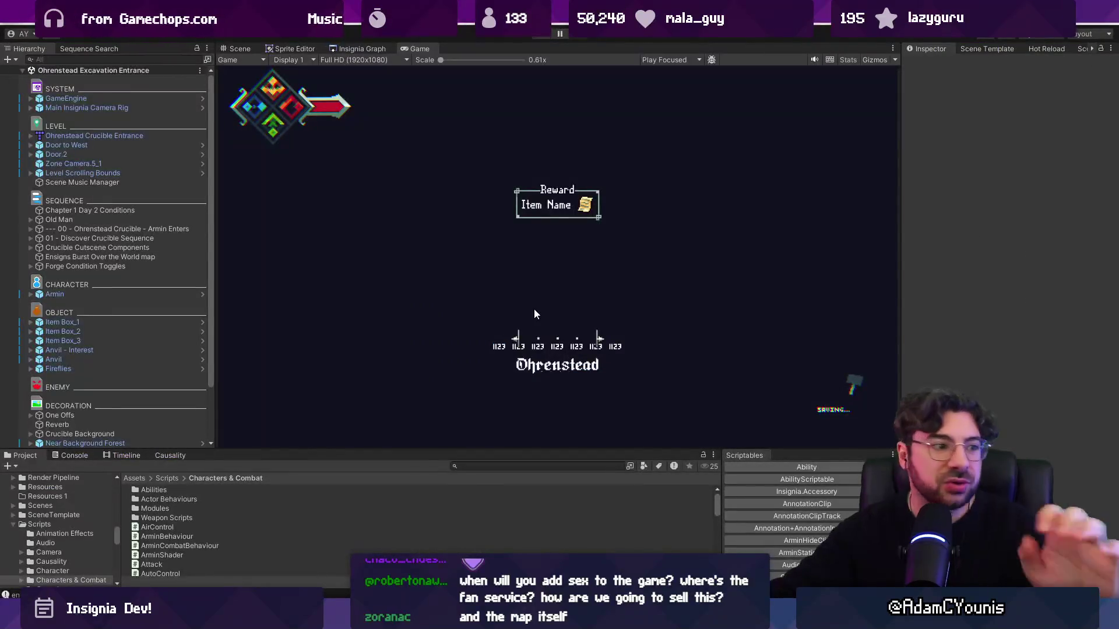
# - In Unity, view the Excavation Entrance scene, then zoom into the Insignia level graph
pyautogui.click(248, 49)
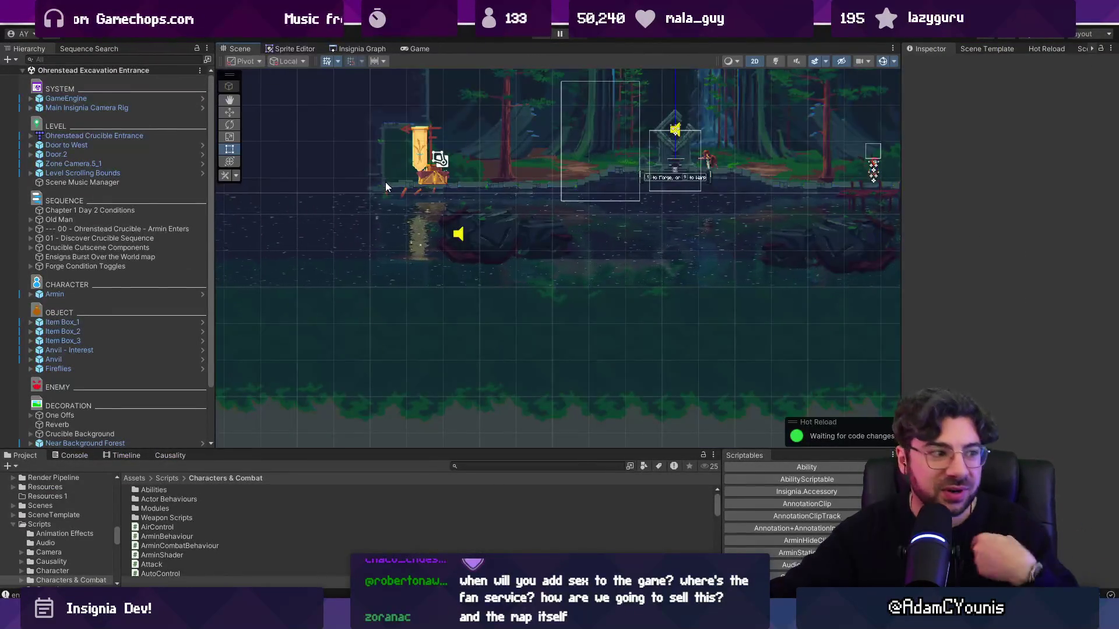
pyautogui.click(358, 49)
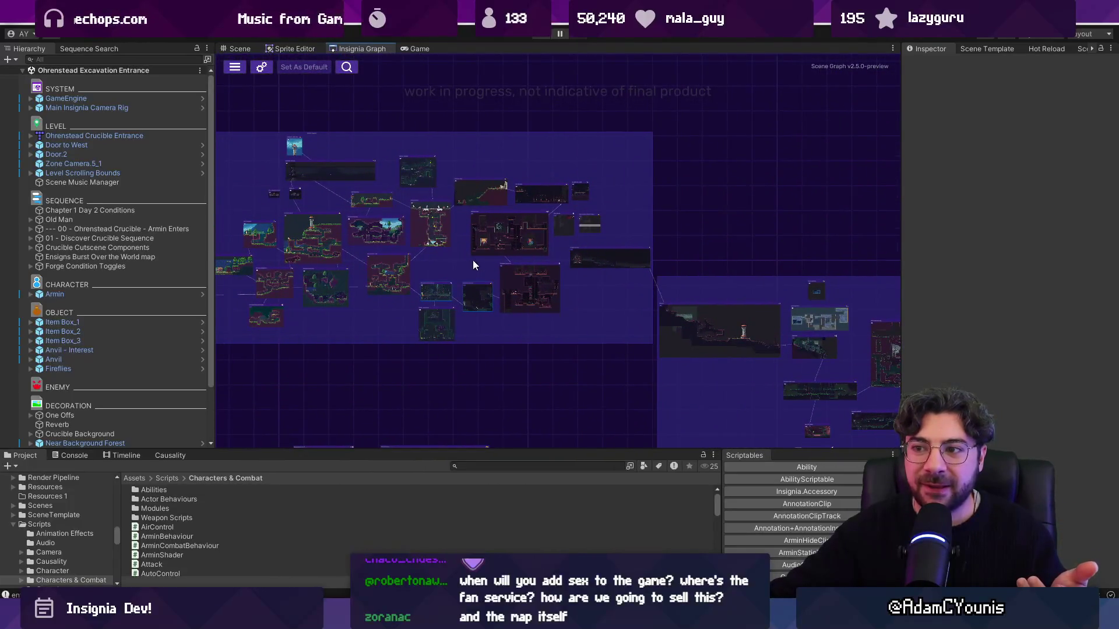
pyautogui.scroll(3, 474, 257)
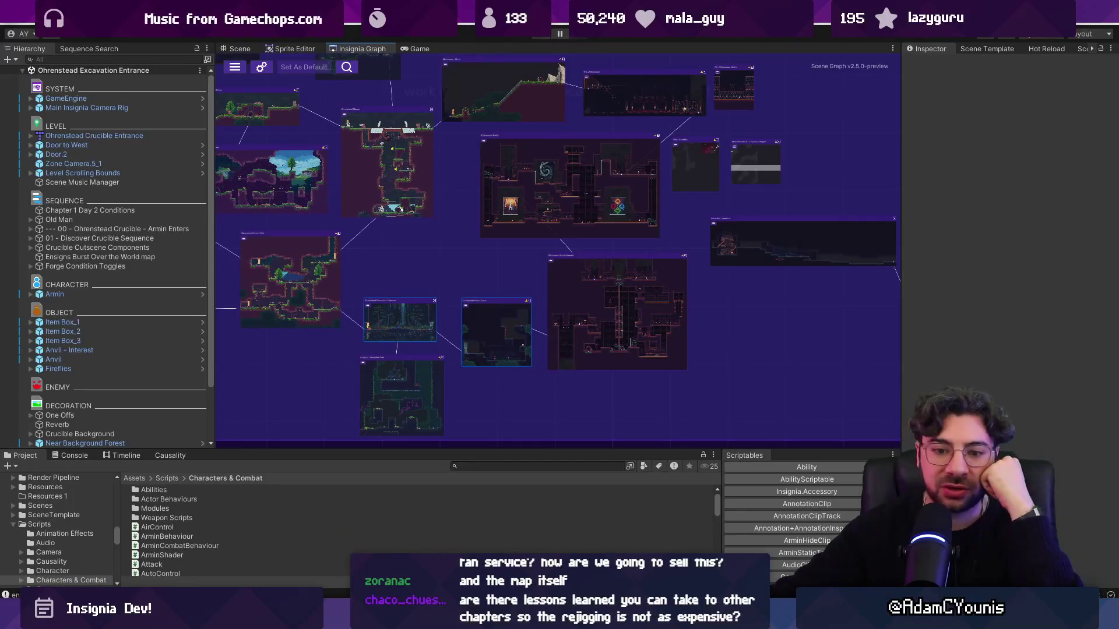
# - Return to The Desktop draft in Figma and deselect the Data Entry label
pyautogui.moveTo(533, 617)
pyautogui.click(533, 542)
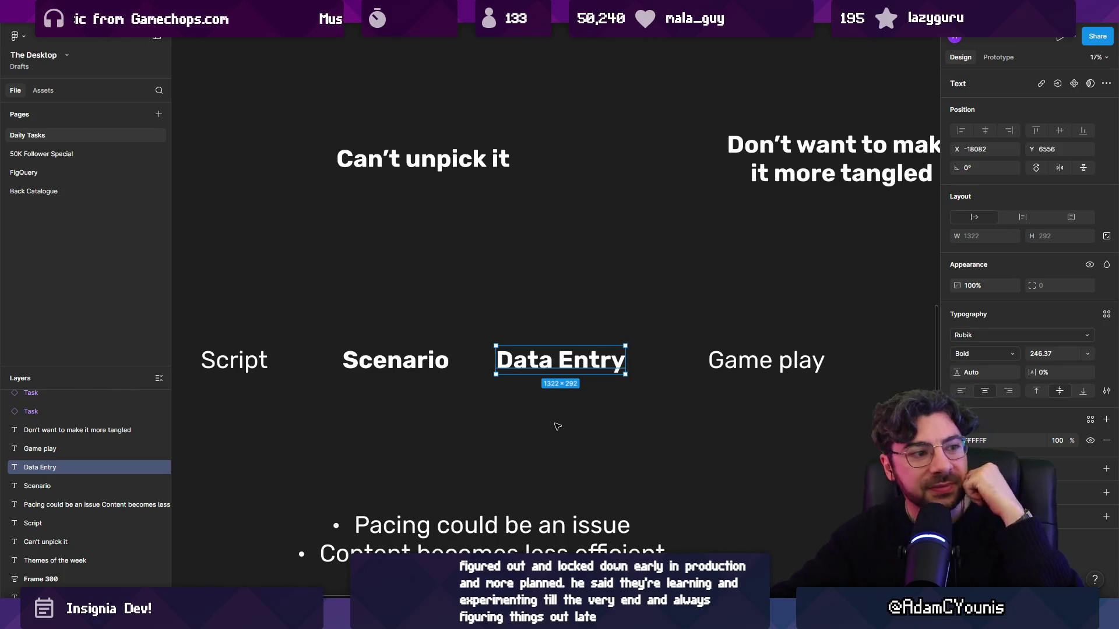
pyautogui.click(598, 313)
pyautogui.scroll(-4, 598, 314)
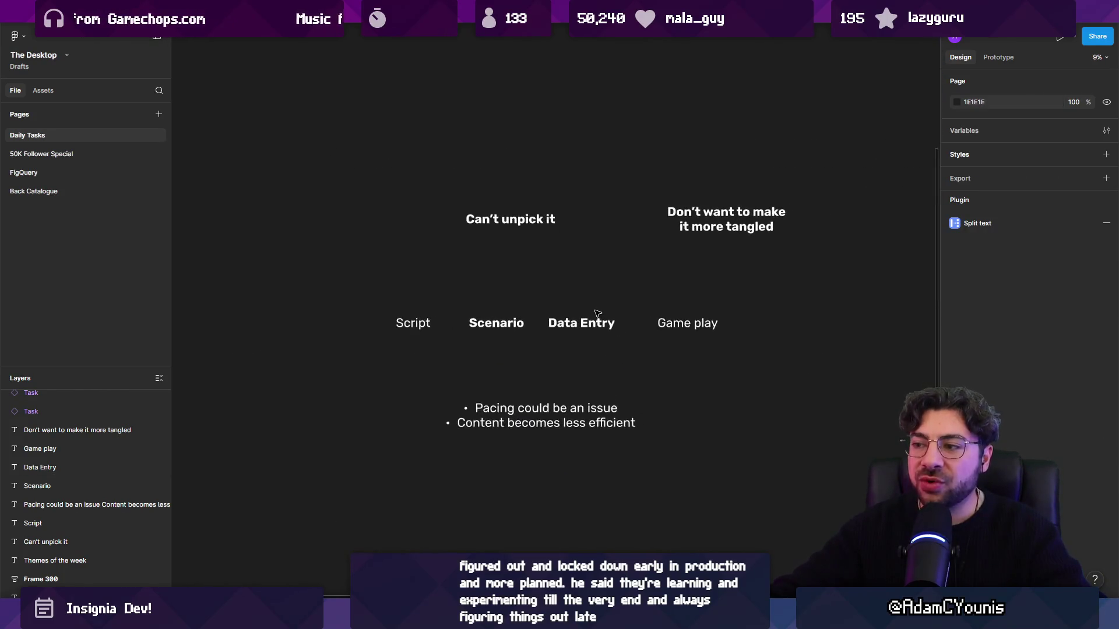
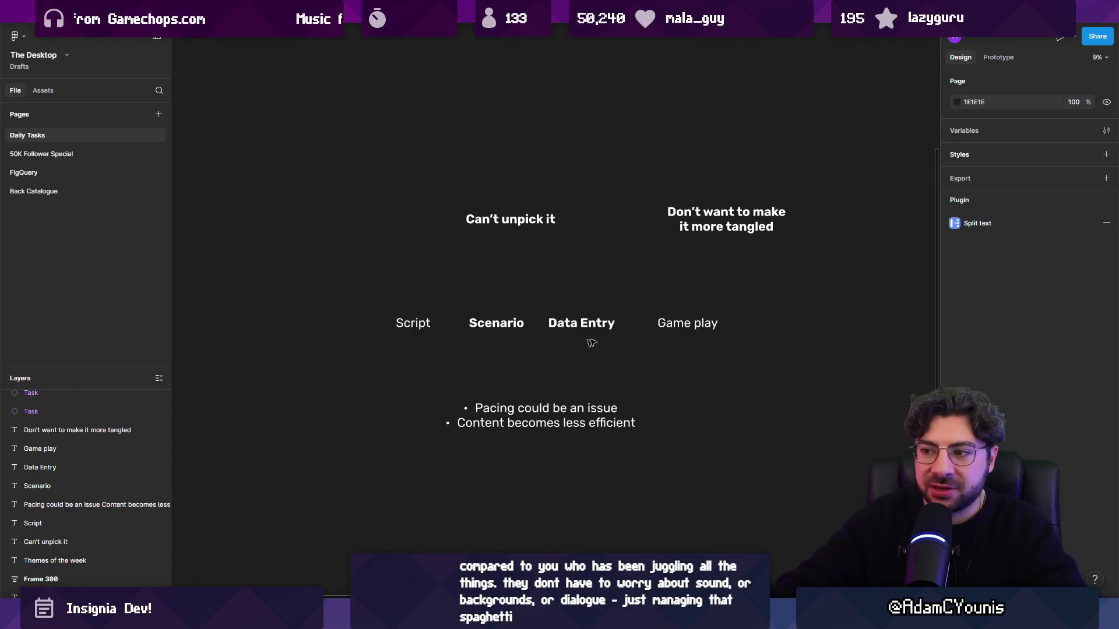
# - Nudge Game play slightly left, then shift Data Entry and Game play about 16 px right
pyautogui.moveTo(687, 324); pyautogui.dragTo(684, 324)
pyautogui.click(573, 349)
pyautogui.moveTo(573, 350); pyautogui.dragTo(720, 318)
pyautogui.moveTo(583, 324); pyautogui.dragTo(592, 323)
pyautogui.click(576, 300)
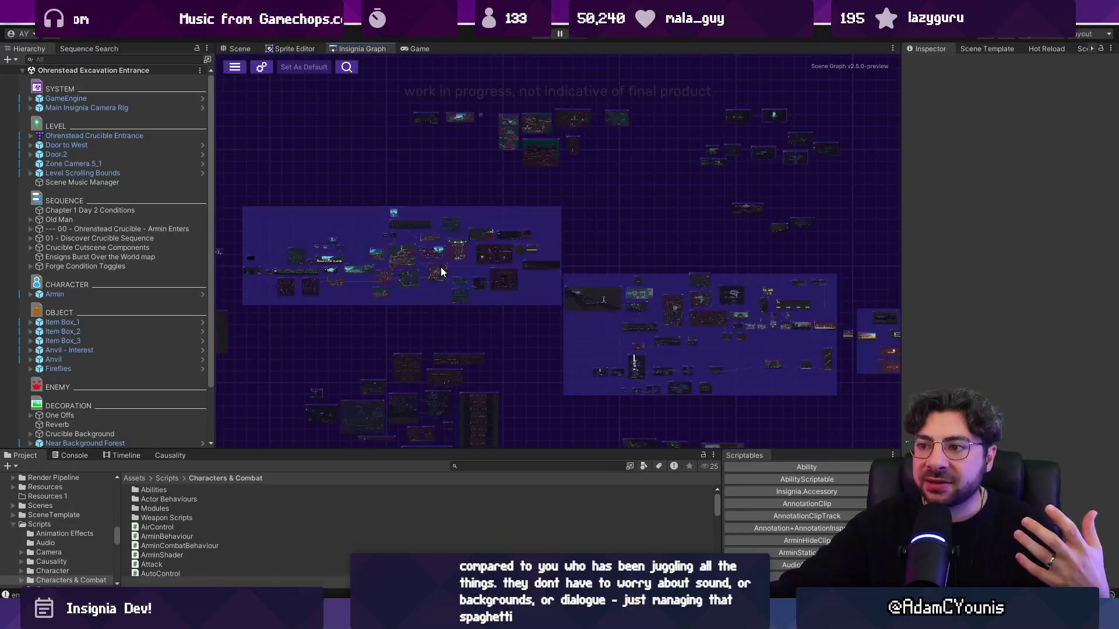
# - Open the Hithen Caravan level and expand its Level State 1, Level State 2 and Crucible Anvil Interest Toggles groups
pyautogui.scroll(5, 443, 268)
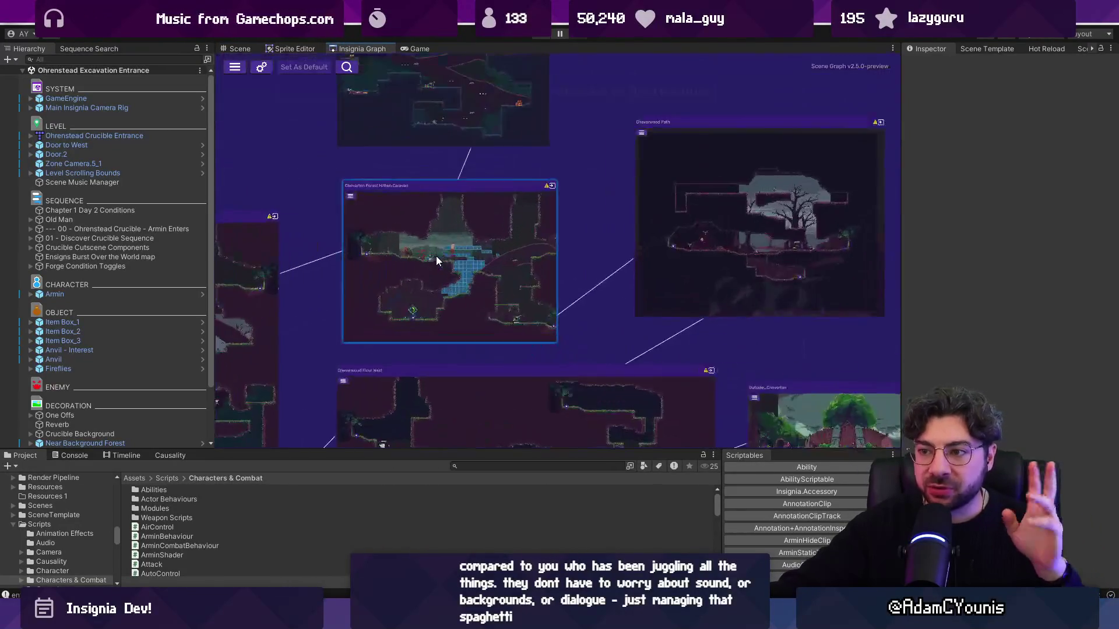
pyautogui.doubleClick(401, 267)
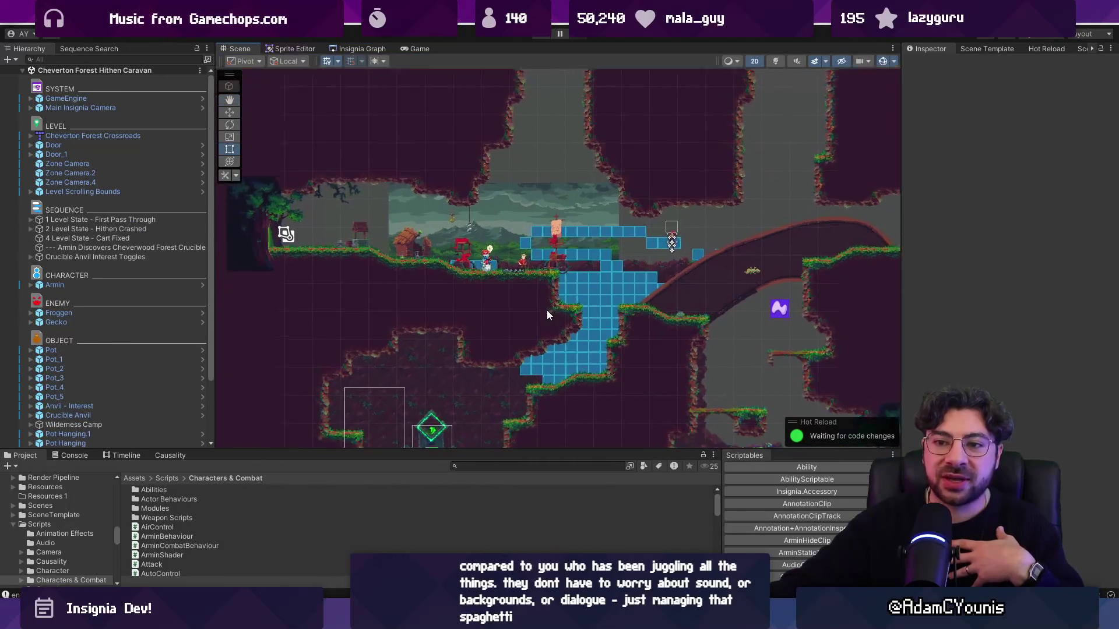
pyautogui.click(27, 219)
pyautogui.click(28, 219)
pyautogui.click(30, 257)
pyautogui.click(30, 319)
pyautogui.click(31, 313)
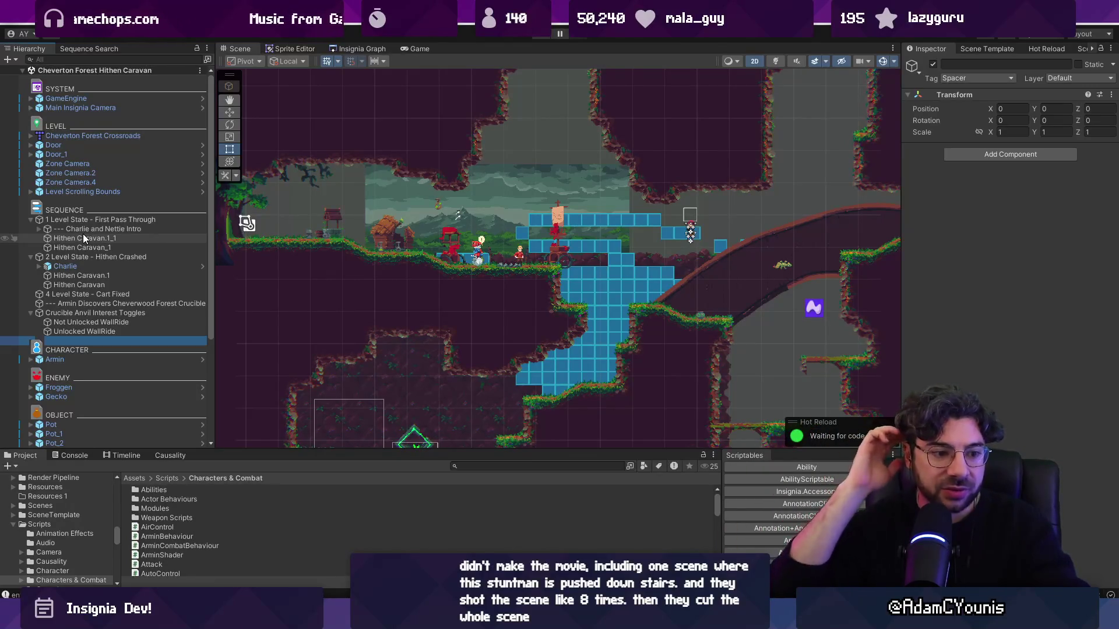
# - Check Hithen Caravan.1_1 and the Charlie groups, then select the --- Charlie and Nettie Intro sequence
pyautogui.click(84, 237)
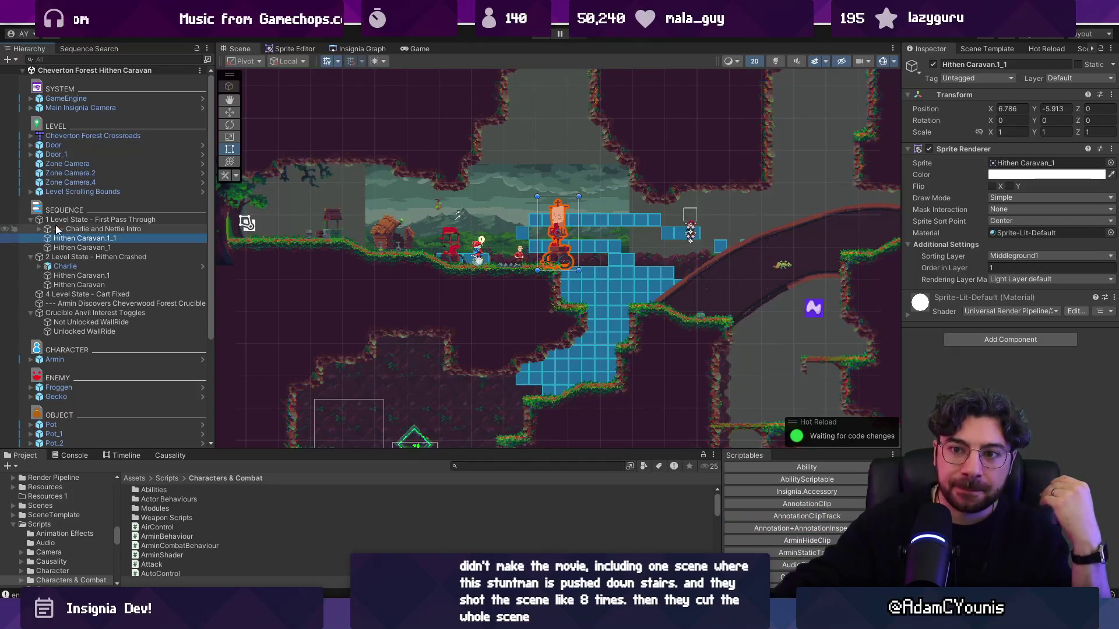
pyautogui.click(39, 229)
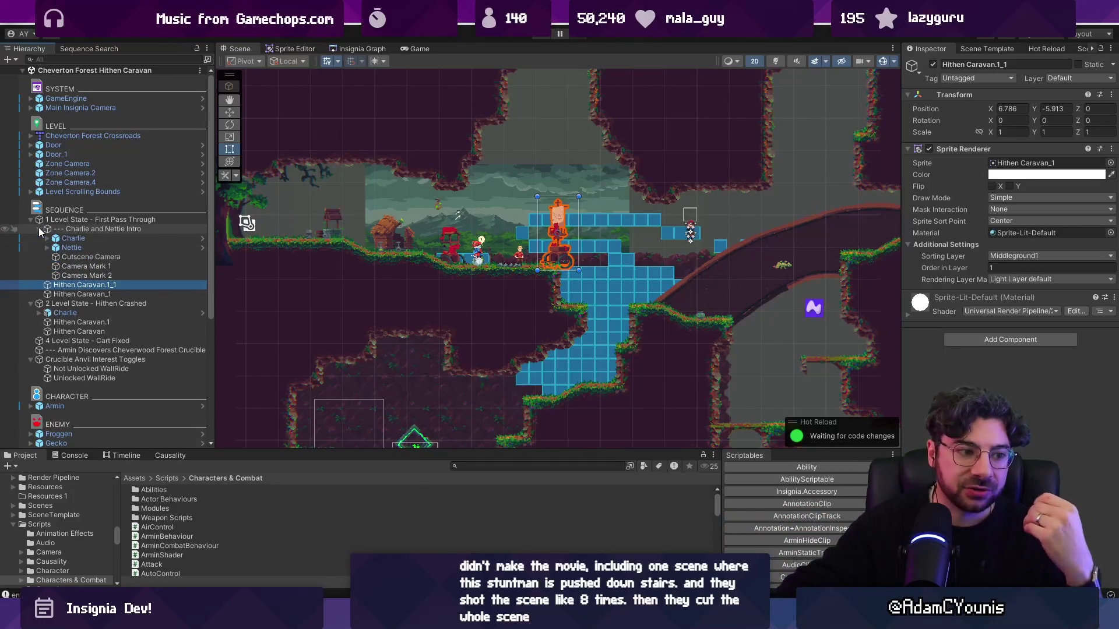
pyautogui.click(39, 229)
pyautogui.click(39, 266)
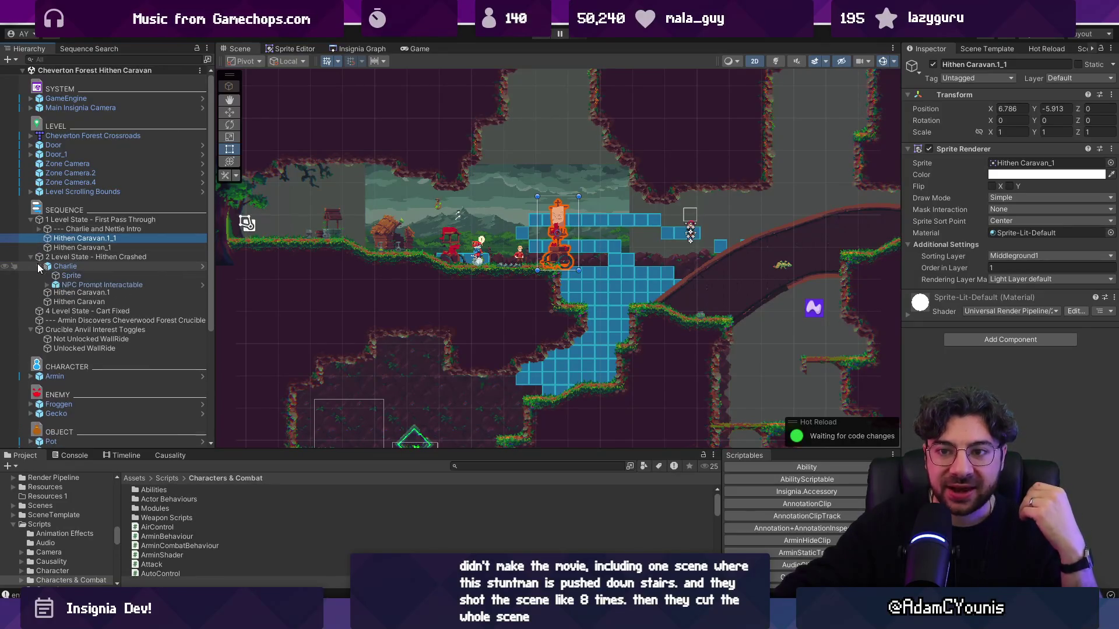
pyautogui.click(40, 266)
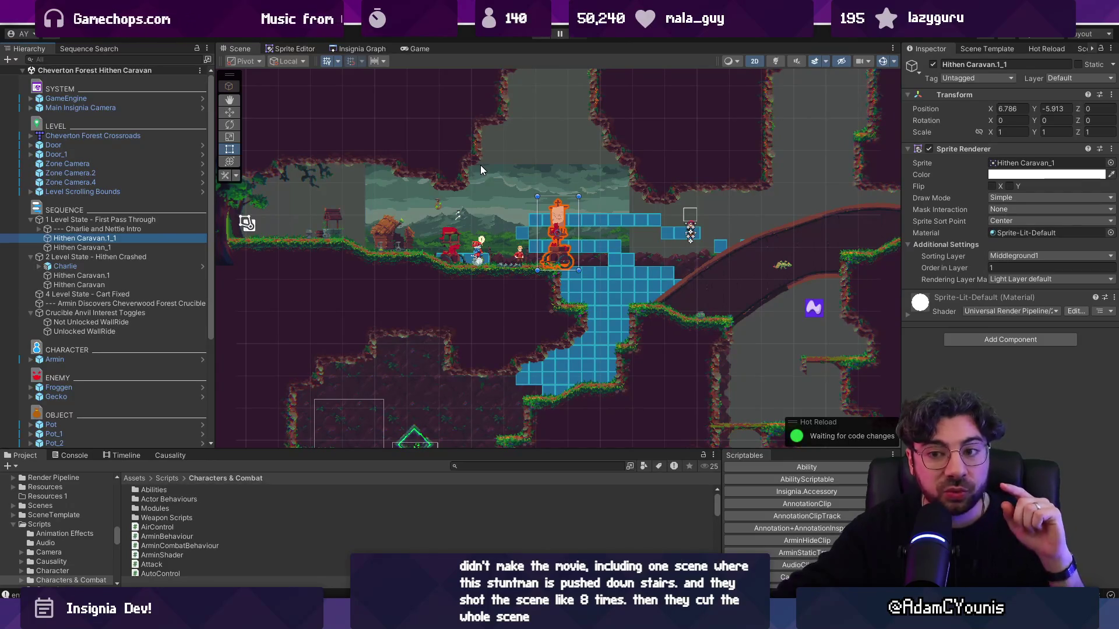
pyautogui.click(94, 228)
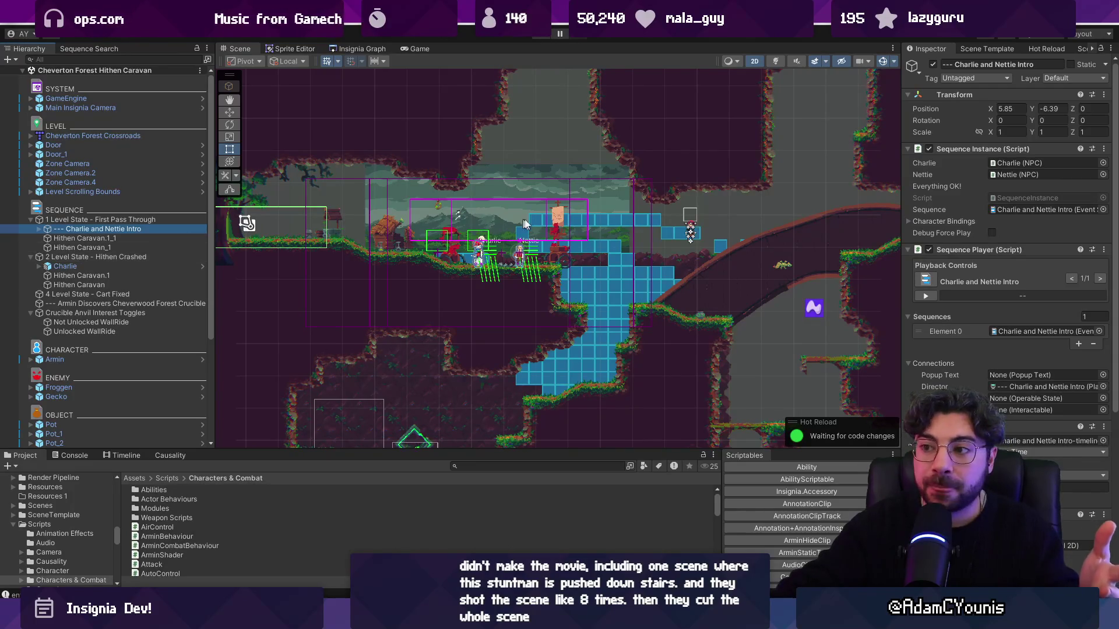
# - Zoom in on the characters and select the Crucible Anvil to show its Little Forge Menu settings
pyautogui.scroll(3, 464, 233)
pyautogui.scroll(3, 431, 251)
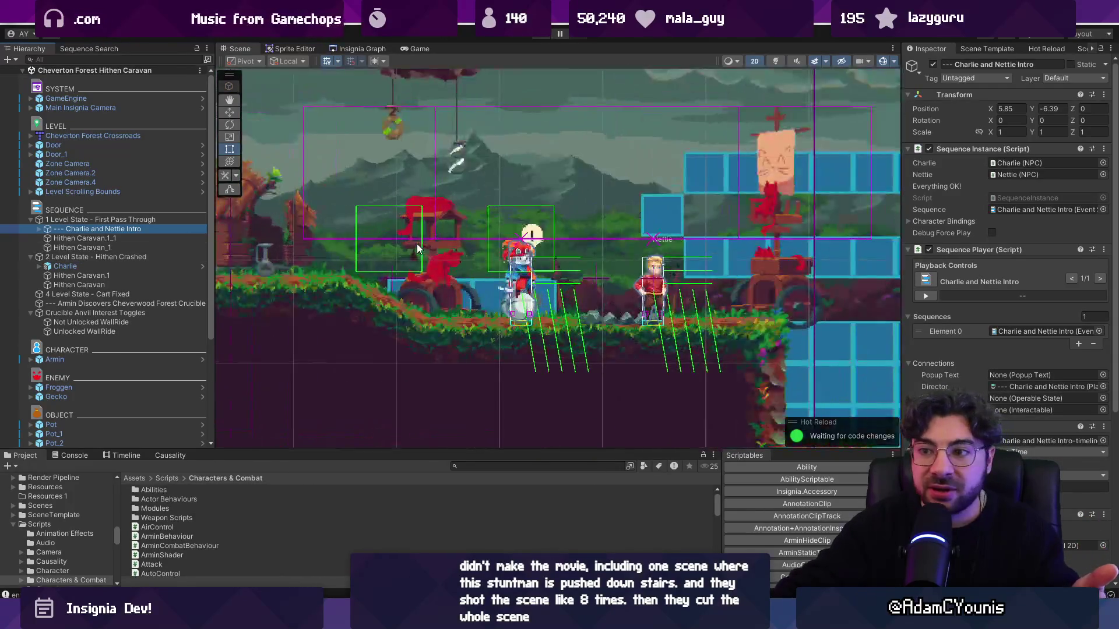
pyautogui.click(425, 211)
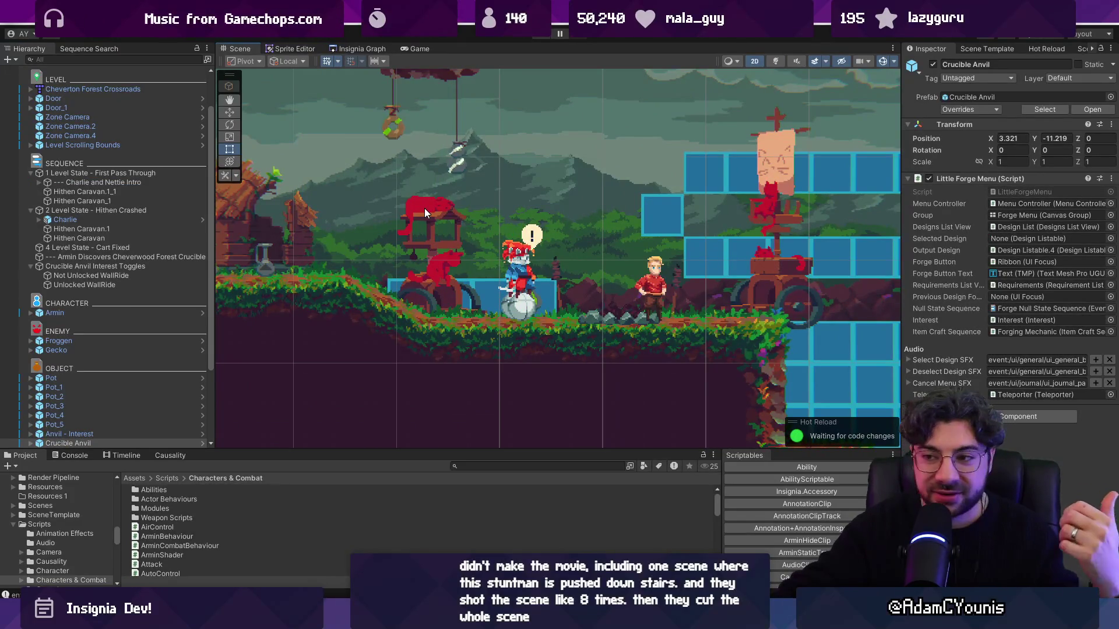
pyautogui.scroll(-5, 424, 208)
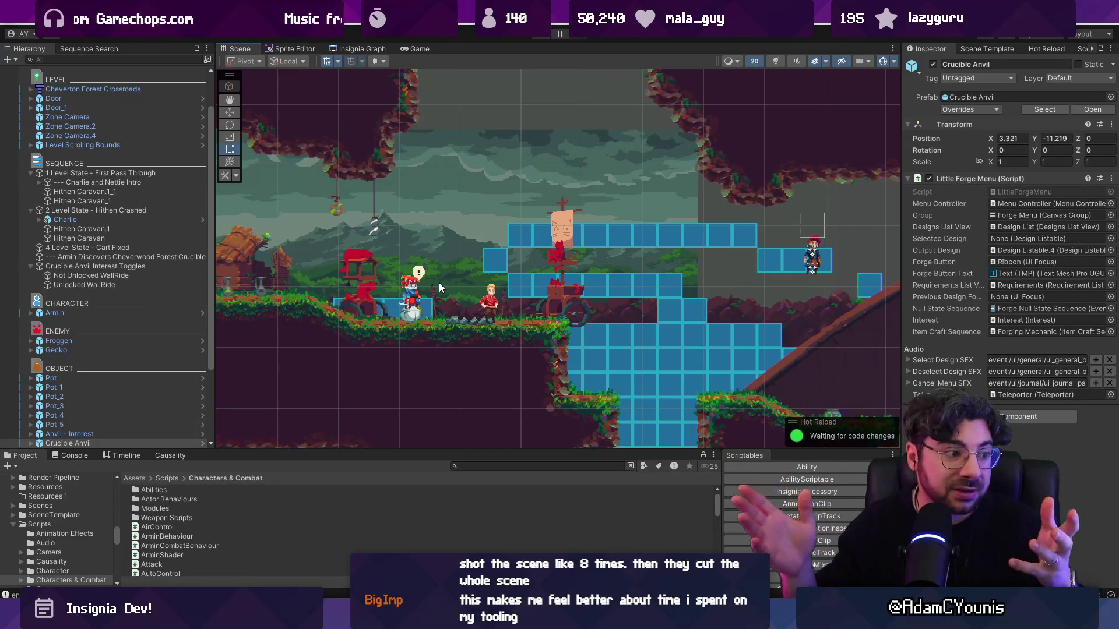
# - Widen the Inspector by about 10 px and select the Ohrenstead Wilds Overlay layer
pyautogui.scroll(1, 515, 260)
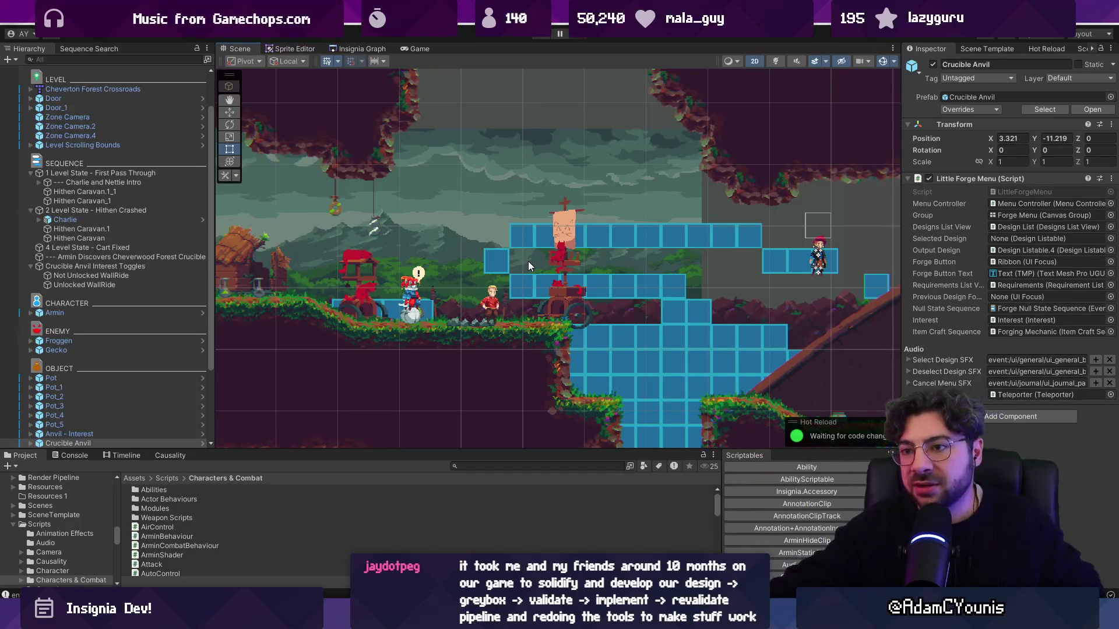
pyautogui.scroll(-1, 524, 245)
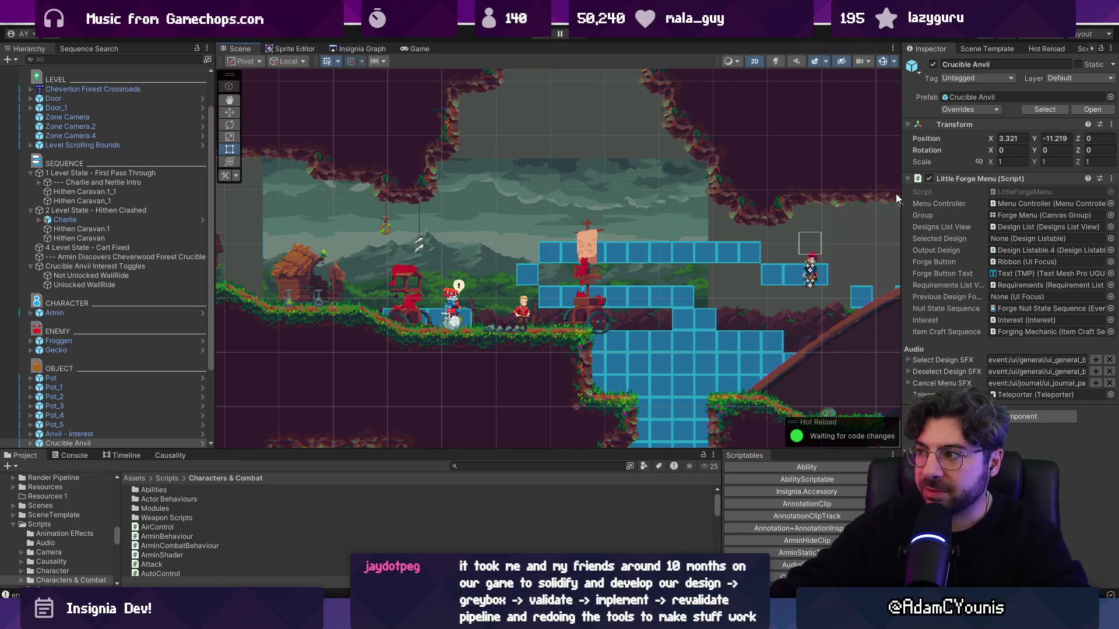
pyautogui.moveTo(900, 193); pyautogui.dragTo(895, 193)
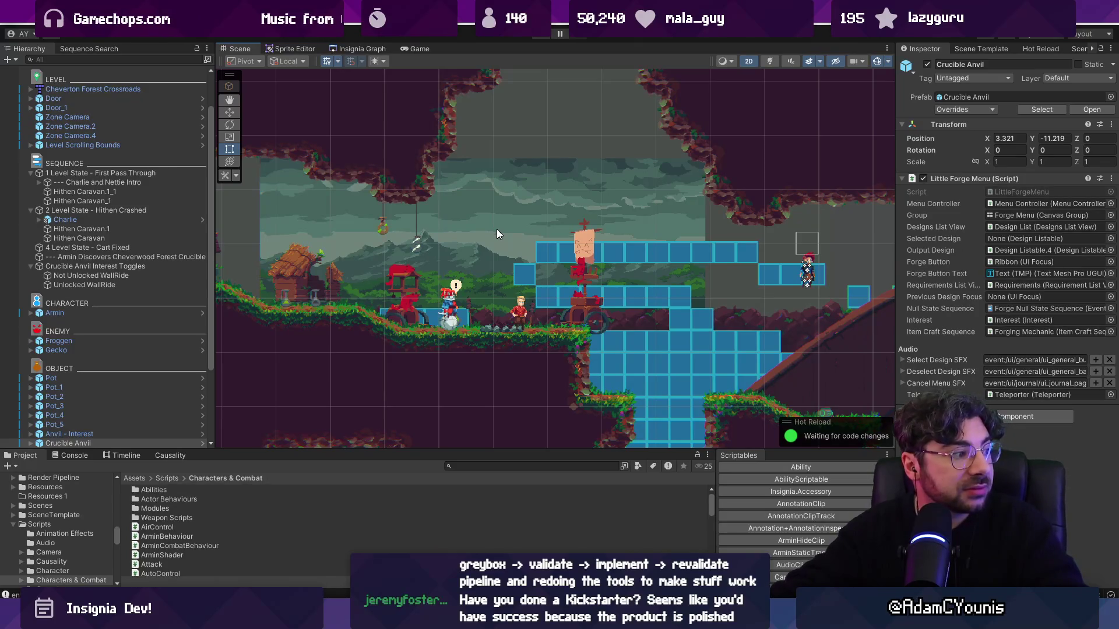
pyautogui.scroll(-2, 523, 241)
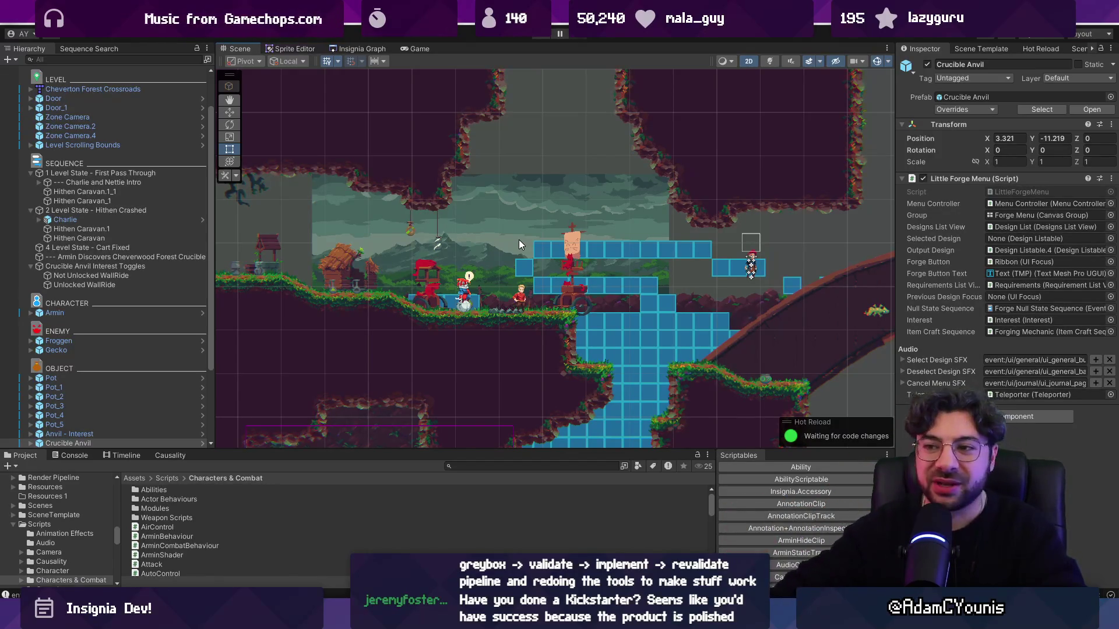
pyautogui.click(519, 161)
# - Select the Ohrenstead Wilds BG Horizon background in the Scene view
pyautogui.scroll(2, 497, 256)
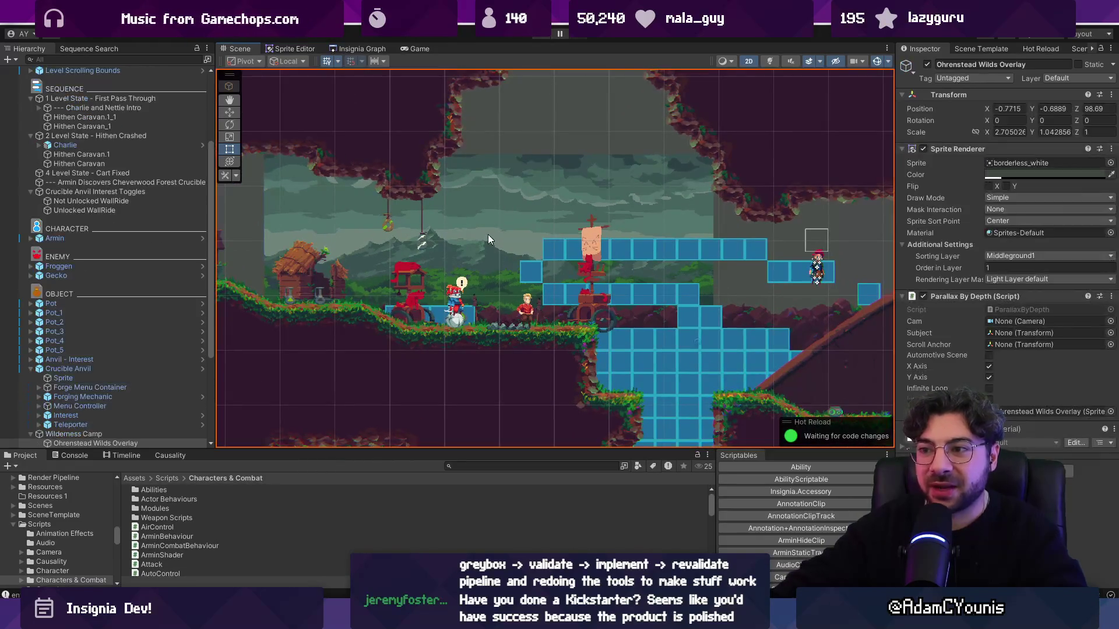
pyautogui.scroll(-1, 487, 236)
pyautogui.click(487, 238)
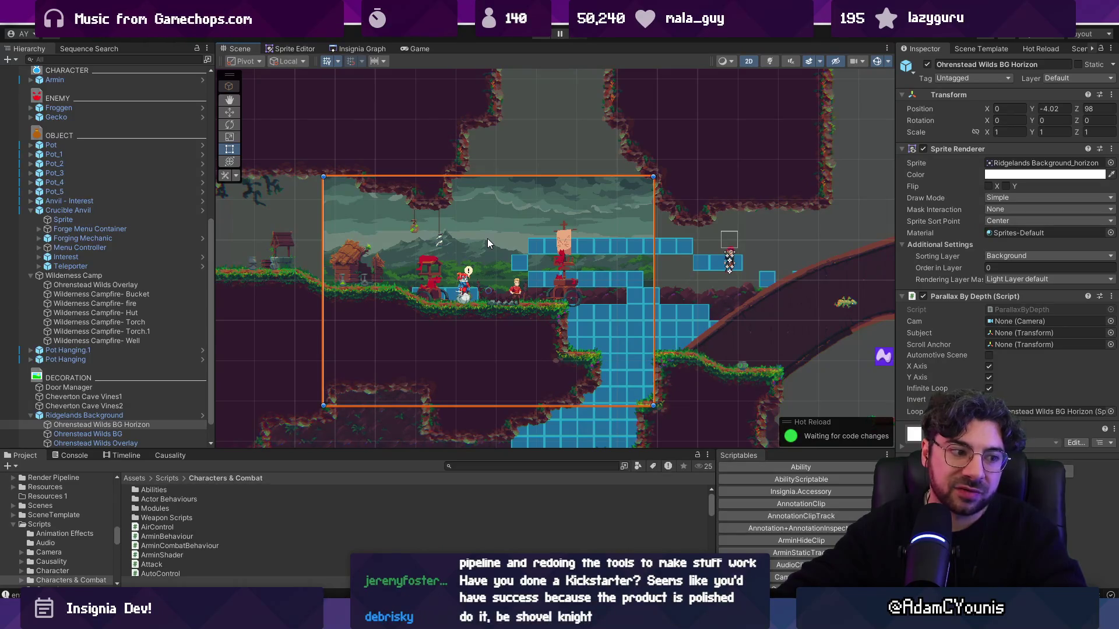
# - Select the Crucible Anvil, then its Forge Menu Container child
pyautogui.scroll(2, 487, 239)
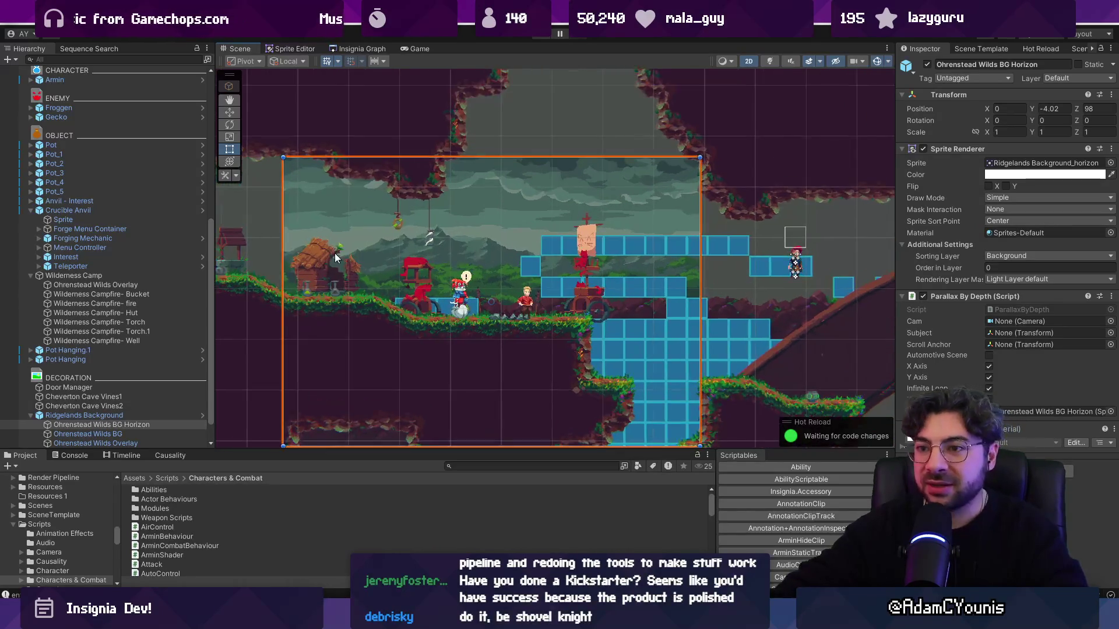
pyautogui.click(275, 225)
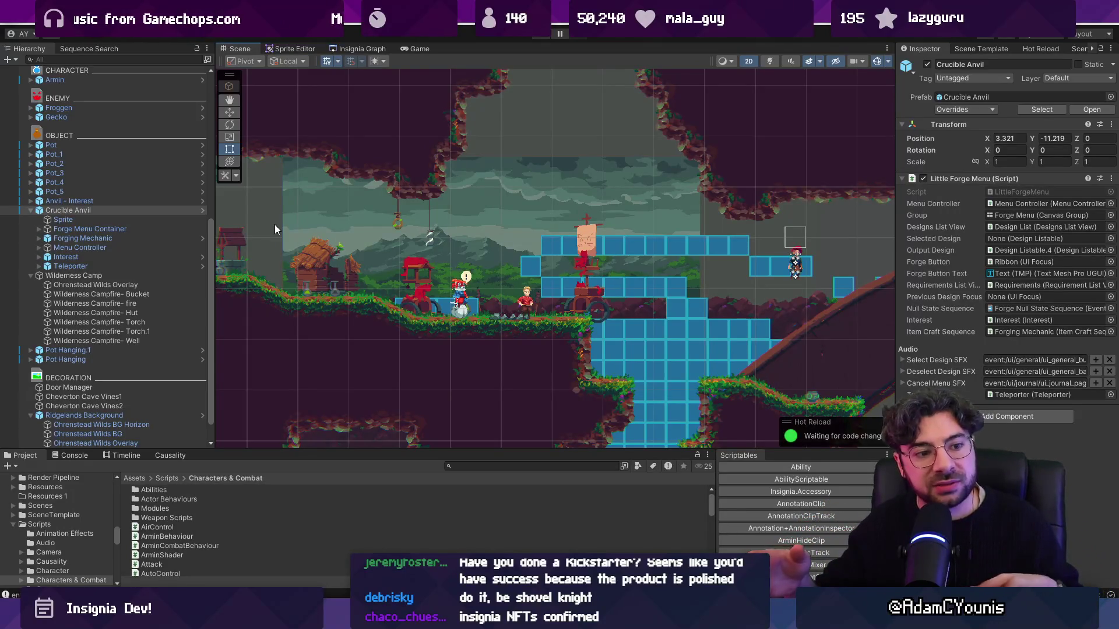
pyautogui.click(275, 226)
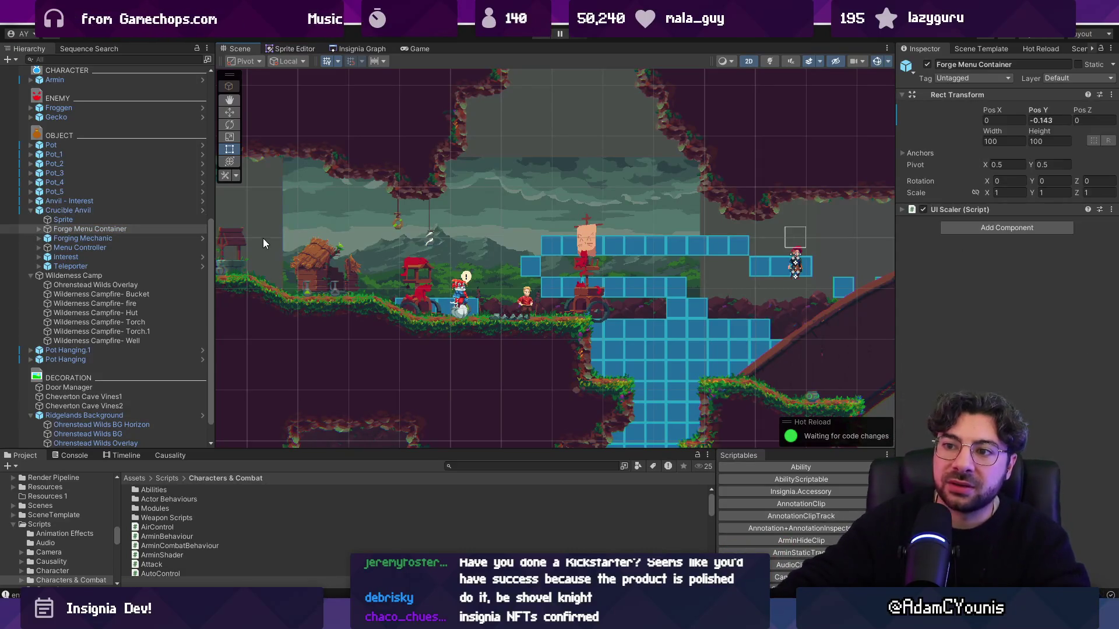
# - Zoom out to the whole cave level, switch to the Move tool, and deselect everything
pyautogui.scroll(-5, 465, 242)
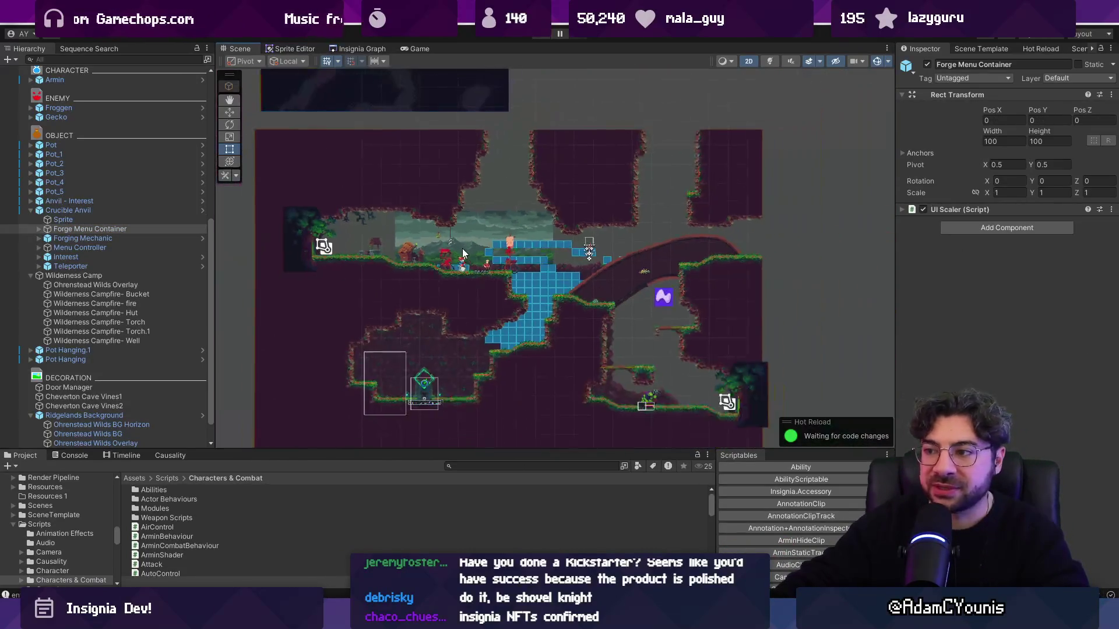
pyautogui.press('w')
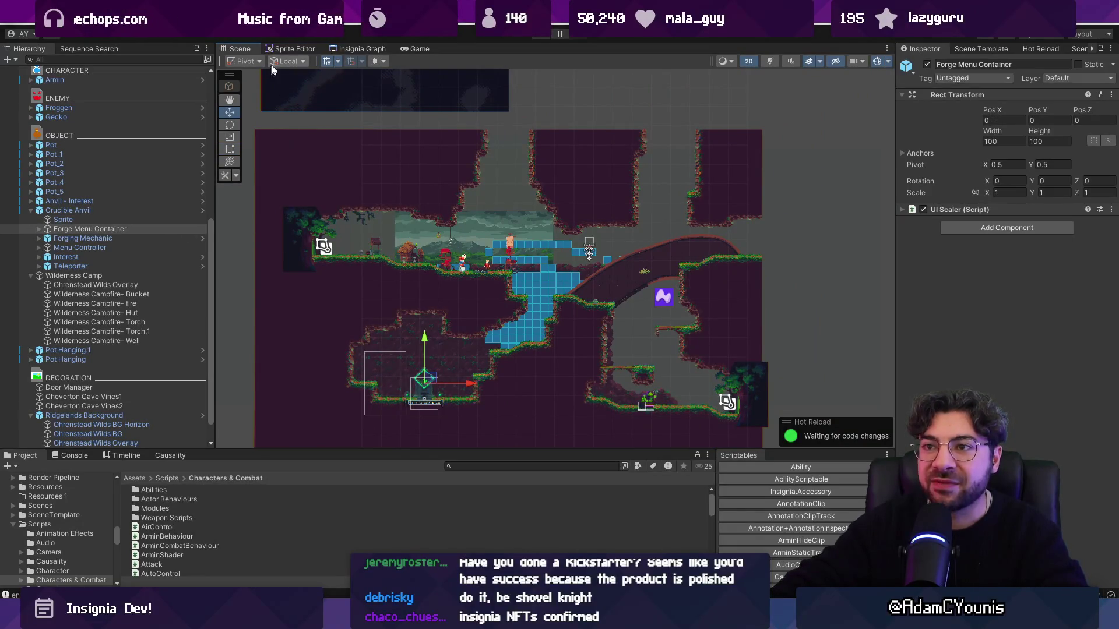
pyautogui.click(866, 225)
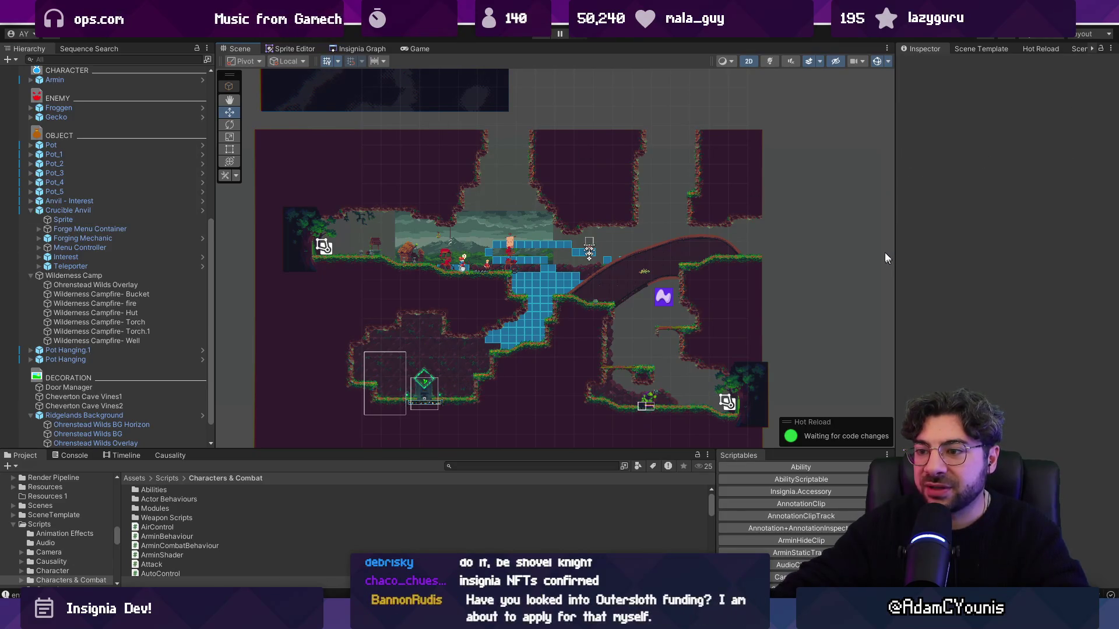